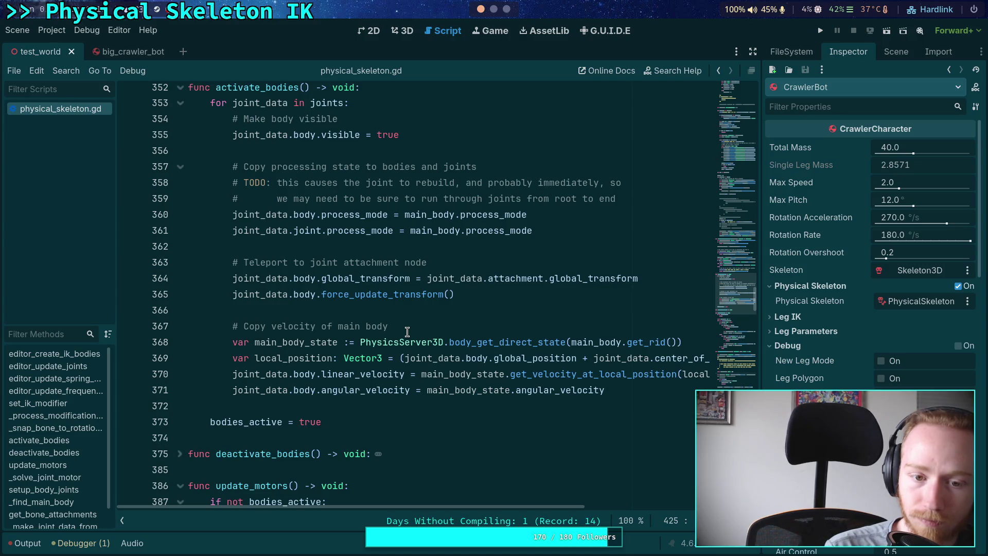
Fold the activate_bodies and deactivate_bodies functions in physical_skeleton.gd
scroll(407, 332, up, 2)
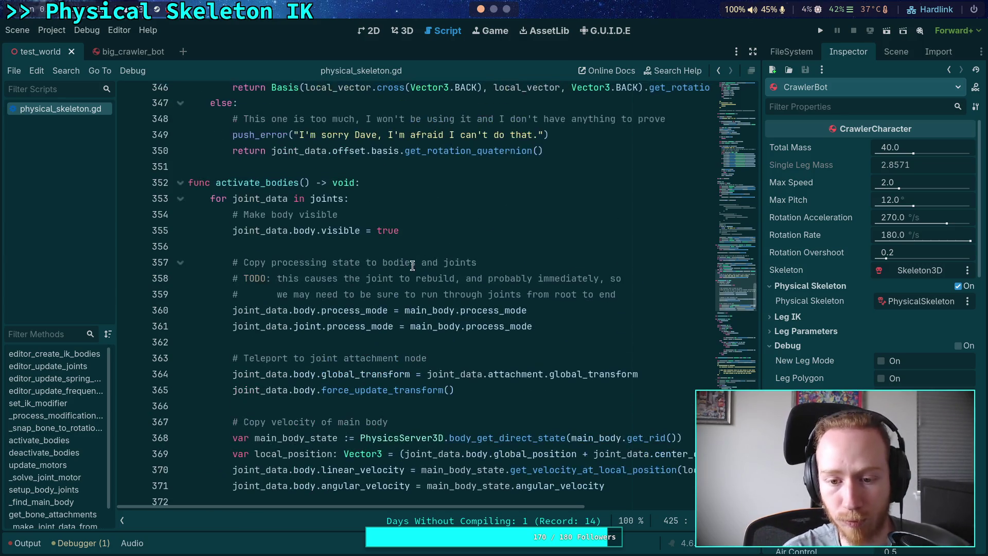
scroll(337, 287, up, 1)
mouse_move(532, 423)
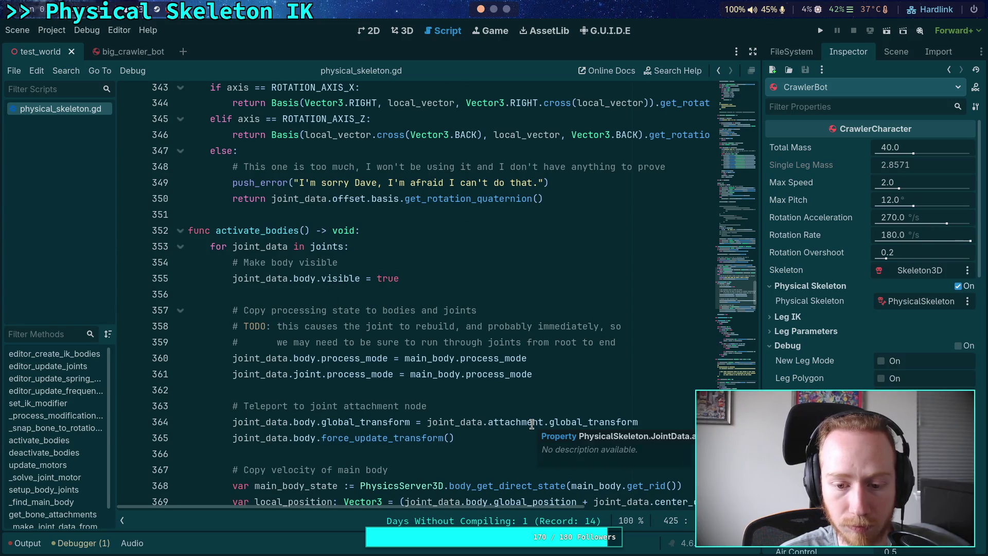
click(180, 230)
click(180, 262)
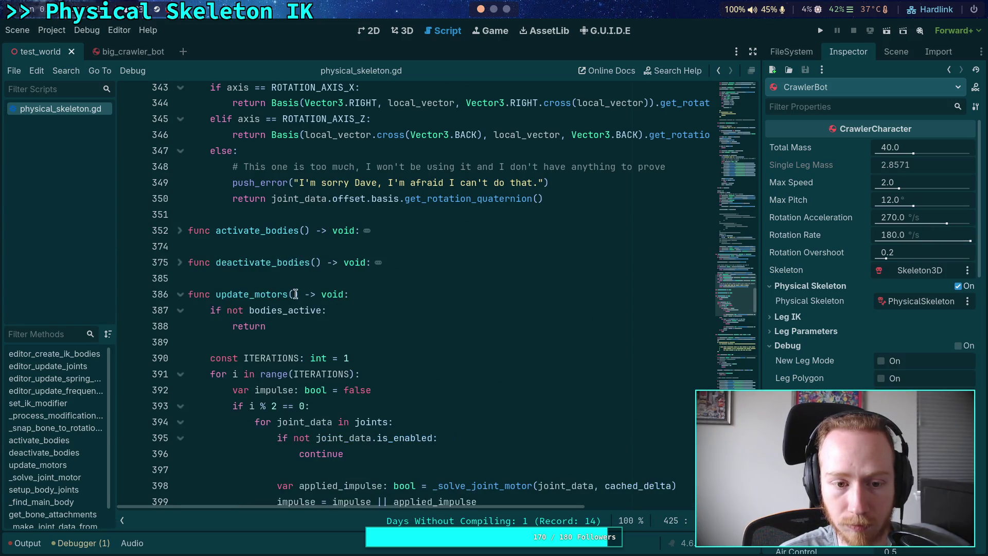
scroll(275, 319, up, 4)
scroll(274, 330, down, 4)
scroll(275, 330, up, 8)
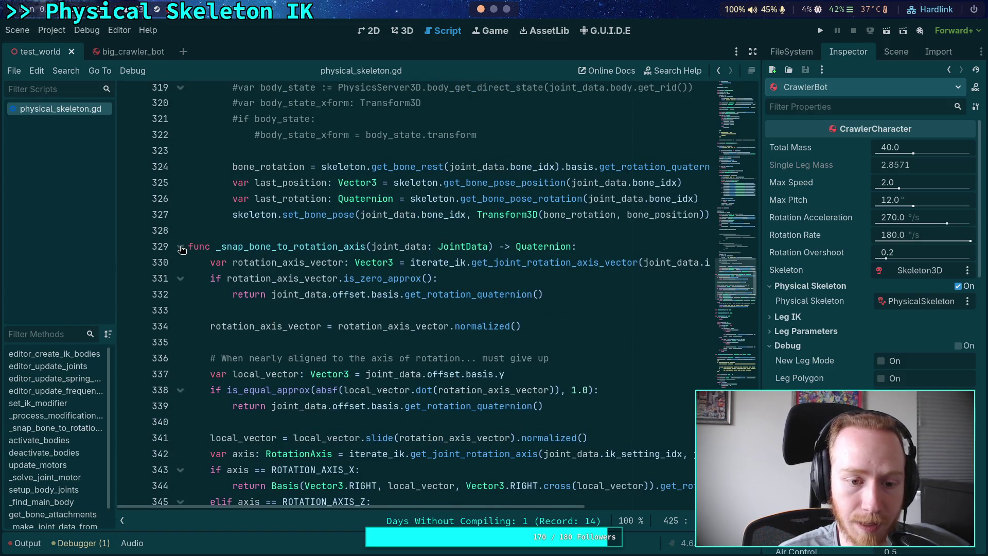
Fold _snap_bone_to_rotation_axis, then bring up Project Settings
click(181, 246)
scroll(431, 380, up, 7)
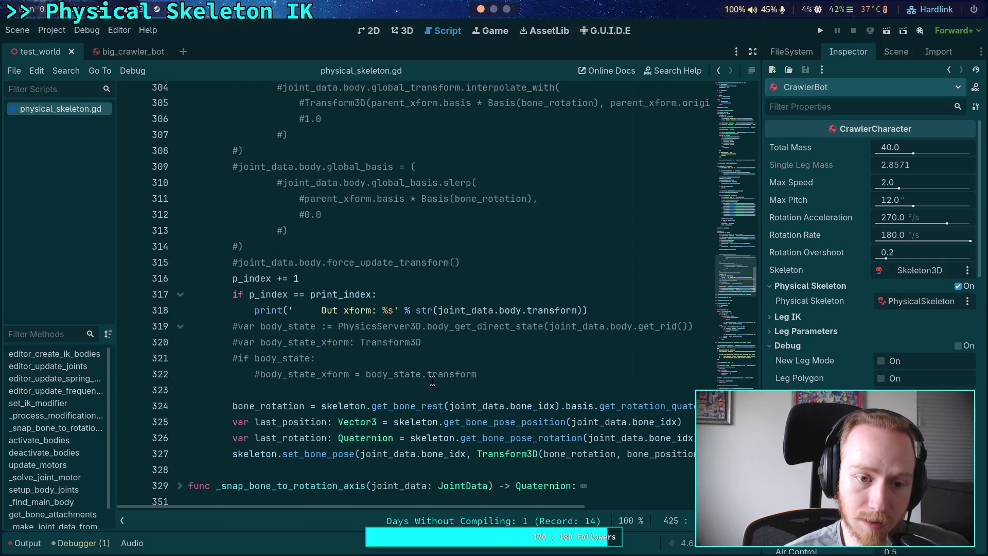
scroll(431, 388, up, 2)
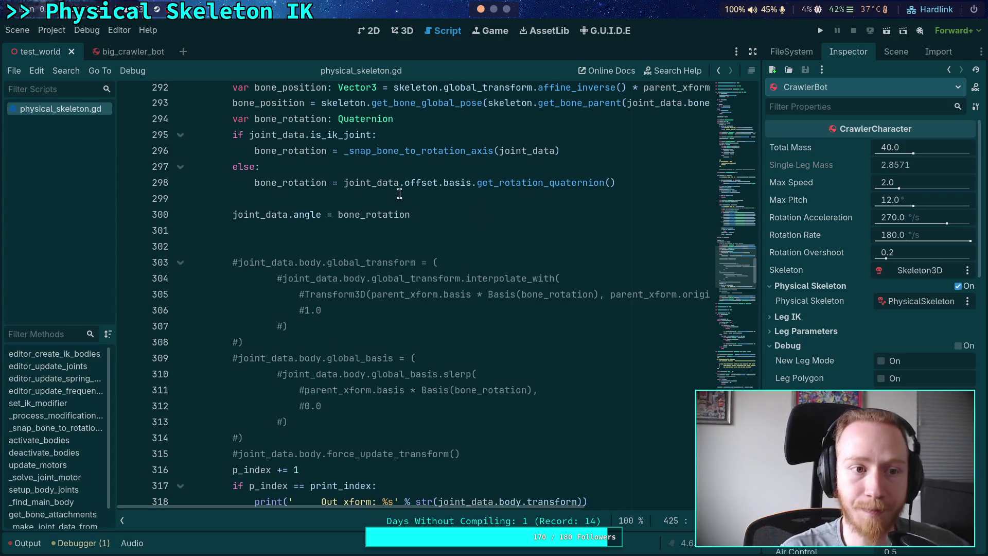
click(51, 31)
click(57, 42)
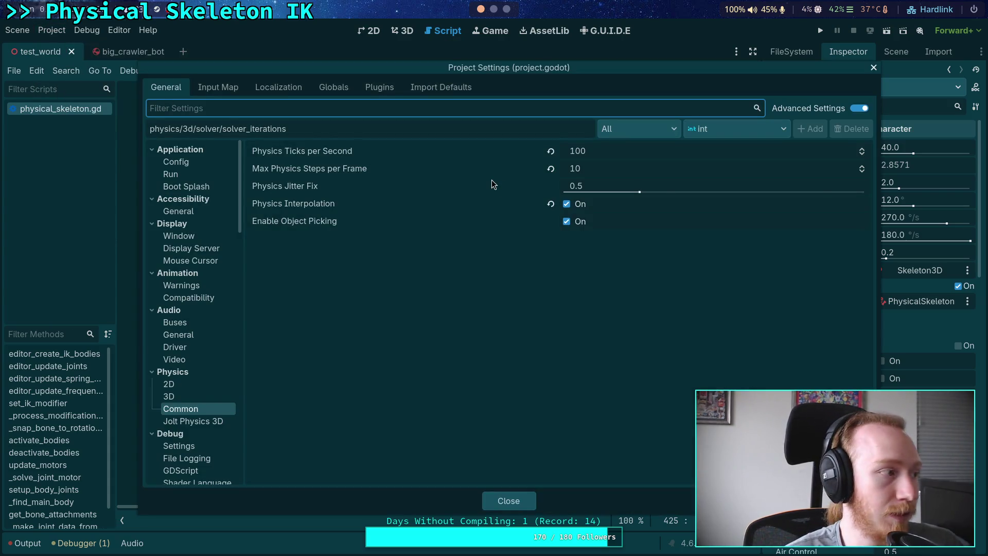
Set Jolt Physics 3D Position and Velocity Steps to 16 and Baumgarte Stabilization Factor to 0.13
click(194, 422)
click(619, 181)
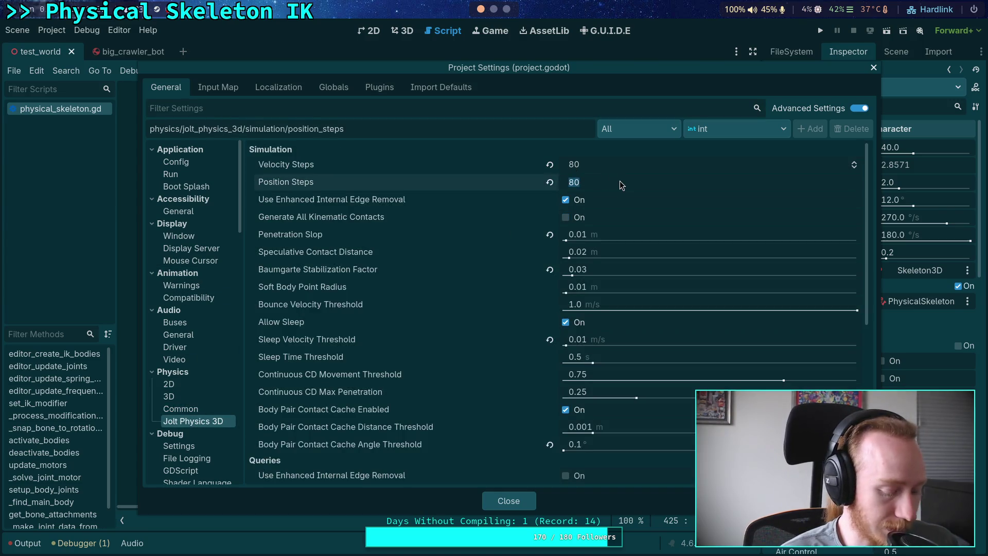
text(16)
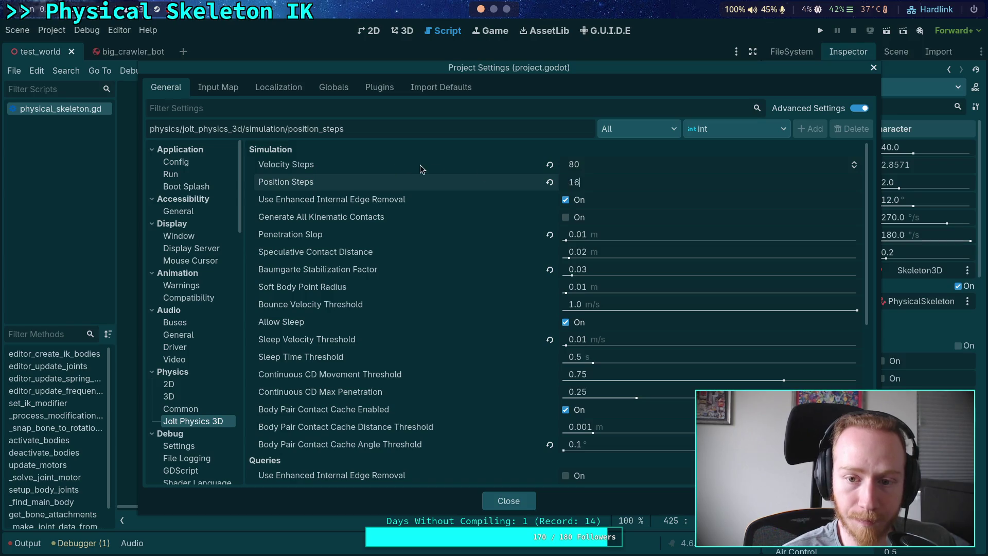
click(603, 165)
text(16)
click(628, 267)
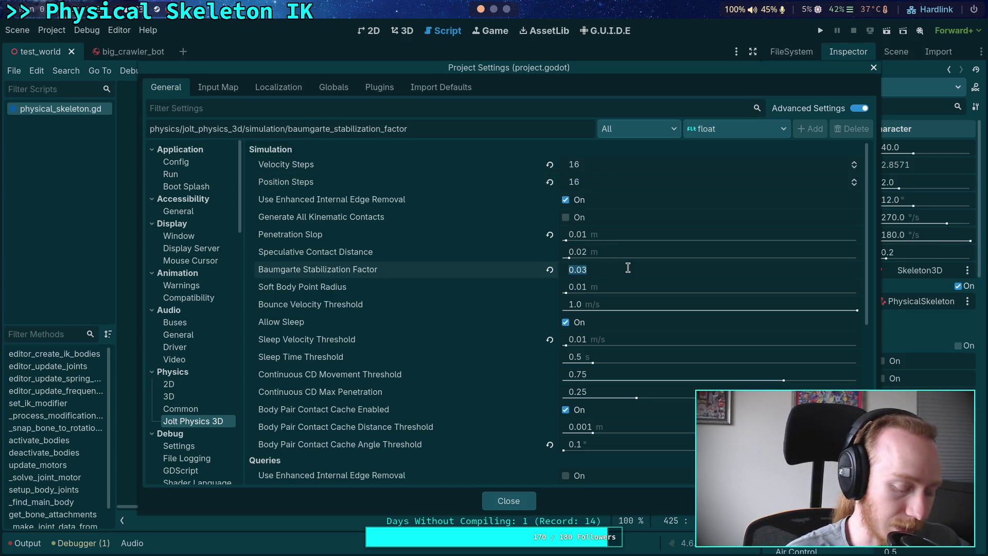
text(0.13)
key(Return)
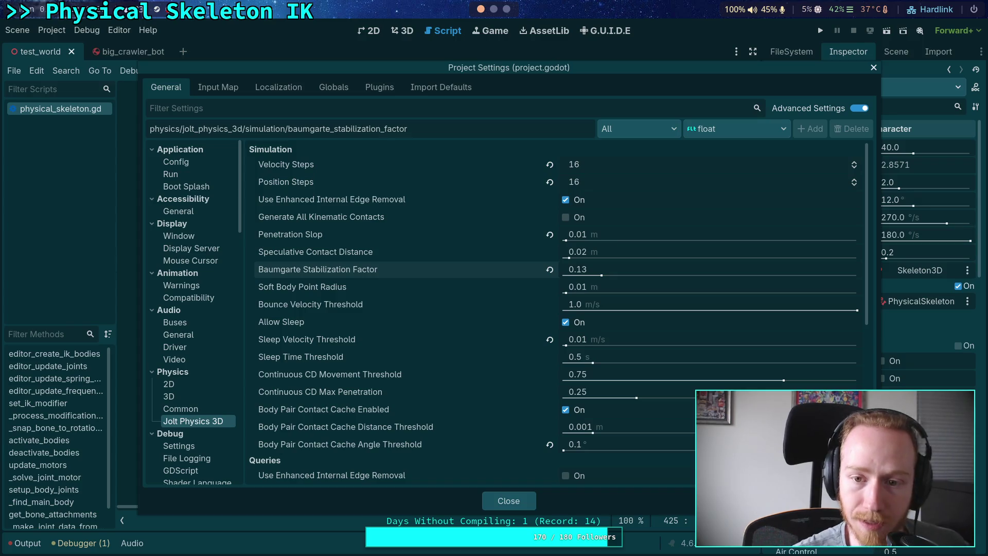
Glance at the python terminal in the nvim workspace, then return to Godot's Project Settings
key(super+2)
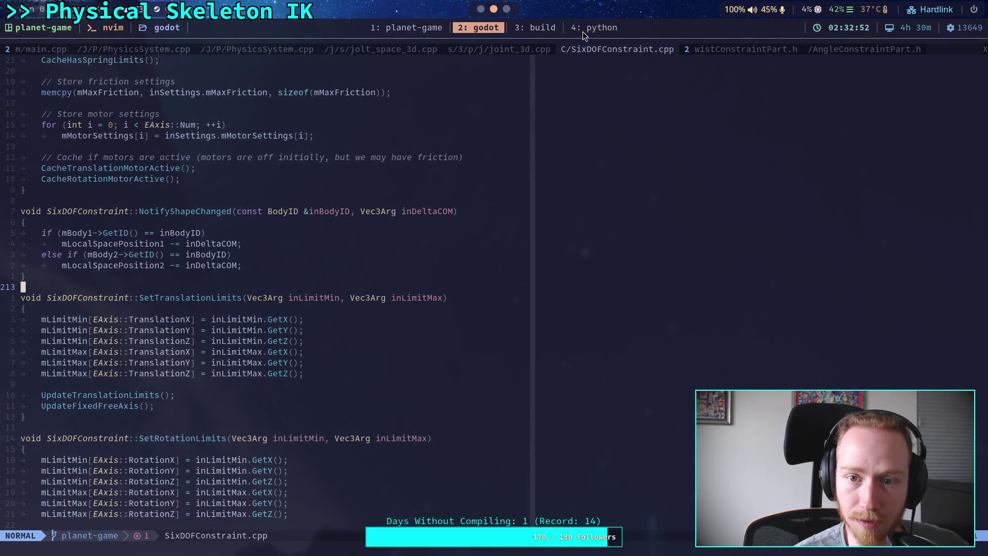
click(582, 31)
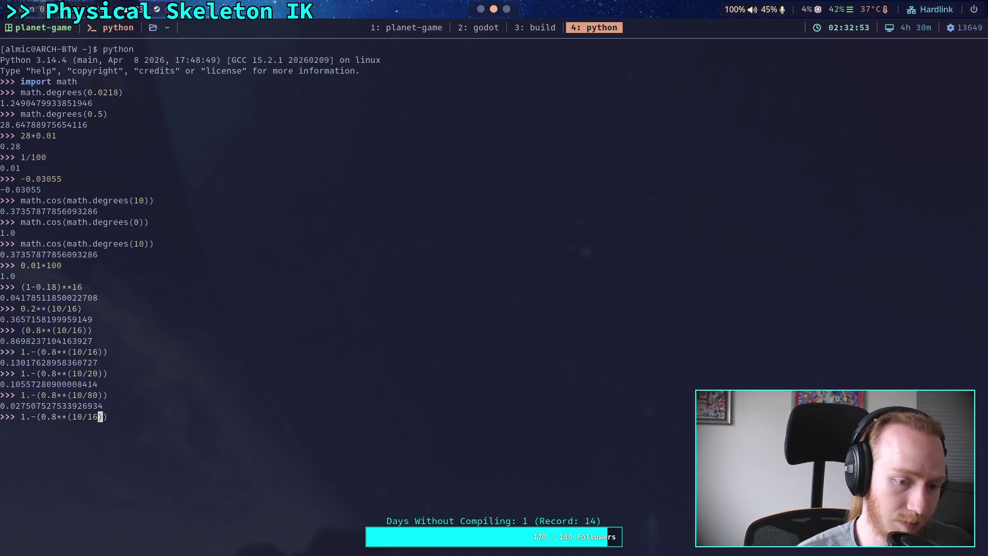
click(482, 9)
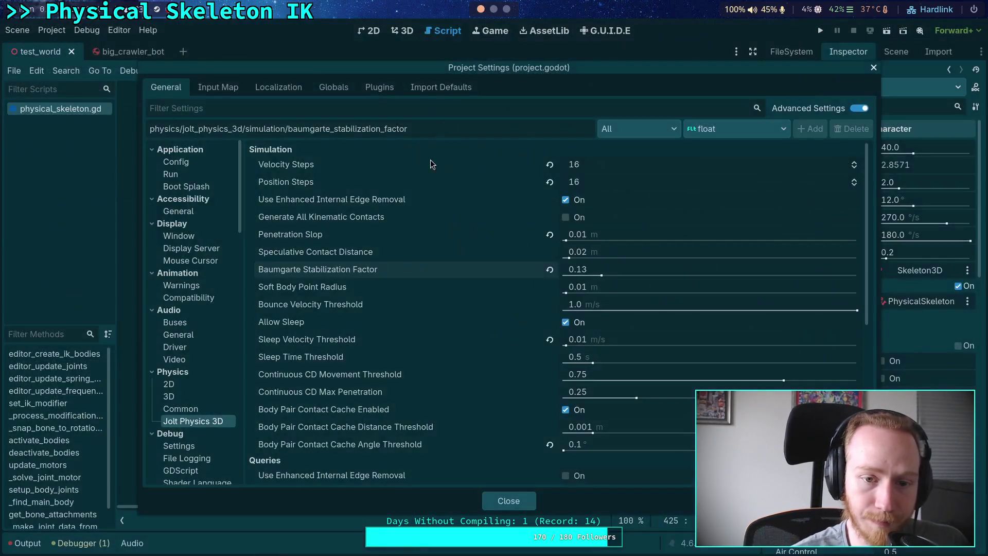
Close Project Settings and put the cursor on blank line 302 of the script
click(511, 502)
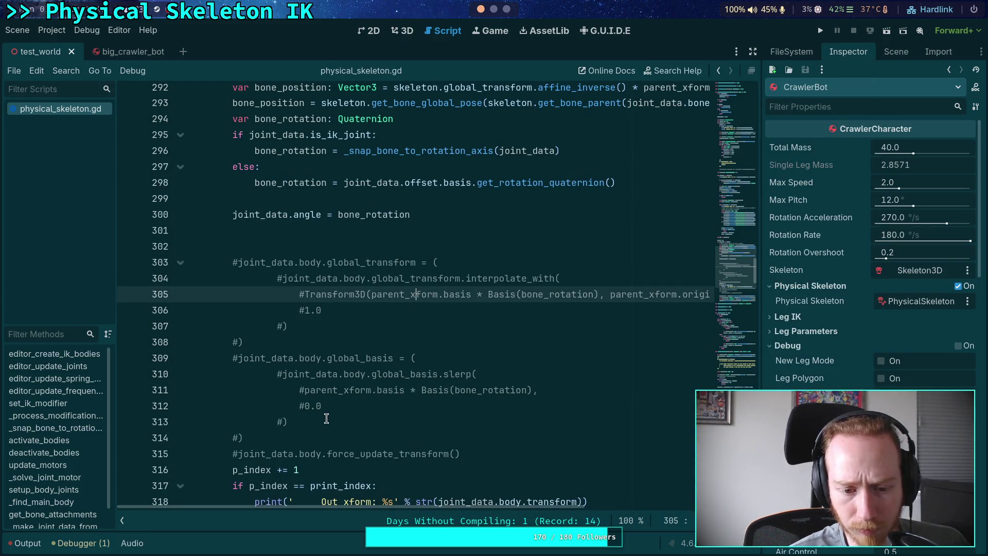
scroll(325, 423, up, 2)
click(429, 341)
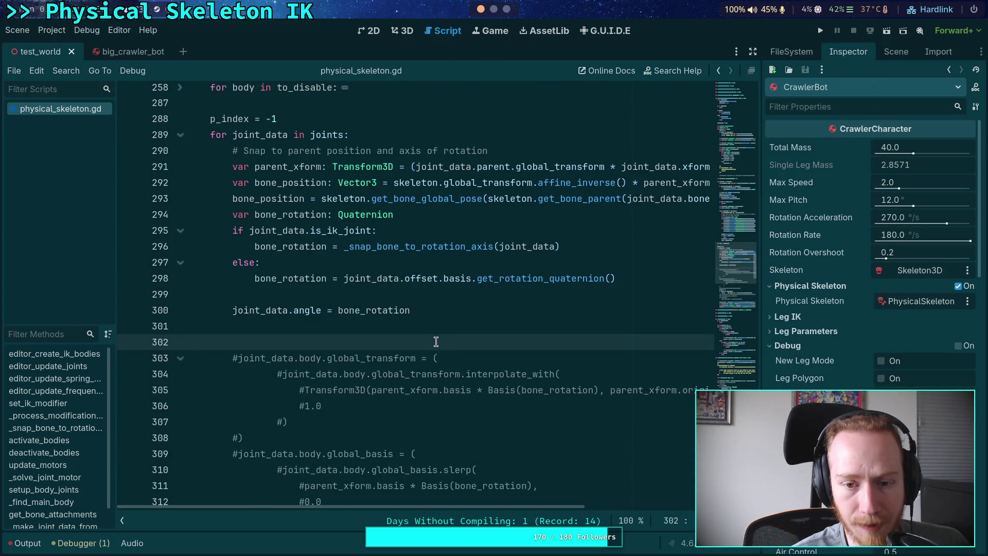
Show the Scene dock's node tree and close the test_world scene
click(896, 51)
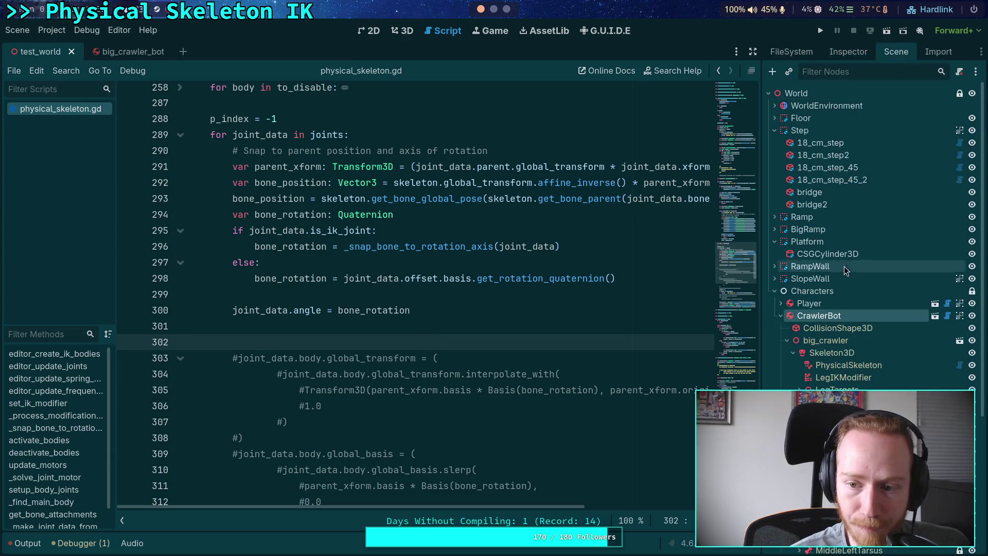
mouse_move(104, 60)
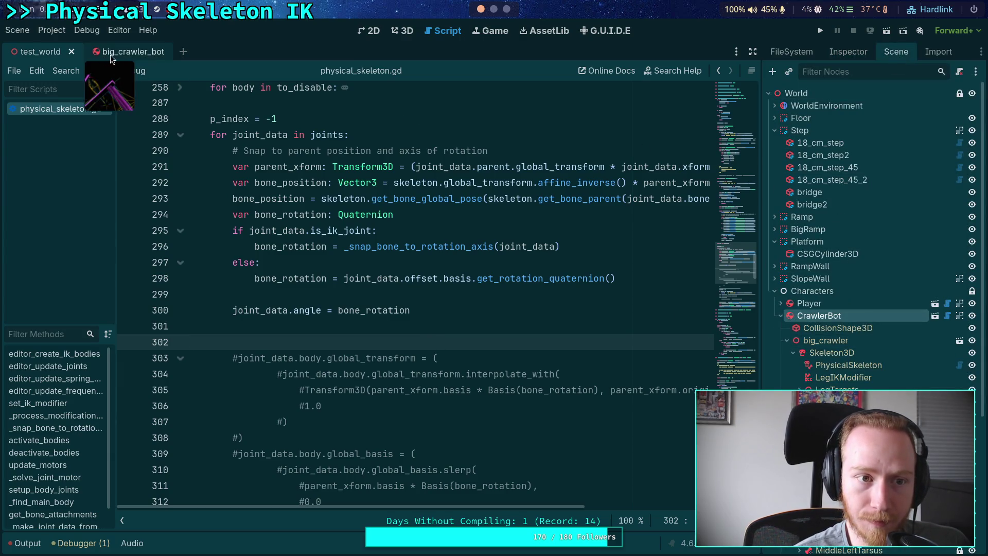
click(71, 52)
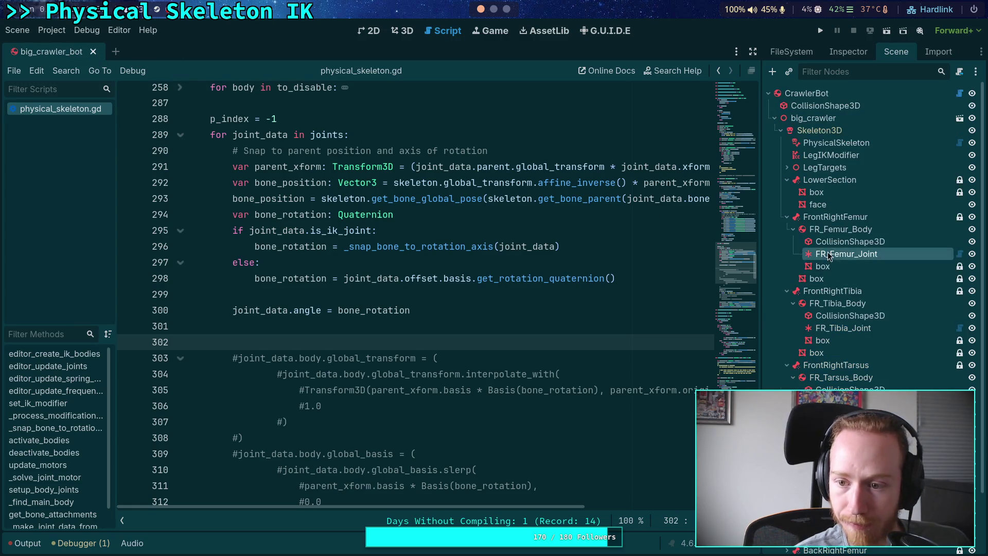
Collapse the Angular Limit sections in FR_Femur_Joint's Inspector
click(856, 53)
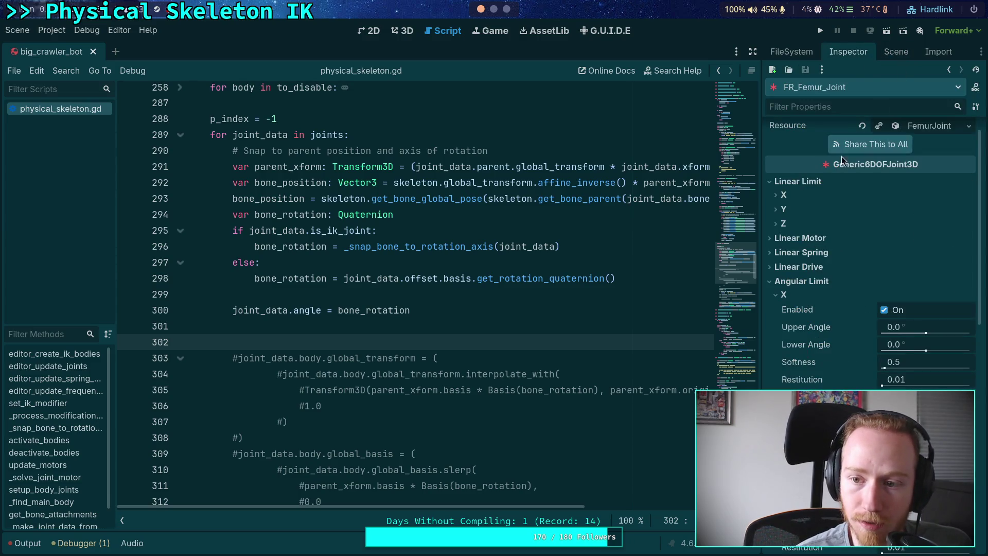
scroll(802, 369, down, 3)
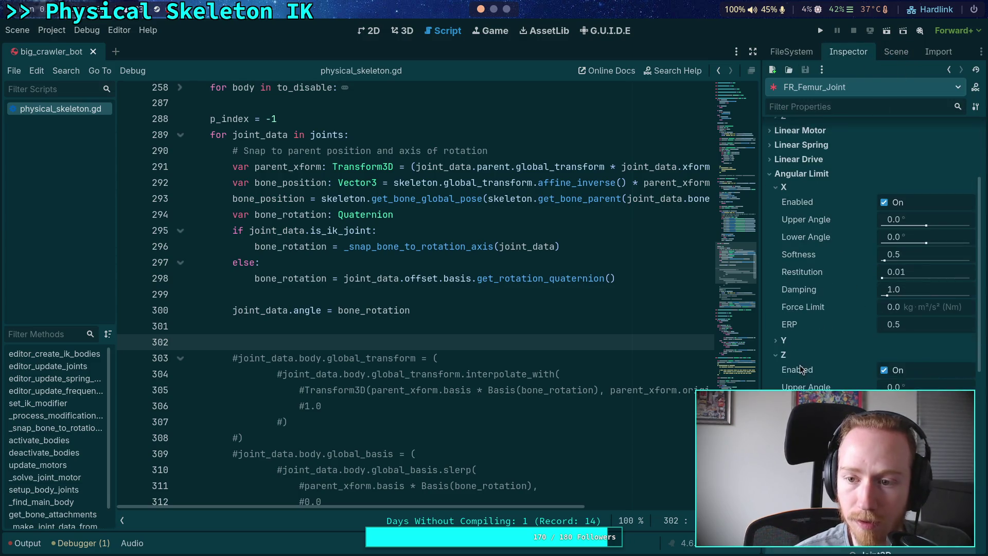
click(786, 353)
click(789, 181)
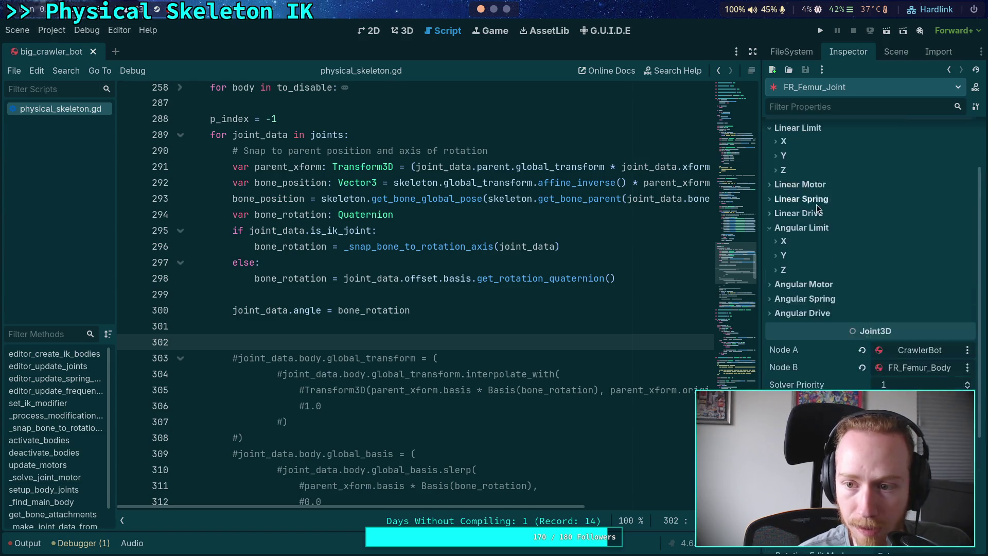
scroll(816, 204, up, 2)
click(812, 279)
scroll(836, 300, up, 1)
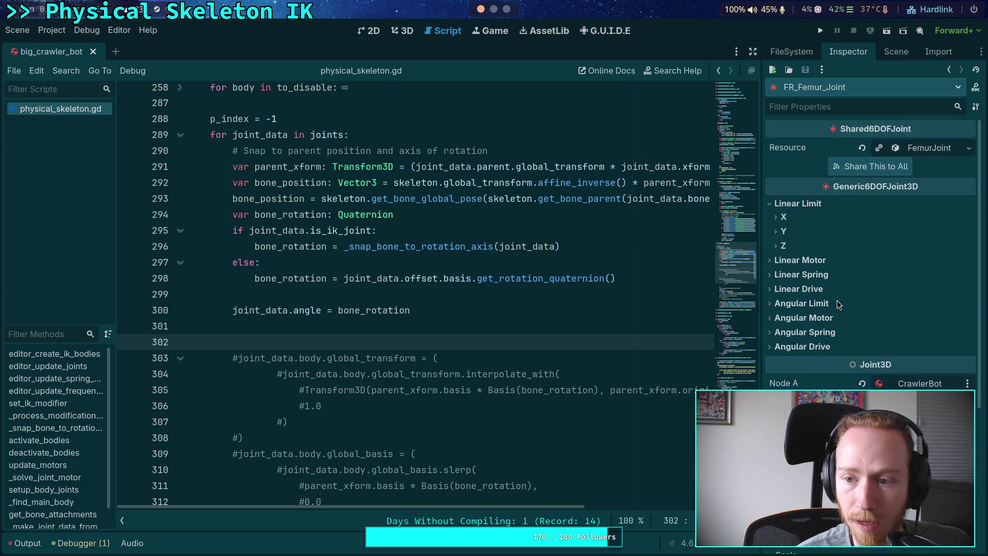
click(896, 52)
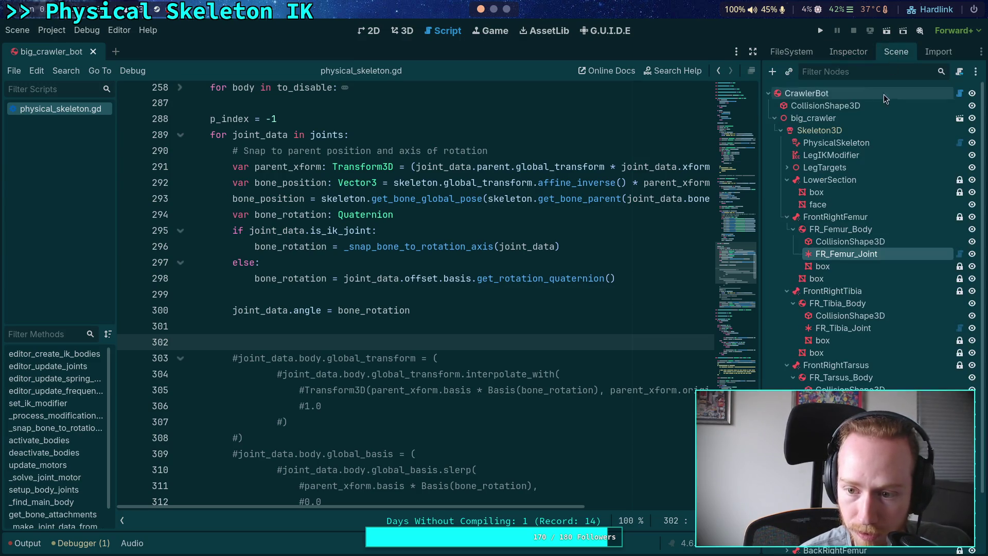
Set FR_Tibia_Joint's Node A to CrawlerBot
click(838, 329)
click(848, 51)
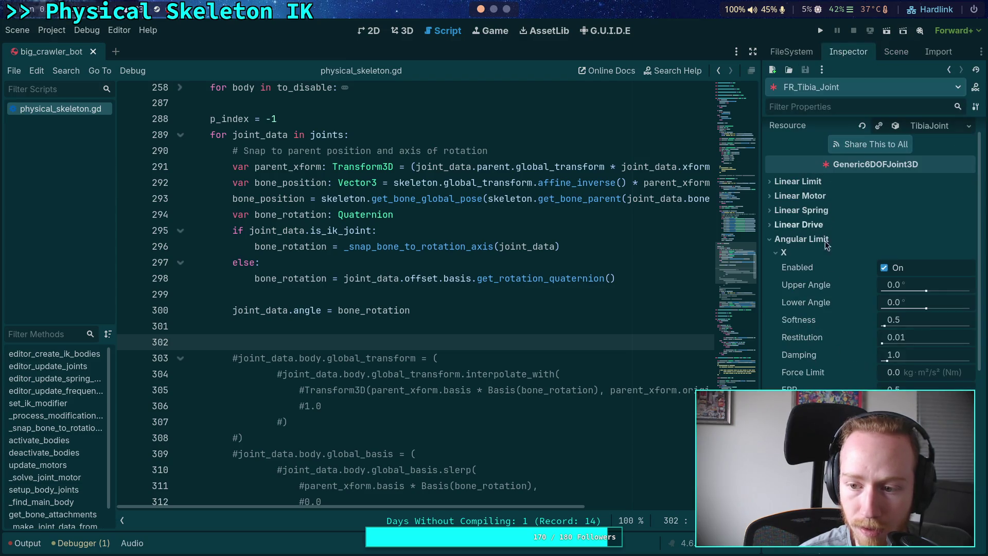
click(790, 251)
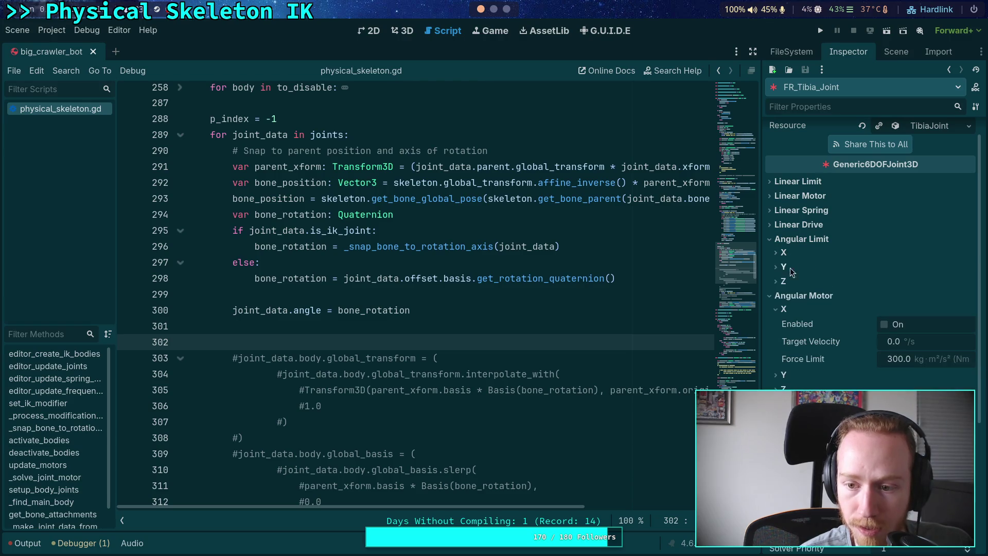
scroll(826, 313, down, 3)
click(921, 405)
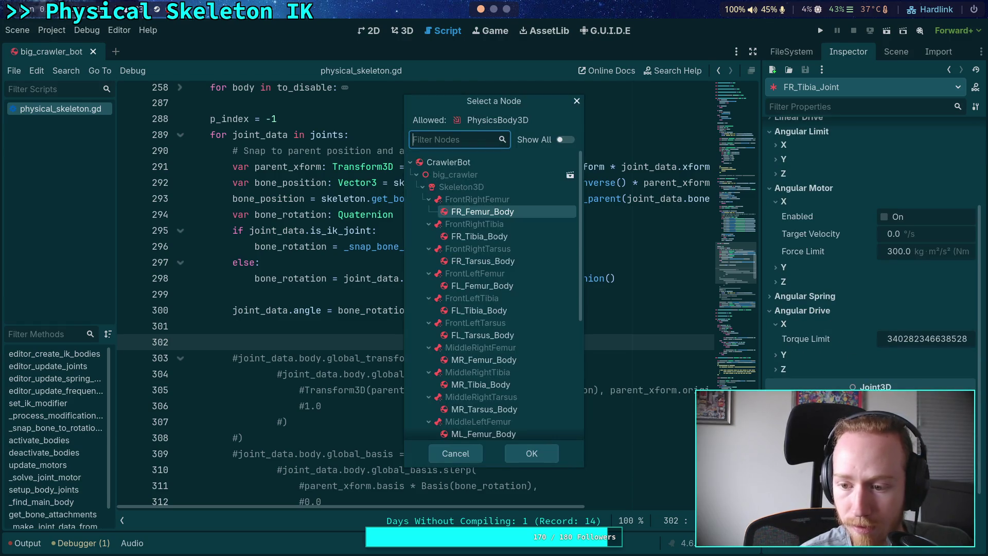
click(453, 162)
click(535, 453)
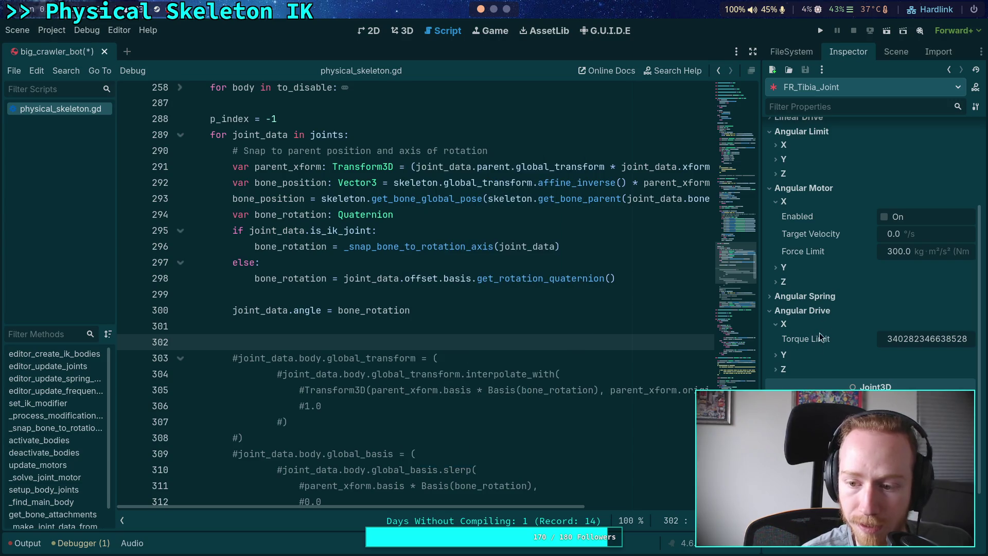
Set FR_Tarsus_Joint's Node A to CrawlerBot
click(895, 52)
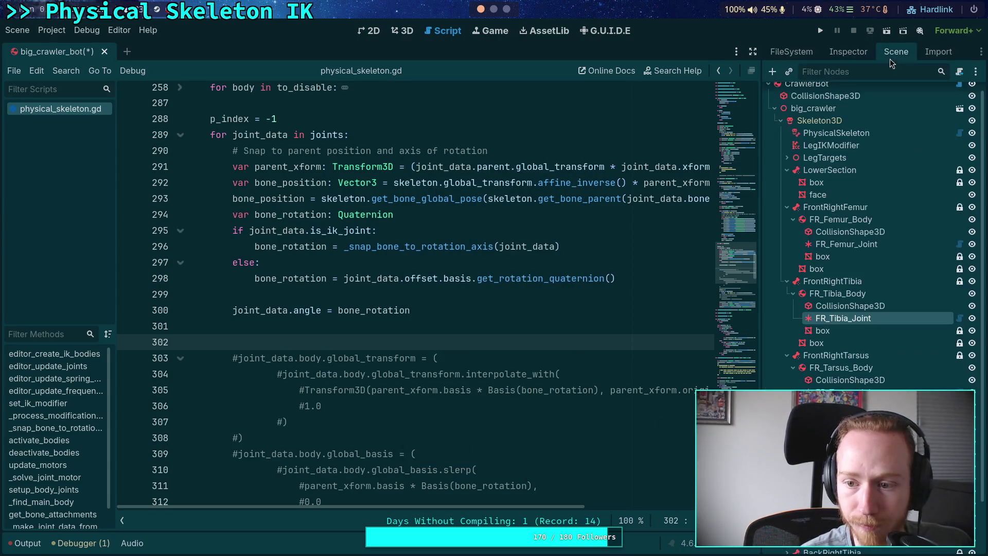
click(831, 391)
click(845, 54)
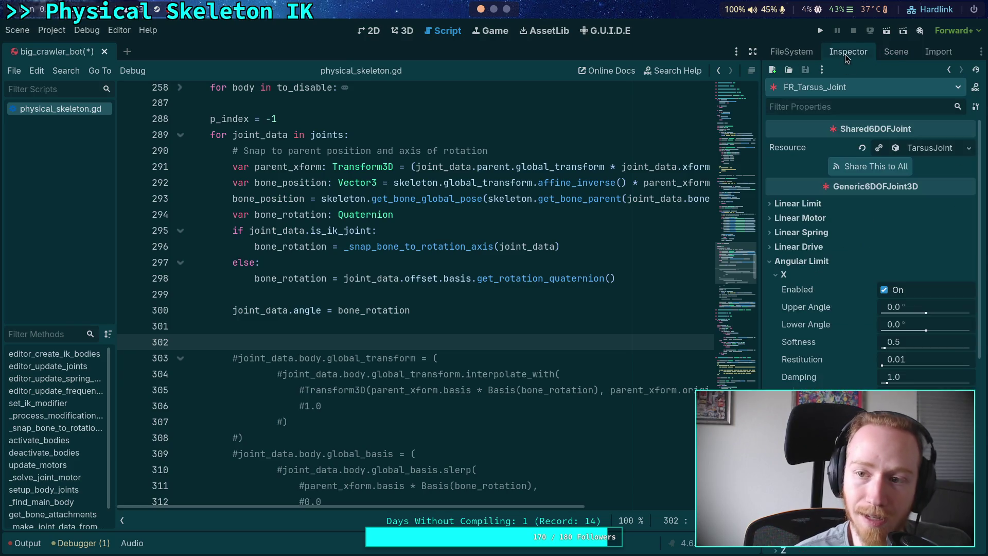
click(801, 262)
click(802, 276)
click(791, 275)
click(802, 304)
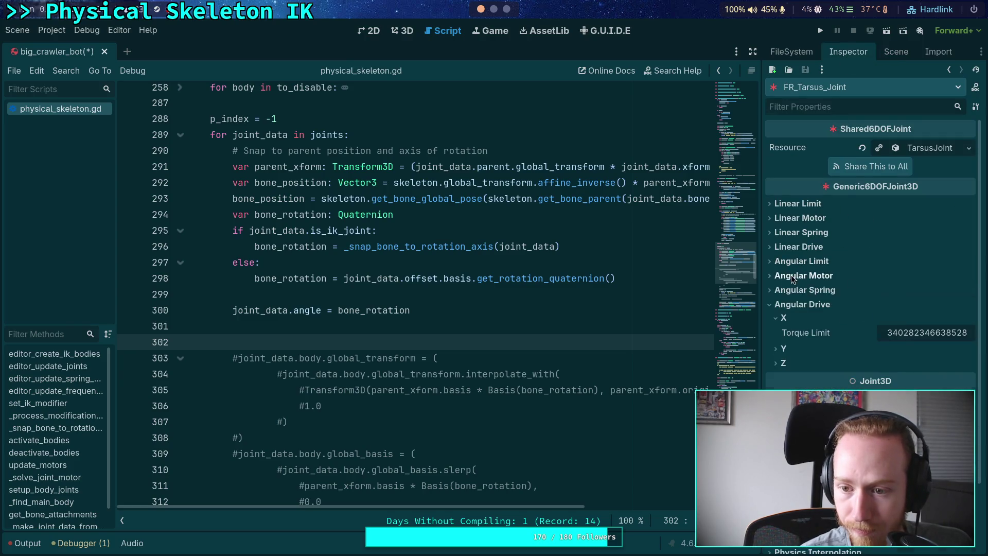
click(921, 398)
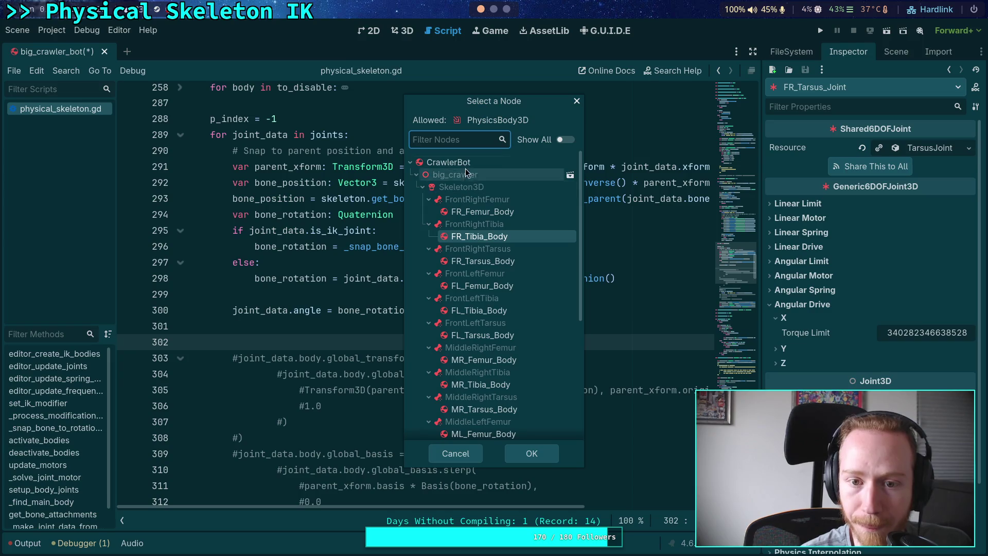
click(545, 452)
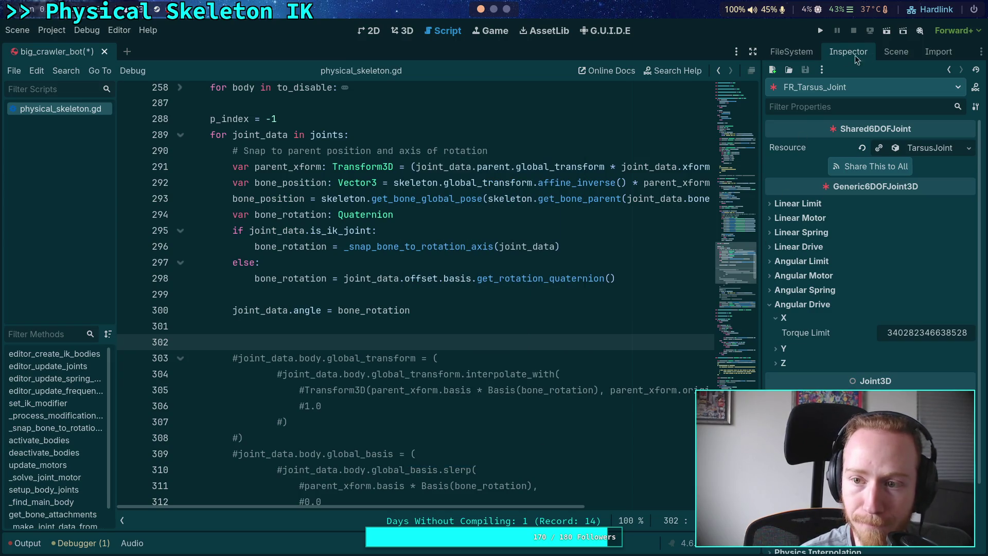
Collapse the finished front-right leg branches and expand the front-left leg branches
click(896, 51)
click(786, 221)
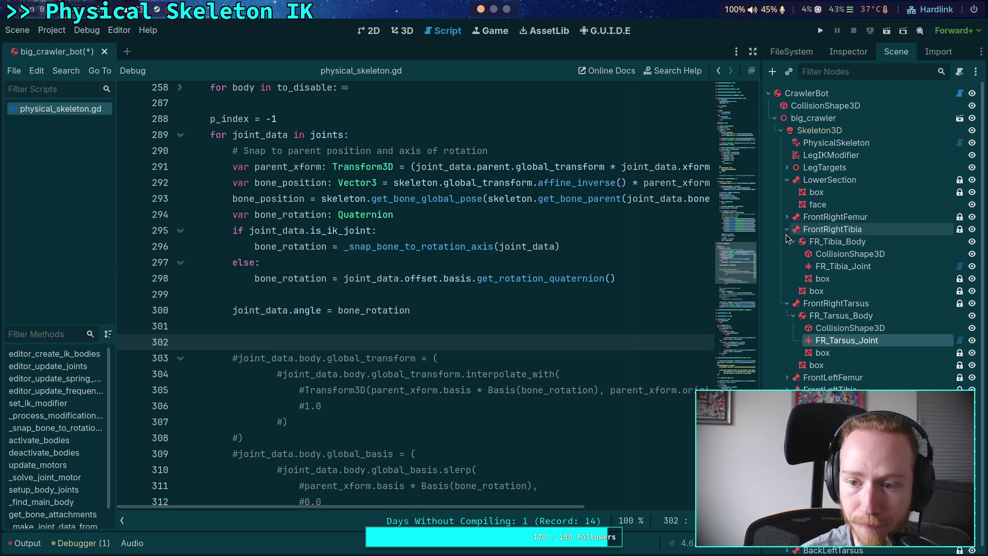
click(787, 217)
click(786, 242)
click(786, 253)
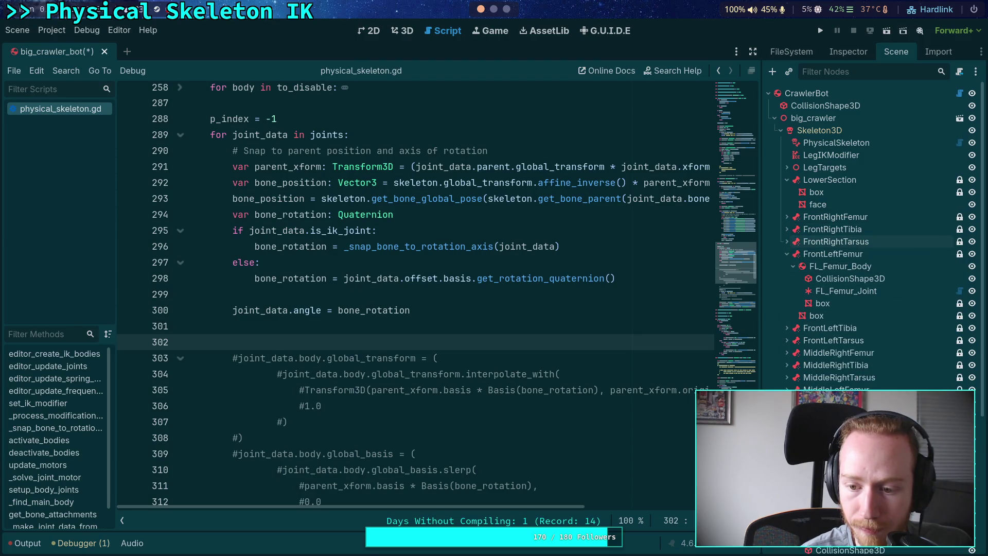
click(786, 377)
click(786, 365)
click(786, 352)
click(786, 340)
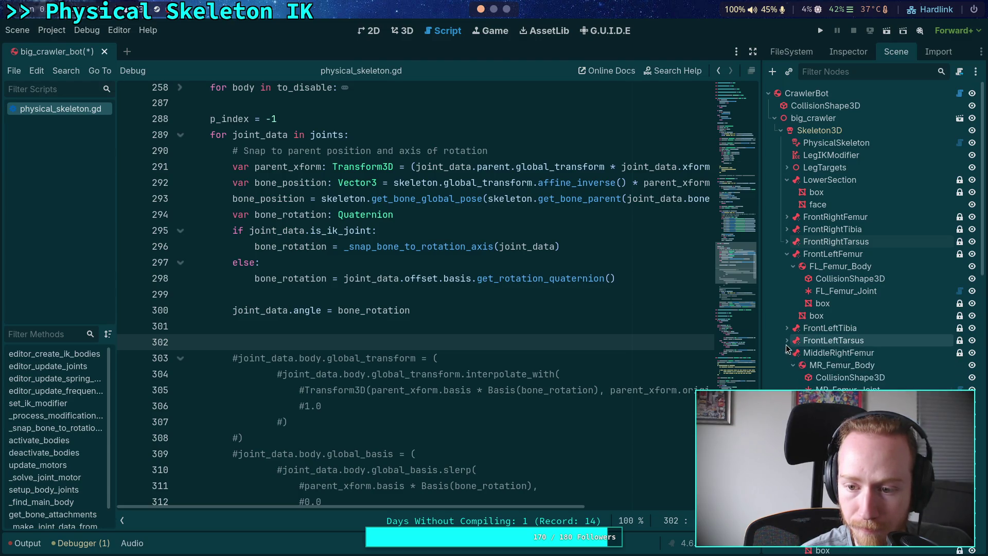
click(786, 328)
scroll(823, 299, down, 10)
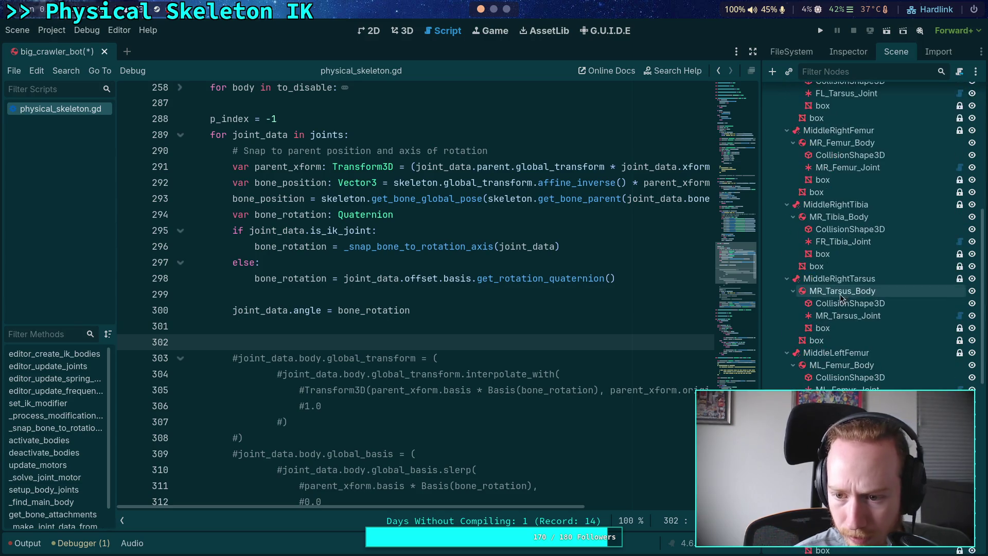
scroll(837, 288, up, 12)
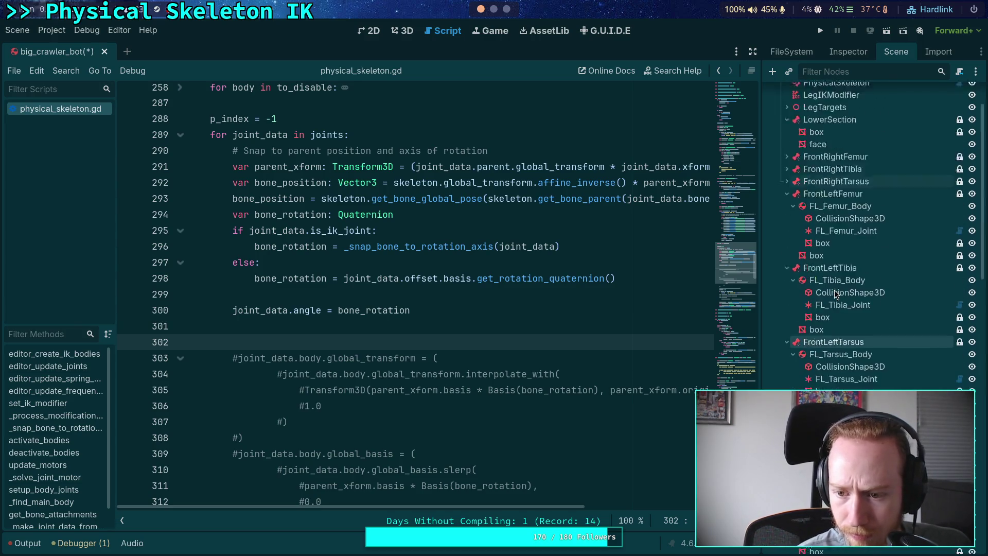
Inspect FL_Femur_Joint's properties and collapse the FrontLeftFemur branch
click(832, 291)
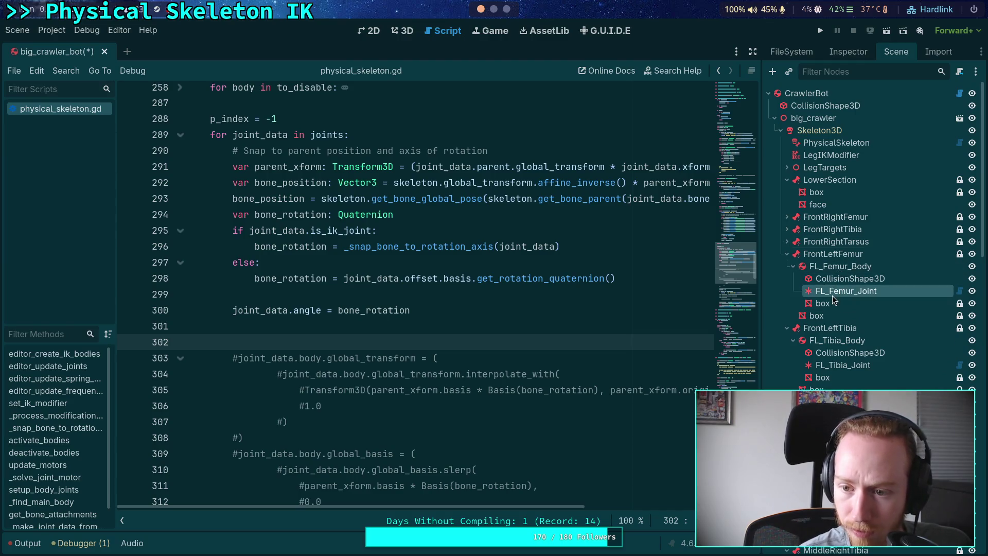
click(846, 52)
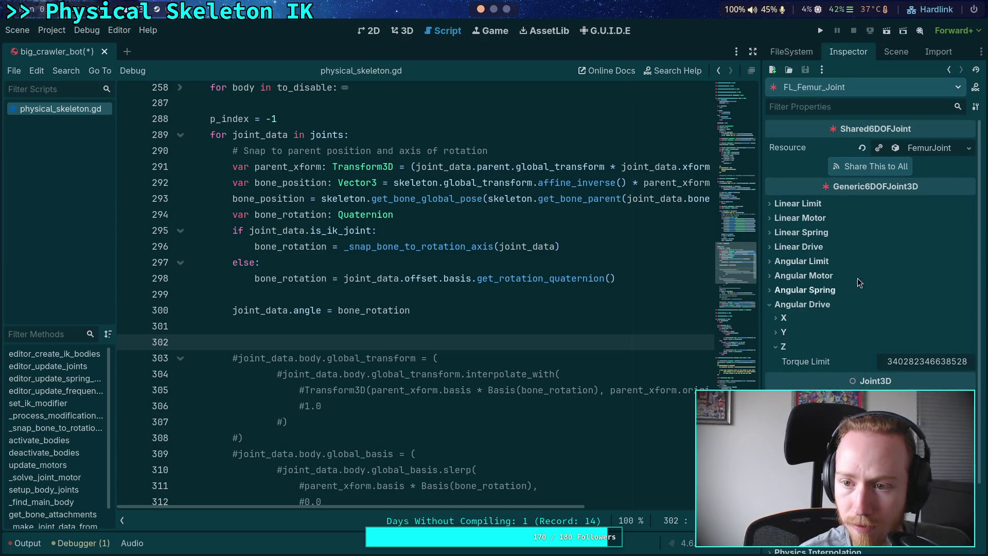
click(882, 56)
click(786, 253)
Set FL_Tibia_Joint's Node A to CrawlerBot and collapse FrontLeftTibia
click(833, 303)
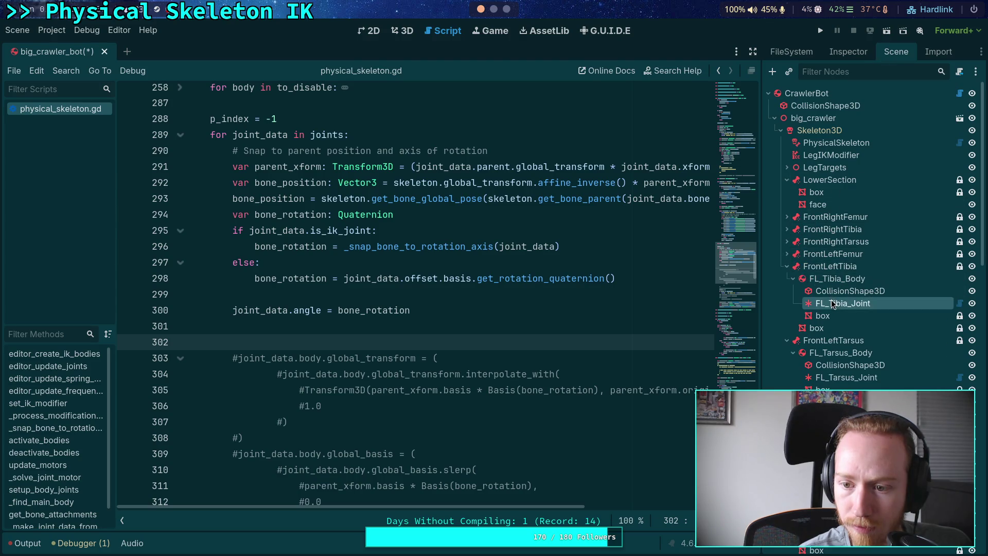
click(847, 52)
click(904, 341)
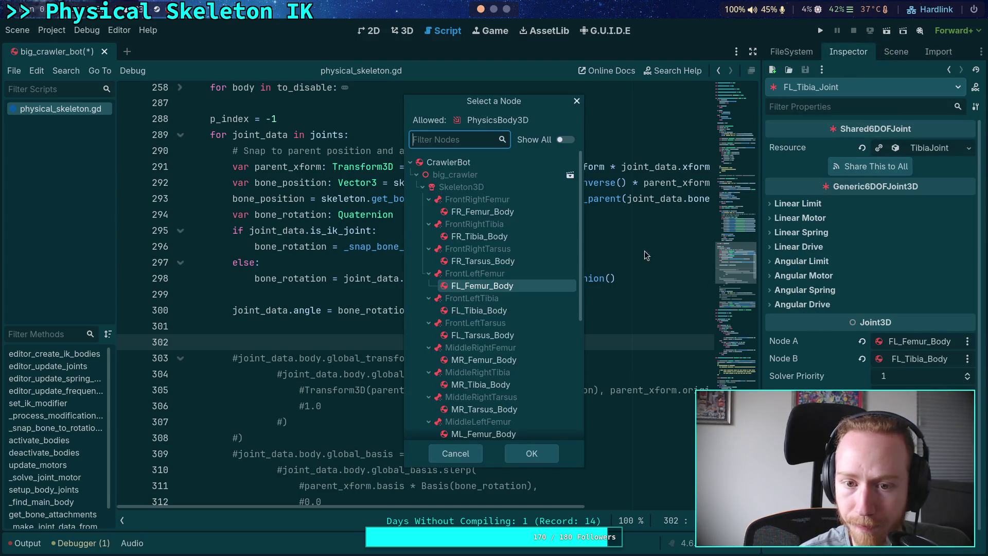
click(463, 174)
click(545, 461)
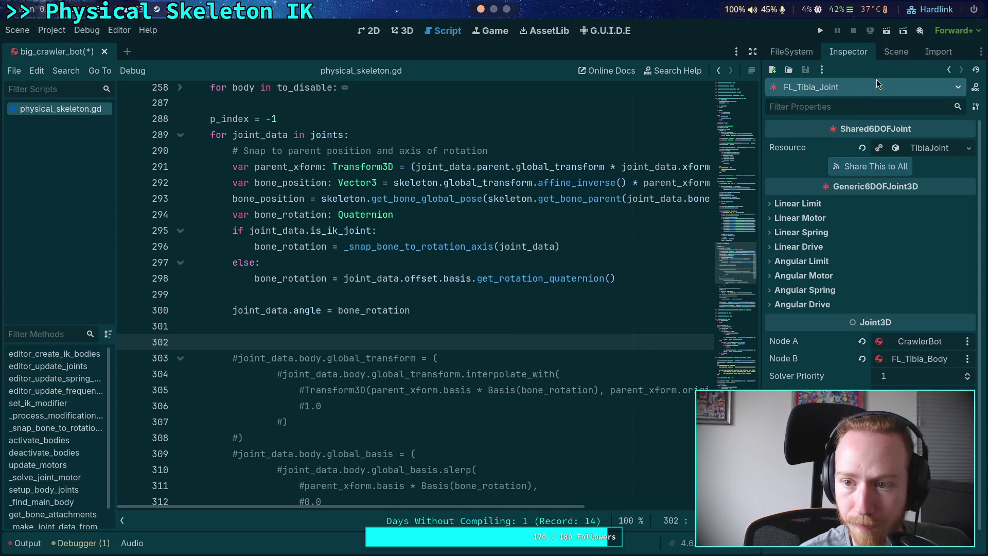
click(893, 56)
click(786, 266)
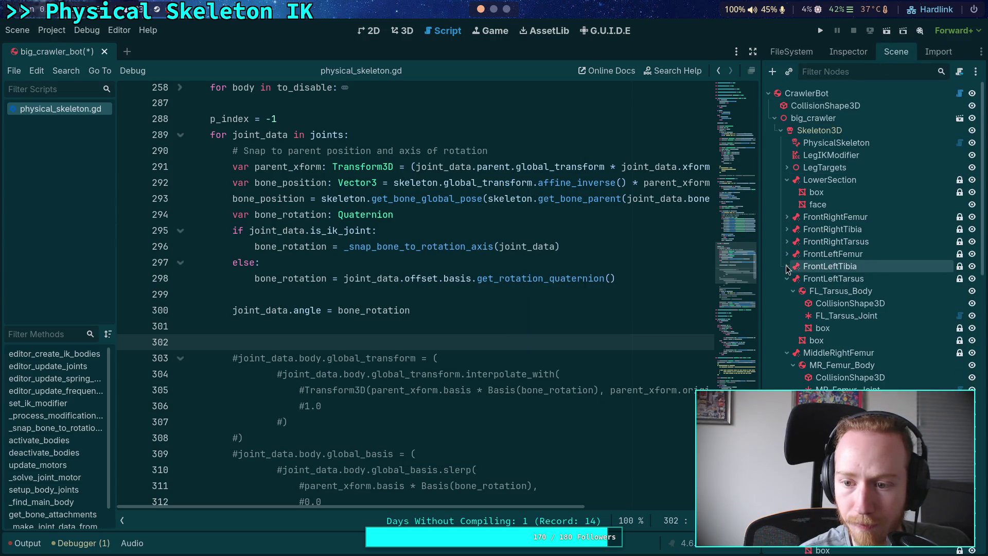
Set FL_Tarsus_Joint's Node A to CrawlerBot
click(834, 314)
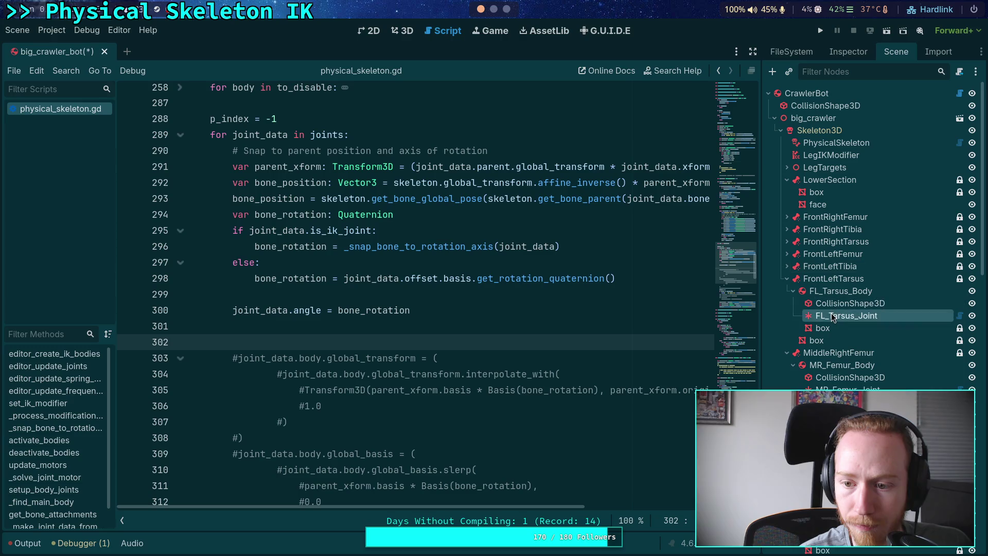
click(848, 52)
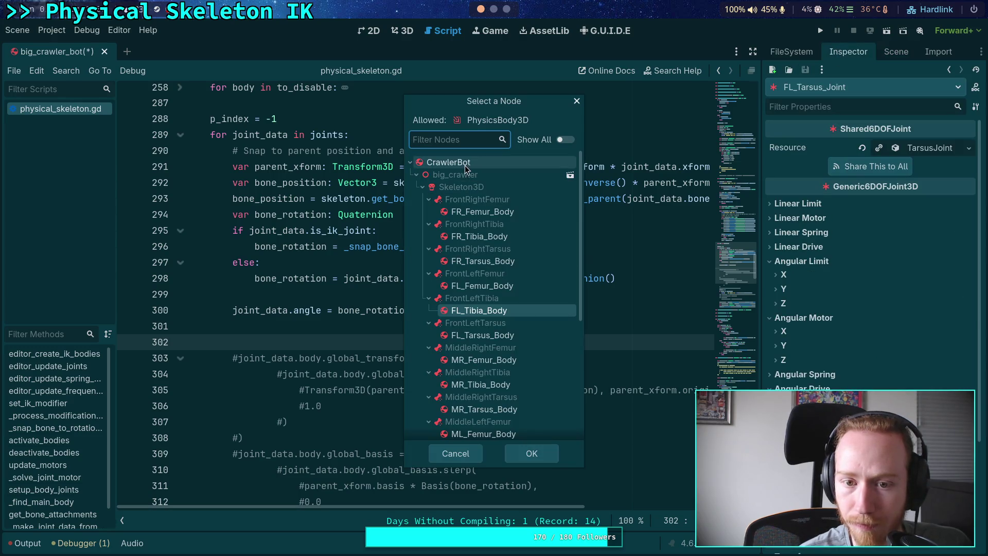
click(531, 455)
click(784, 316)
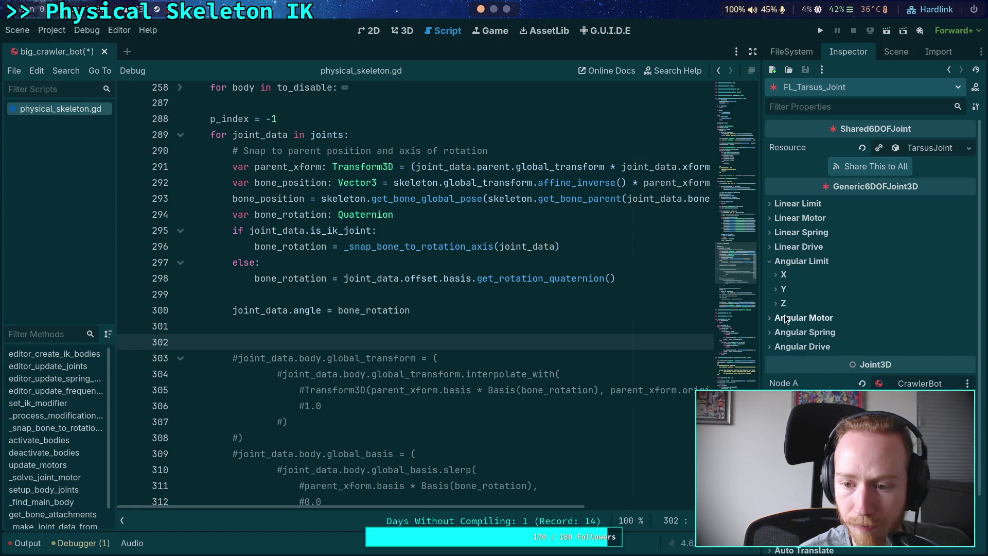
click(795, 261)
Collapse FrontLeftTarsus and show MR_Femur_Joint's properties
click(896, 52)
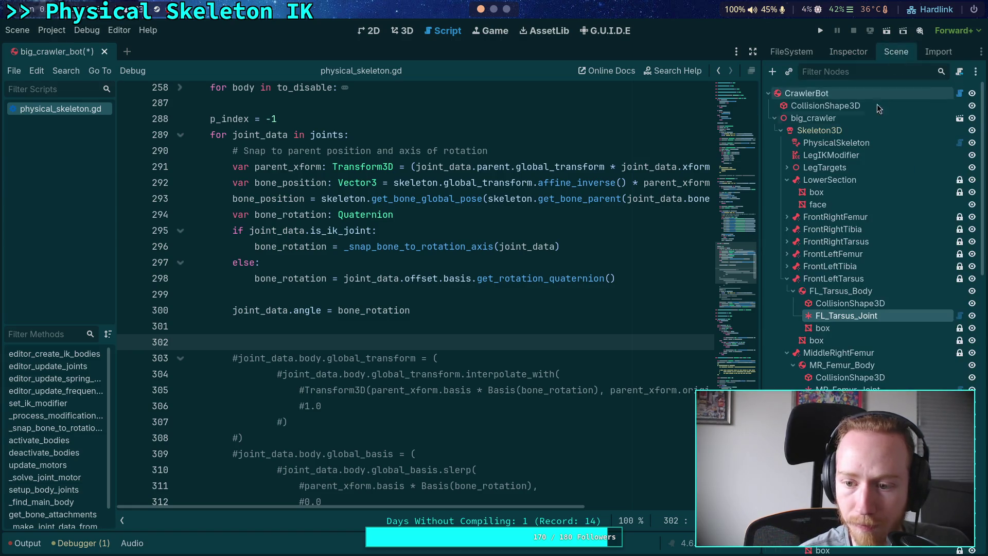
click(786, 279)
key(Down)
key(Down)
key(Down)
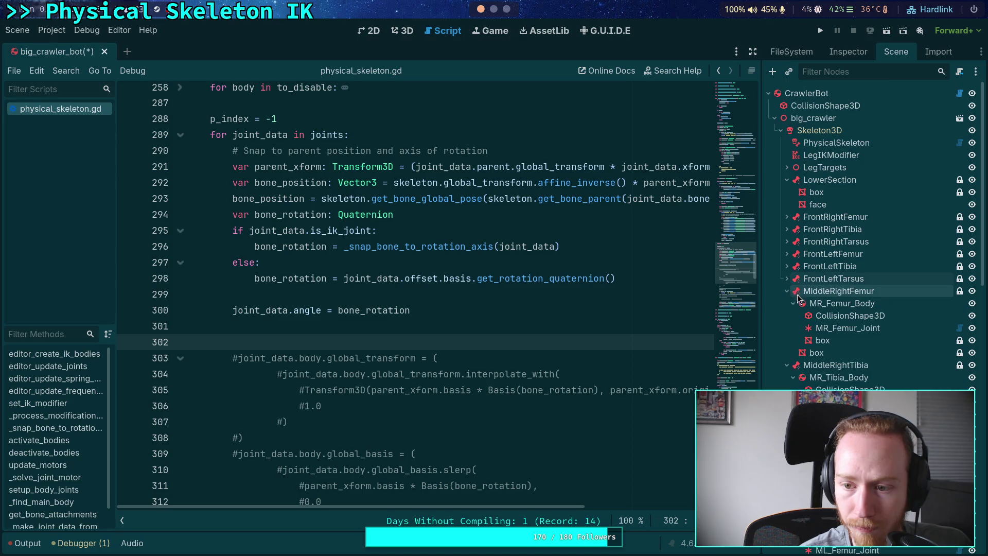
click(848, 52)
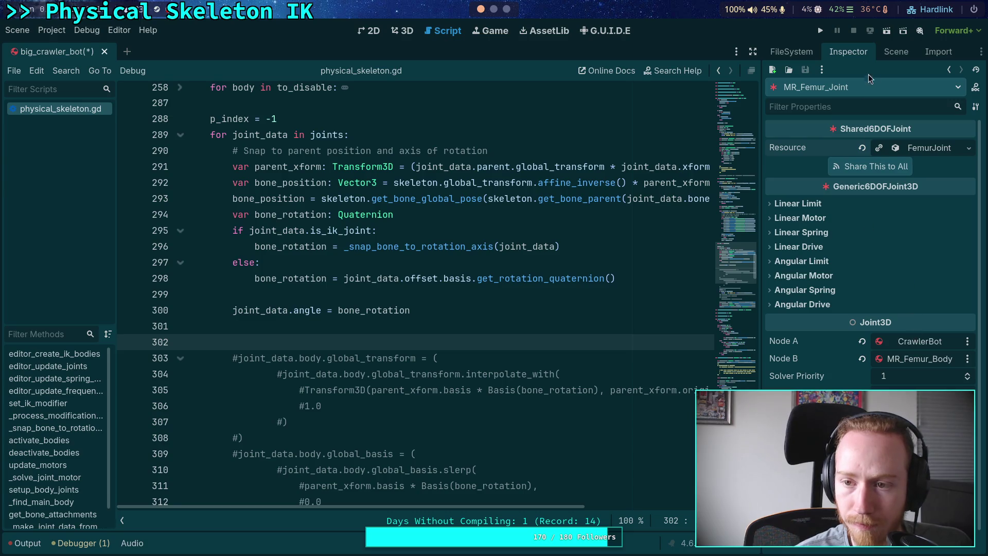
Set the middle-right tibia joint's Node A to CrawlerBot instead of MR_Femur_Body
click(896, 51)
click(786, 281)
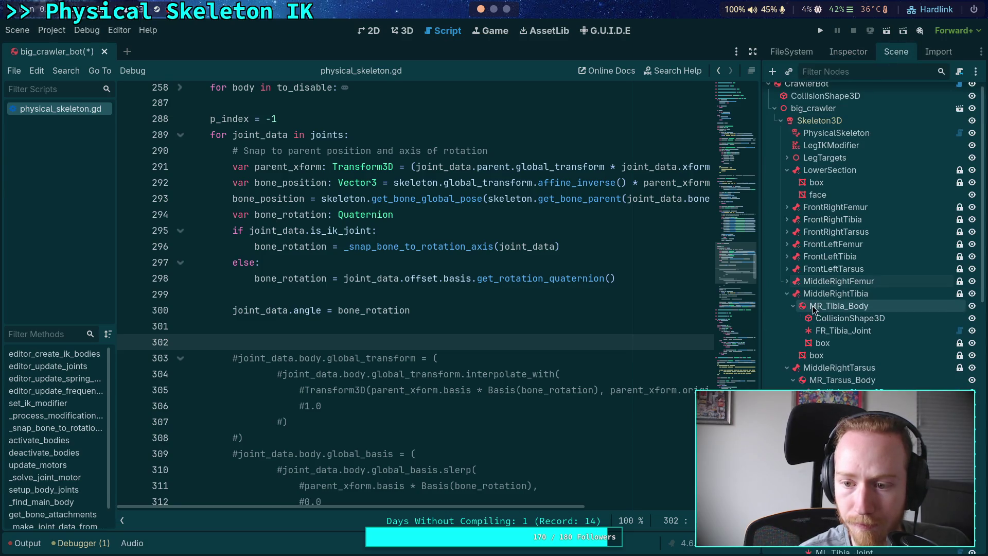
click(832, 330)
click(844, 53)
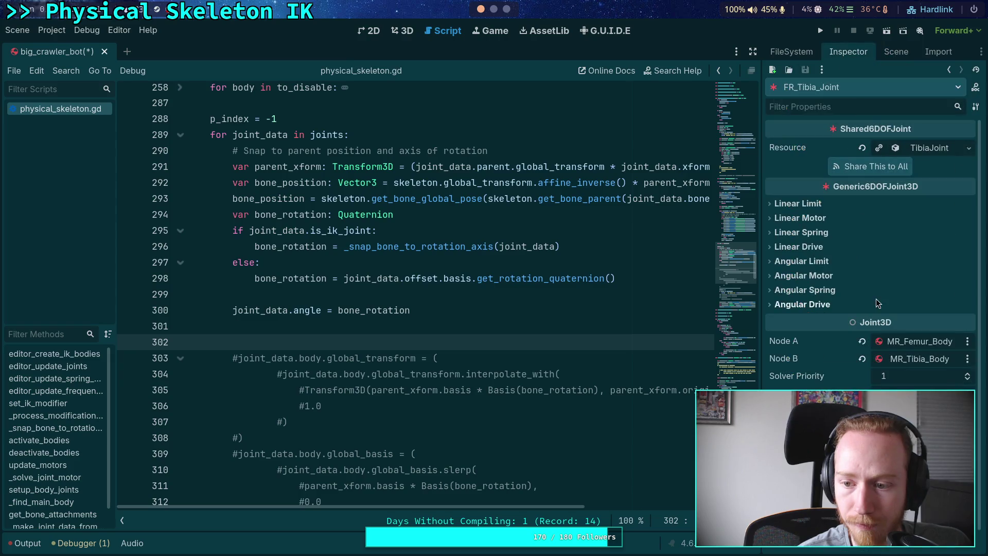
click(917, 342)
click(453, 166)
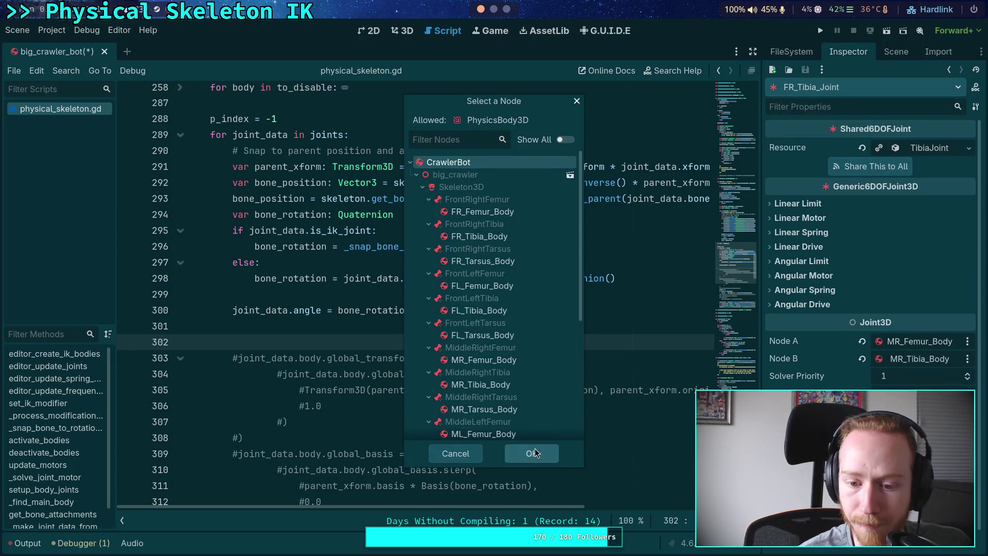
click(529, 453)
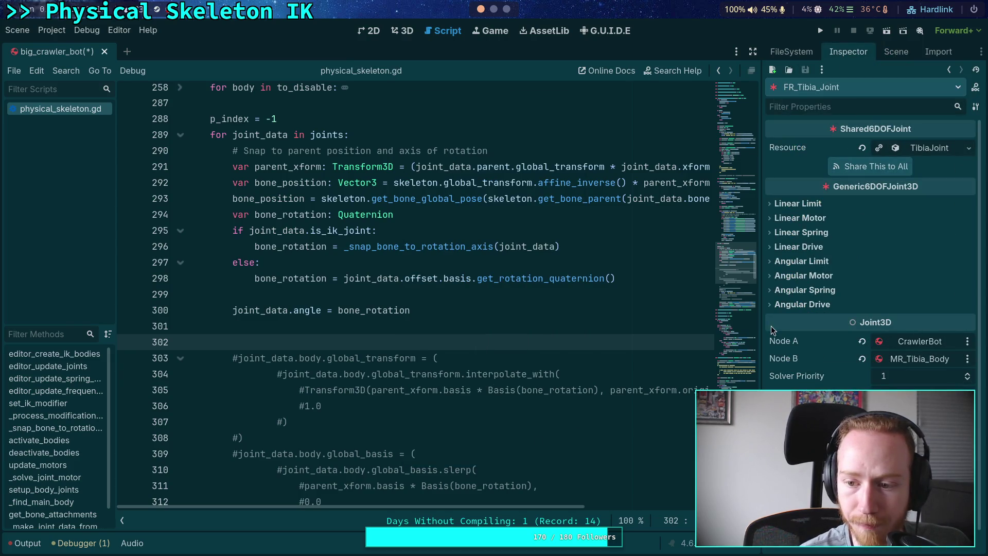
Set MR_Tarsus_Joint's Node A to CrawlerBot
click(892, 53)
click(787, 281)
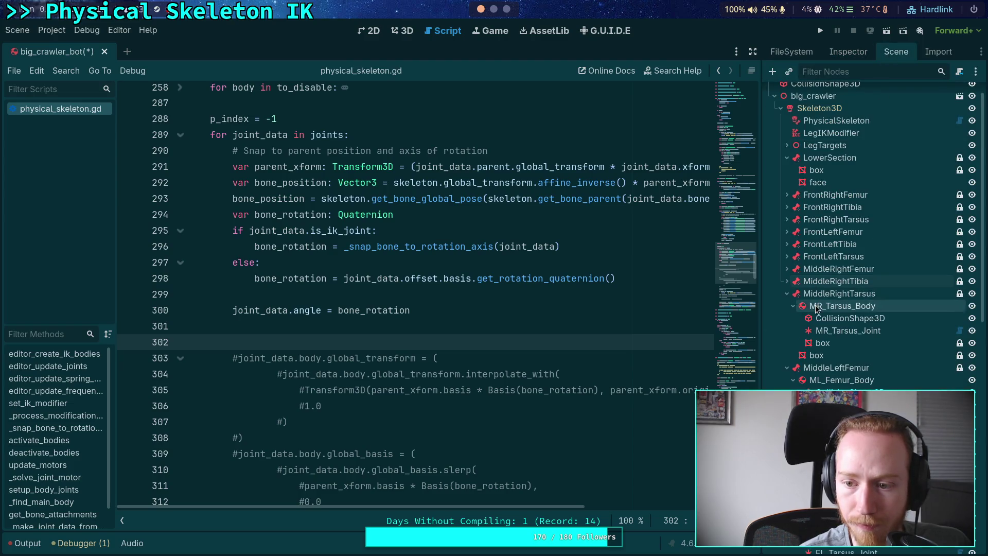
click(847, 330)
click(848, 51)
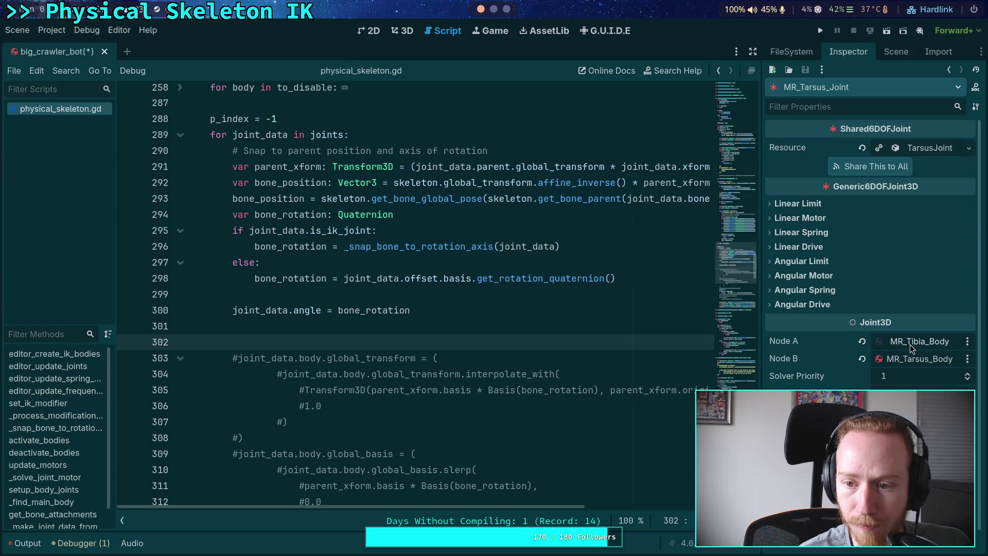
click(916, 341)
click(453, 163)
click(535, 453)
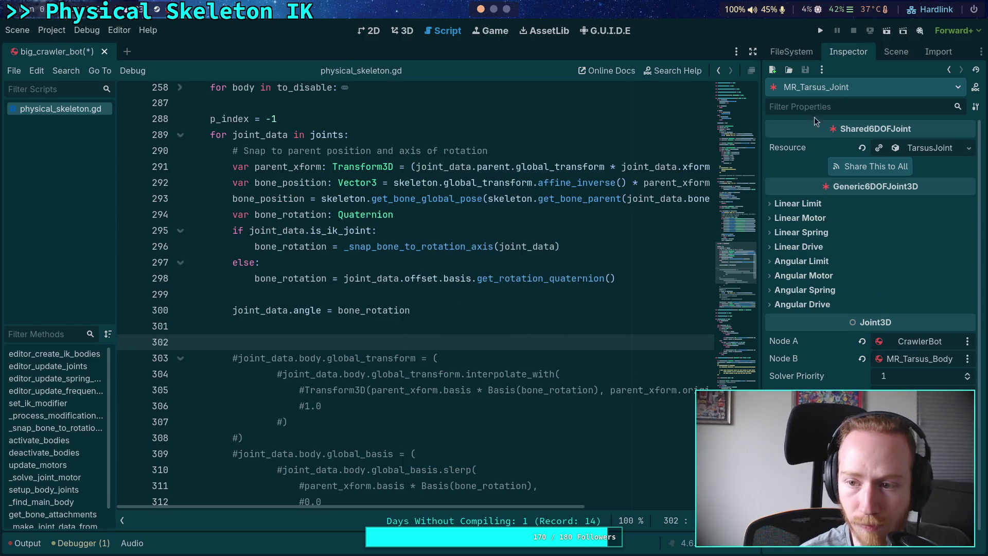
Inspect ML_Femur_Joint's properties, collapsing the finished middle-right and MiddleLeftFemur branches
click(896, 52)
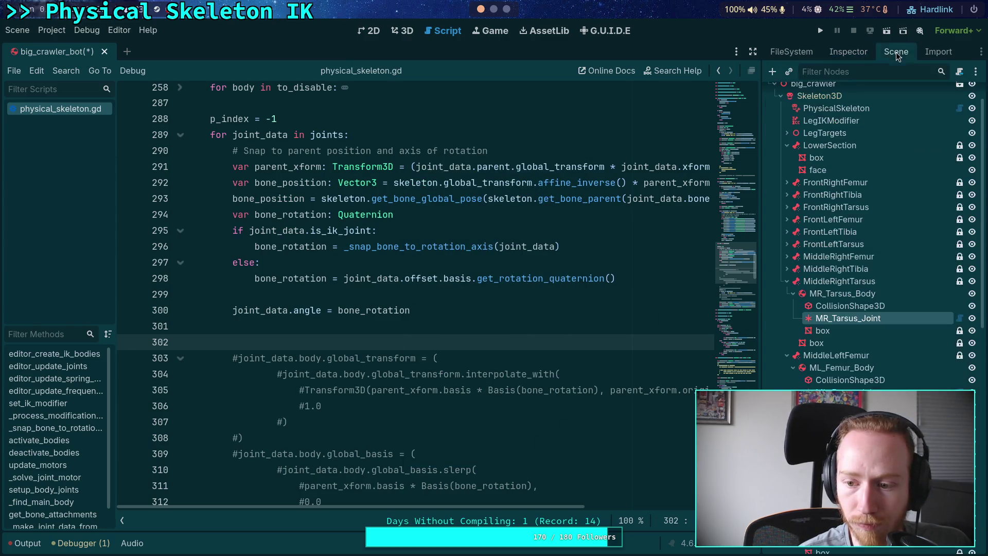
click(786, 281)
click(848, 331)
click(833, 52)
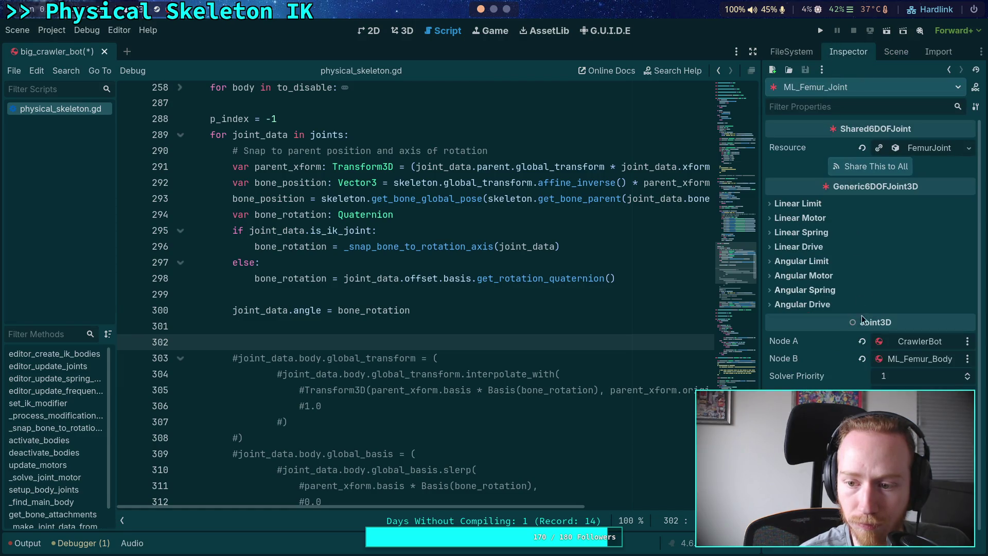
click(896, 52)
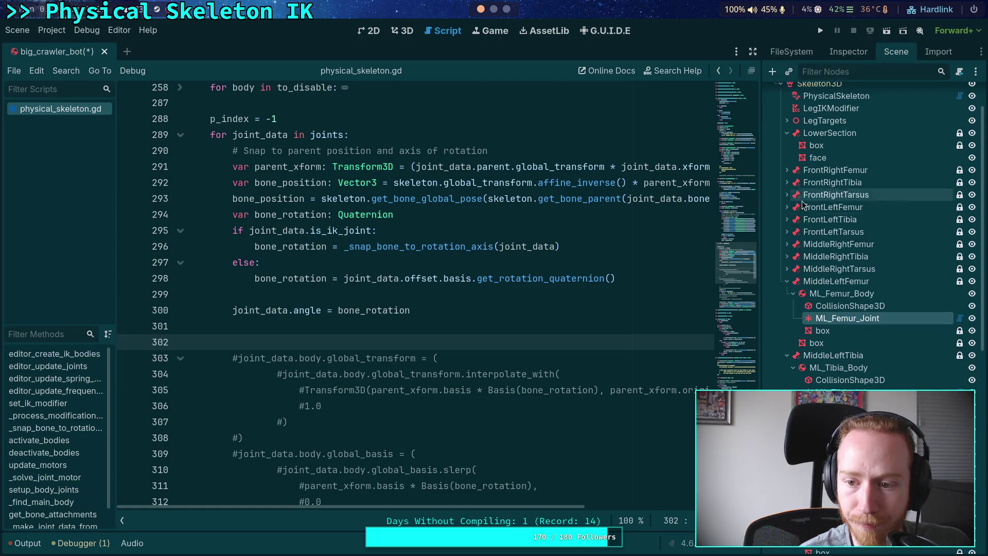
click(786, 281)
Set ML_Tibia_Joint's Node A to CrawlerBot
click(843, 330)
click(848, 52)
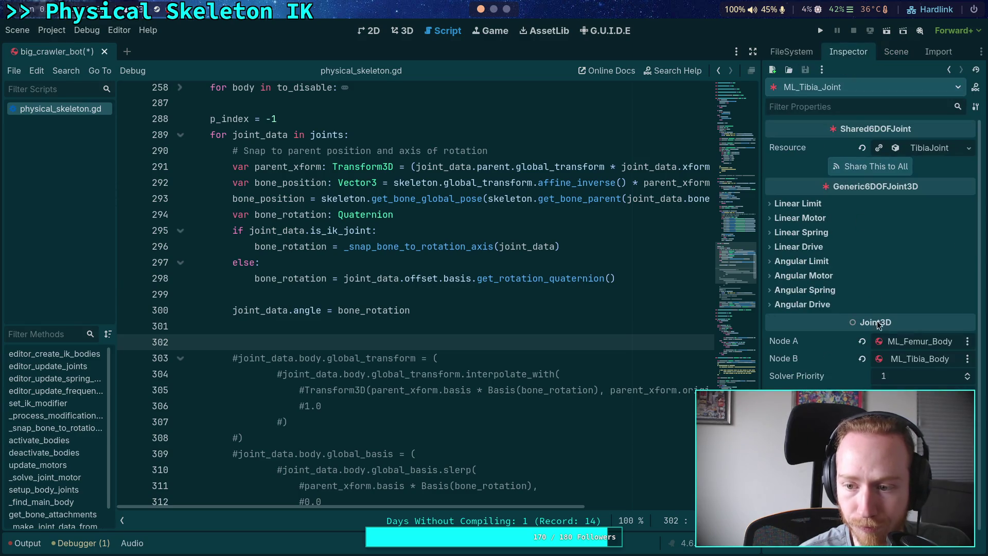
click(905, 341)
click(447, 162)
click(532, 453)
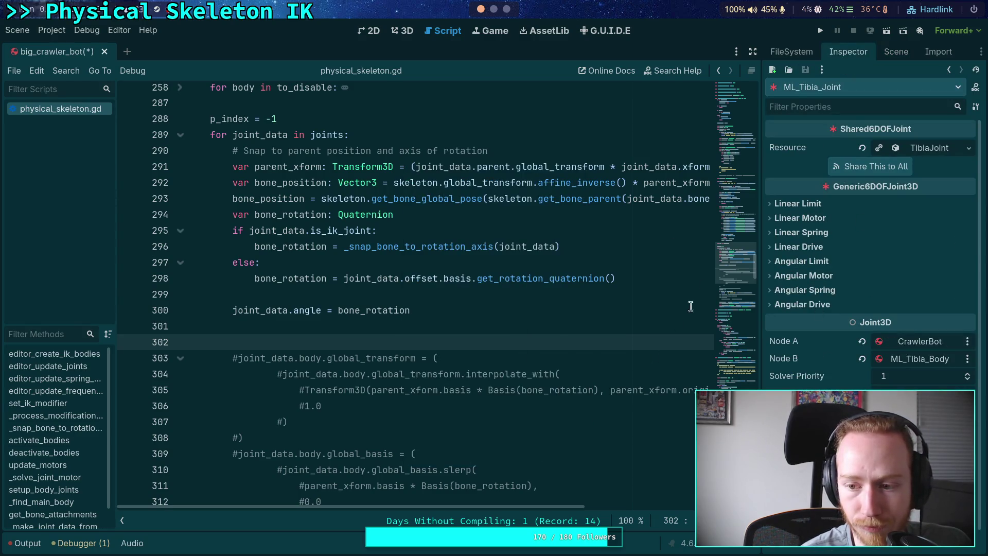
Set the tarsus joint under ML_Tarsus_Body to use CrawlerBot as Node A
click(893, 52)
click(786, 281)
click(816, 330)
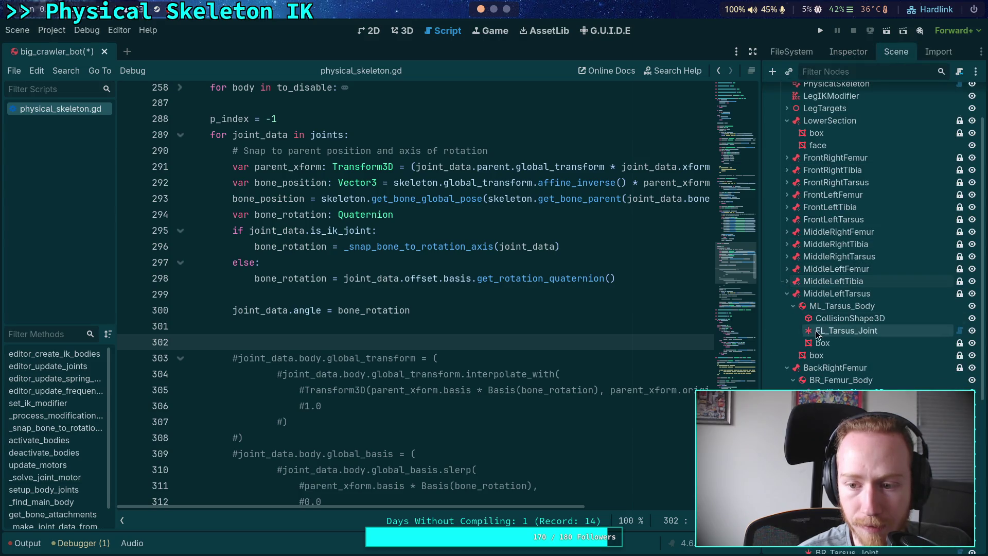
click(847, 51)
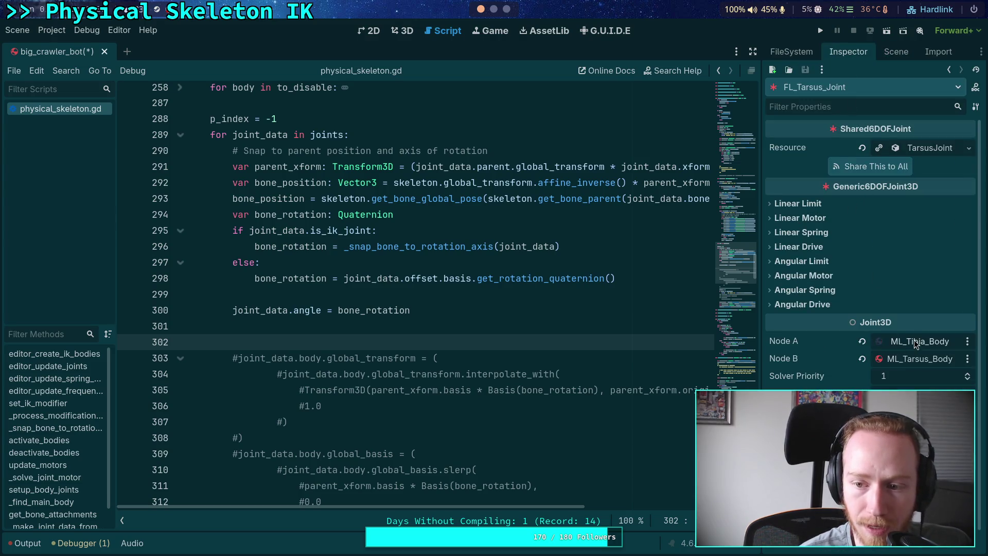
click(915, 345)
click(447, 163)
click(531, 454)
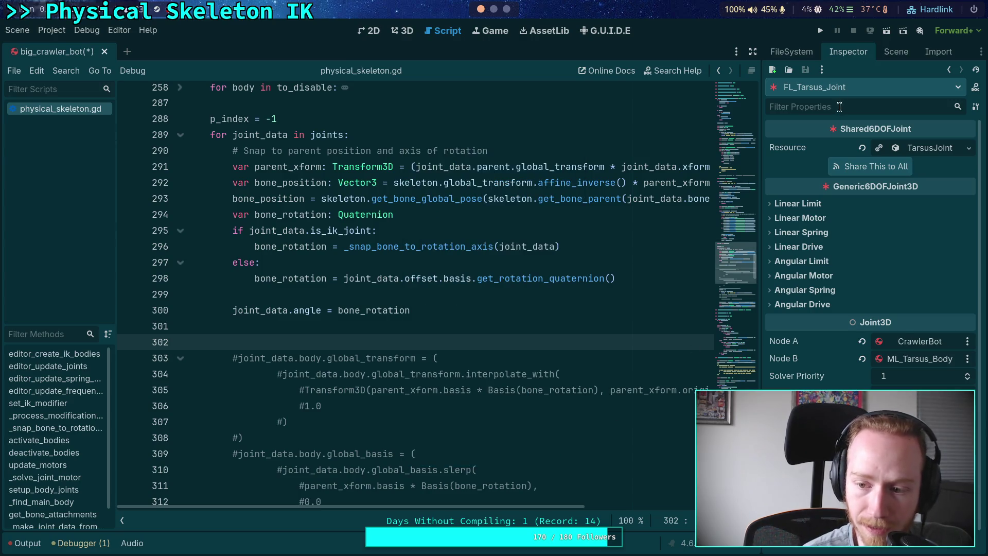
Collapse the MiddleLeftTarsus branch and select BR_Femur_Joint
click(896, 51)
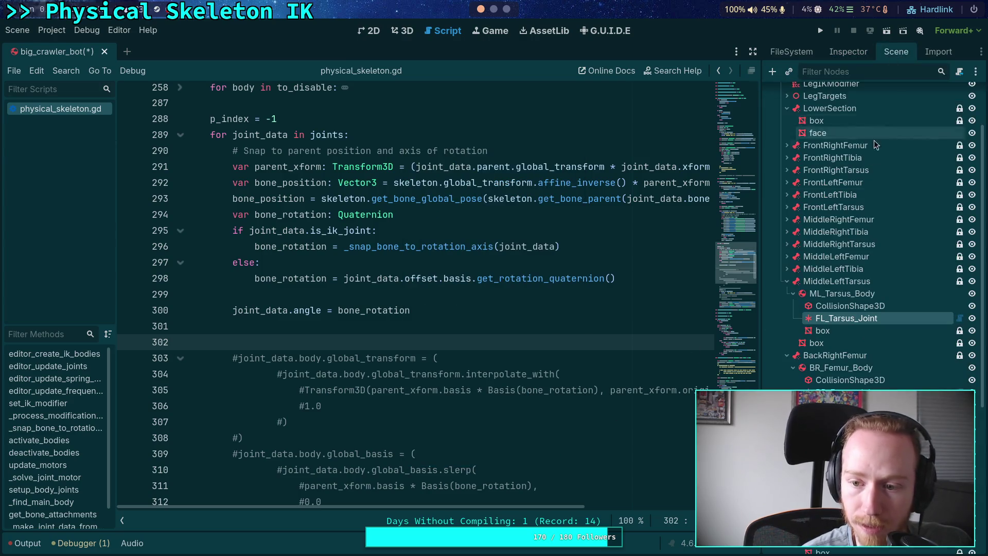
click(786, 281)
click(846, 331)
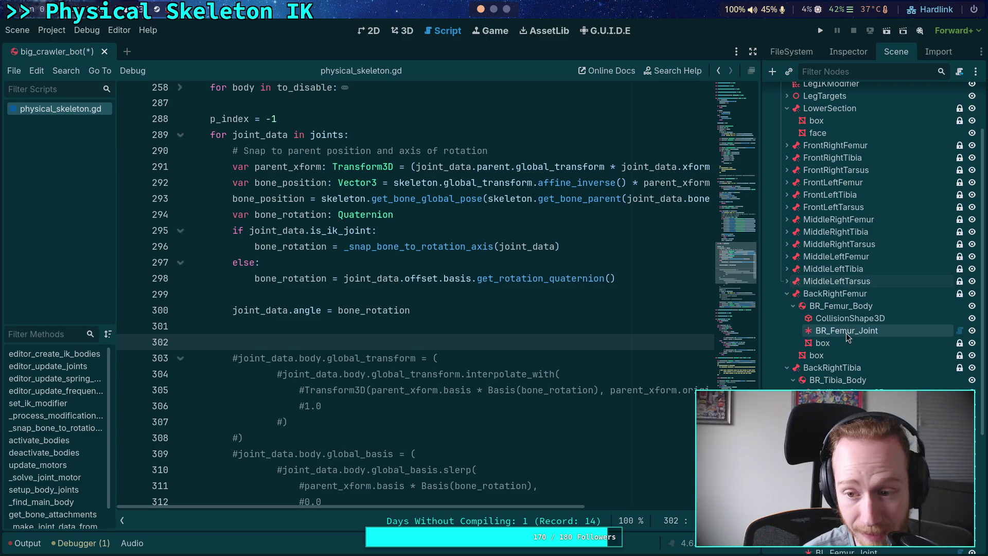
Check BR_Femur_Joint's Node A and leave it on CrawlerBot
click(865, 52)
click(913, 341)
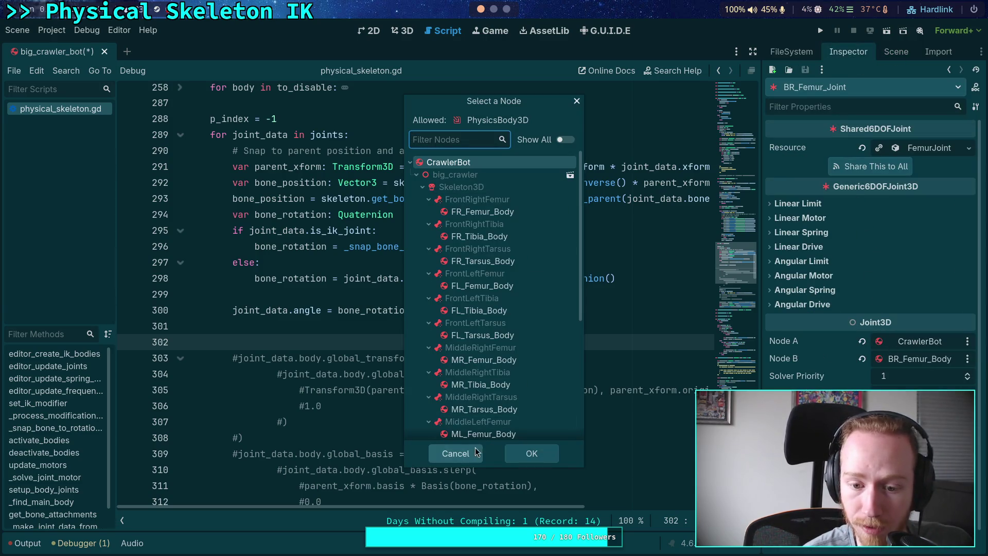
click(476, 452)
click(896, 51)
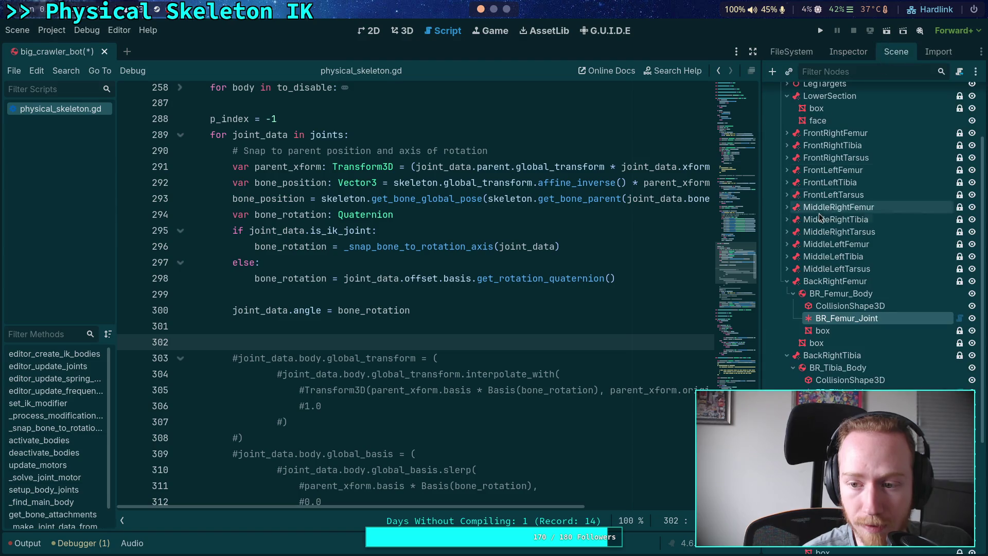
Set the BackRightTibia joint's Node A to CrawlerBot instead of BR_Femur_Body
click(786, 281)
click(844, 331)
click(848, 51)
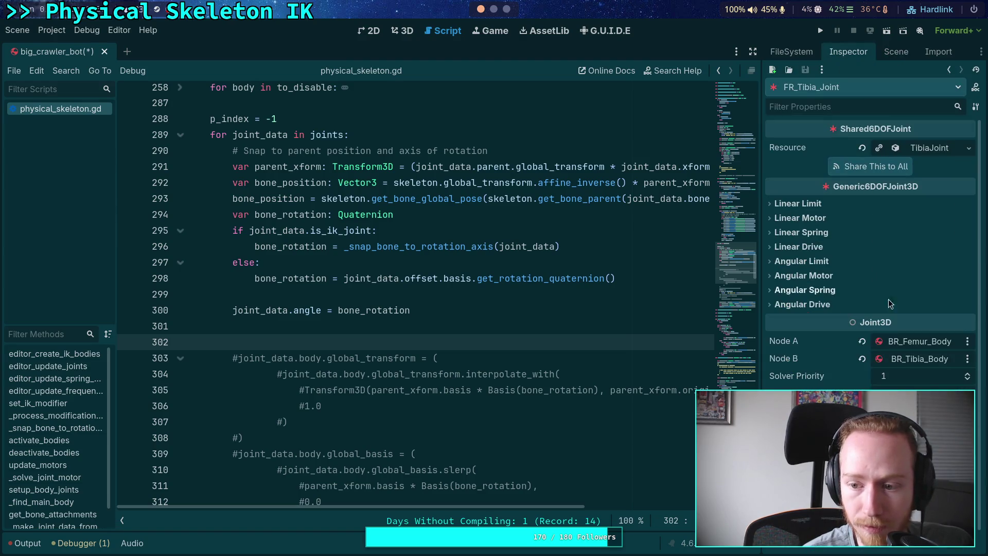
click(916, 341)
click(448, 167)
click(544, 452)
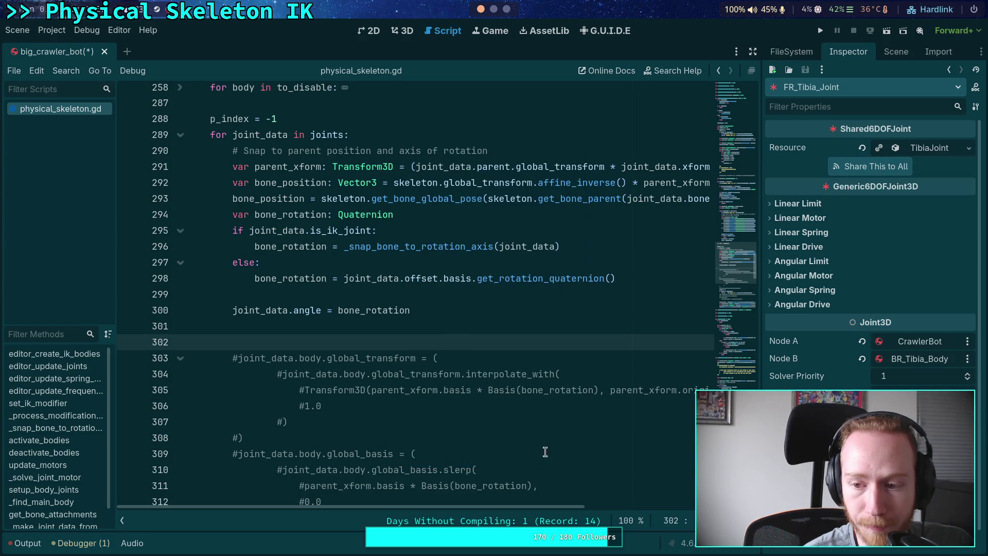
click(896, 52)
Set BR_Tarsus_Joint's Node A to CrawlerBot instead of BR_Tibia_Body
click(787, 282)
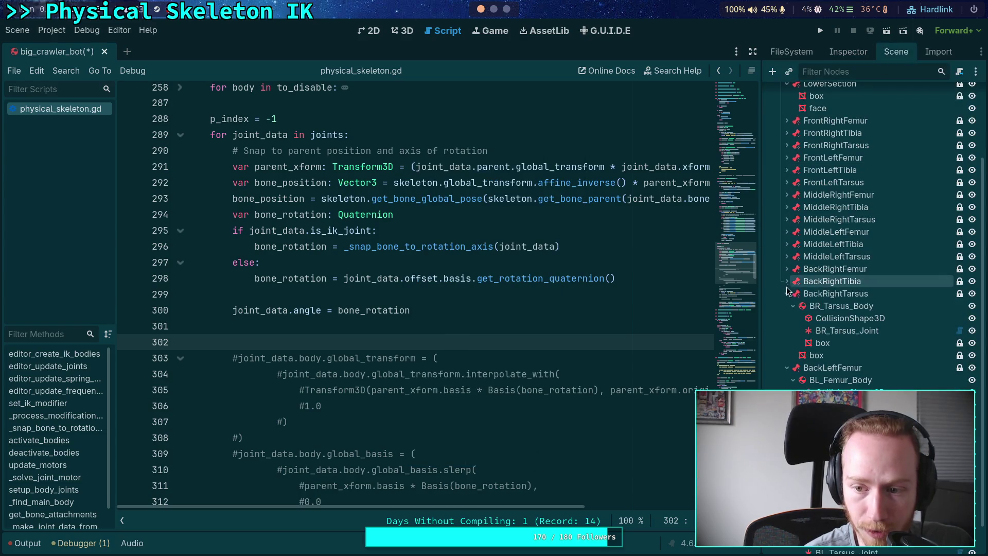
click(851, 329)
click(848, 51)
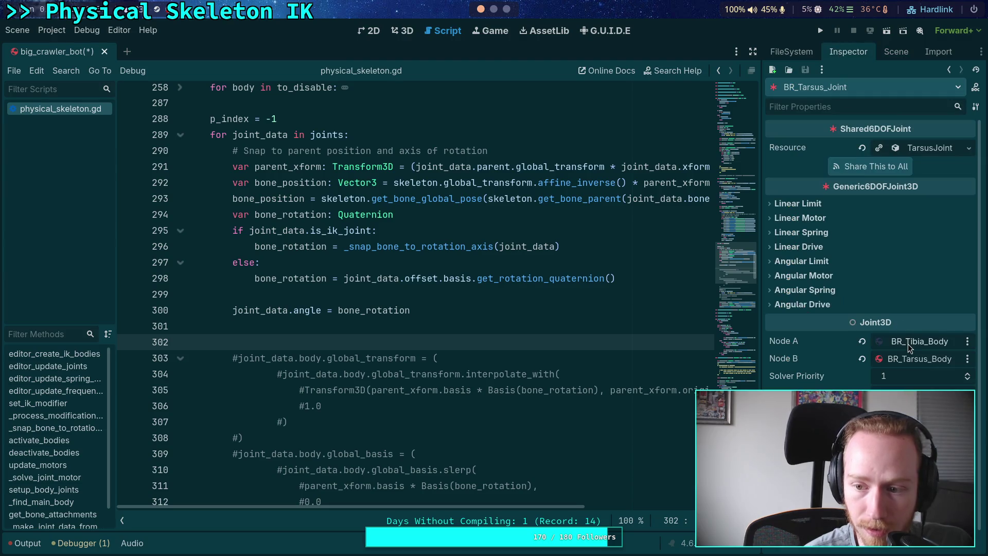
click(908, 343)
click(452, 168)
click(532, 453)
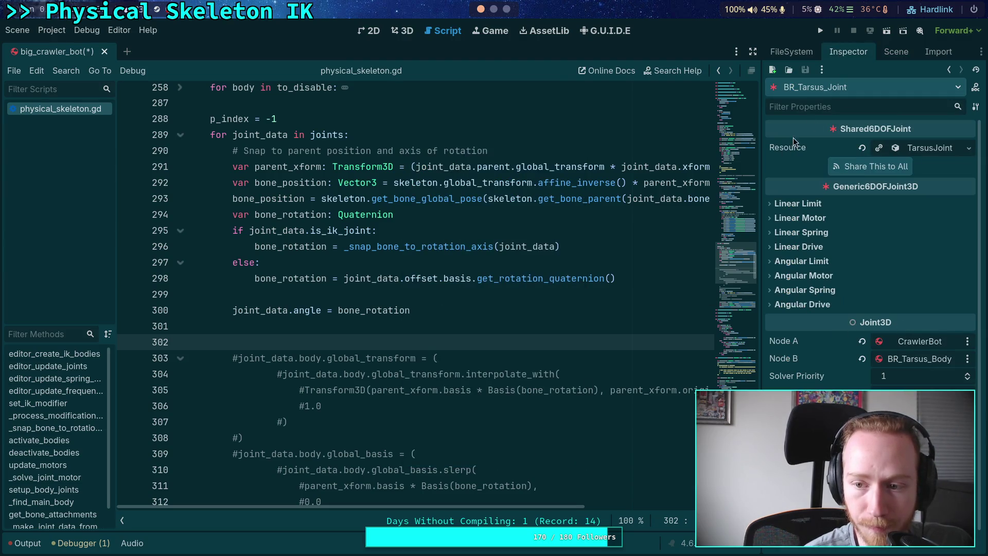
click(895, 51)
Set BL_Tibia_Joint's Node A to CrawlerBot instead of BL_Femur_Body
click(786, 269)
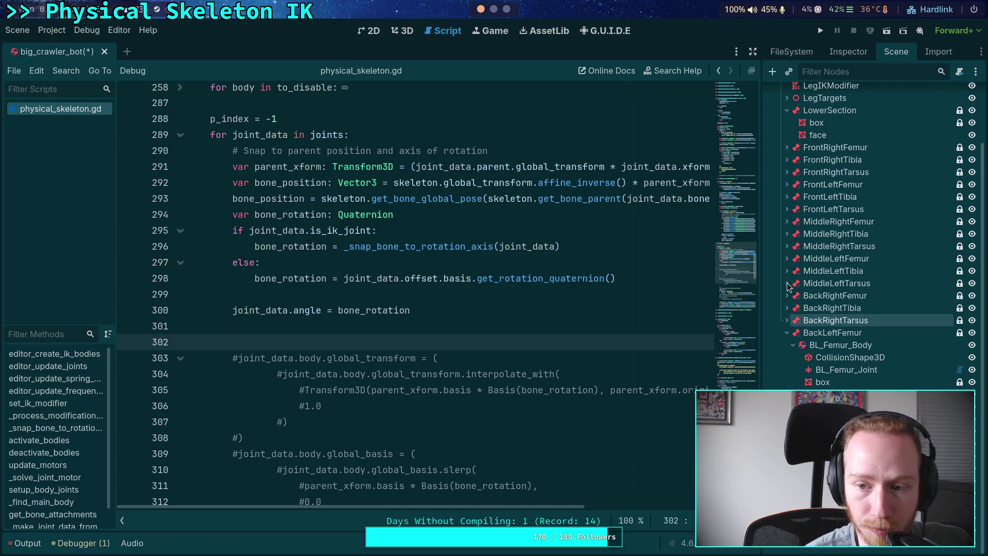
click(828, 371)
click(848, 51)
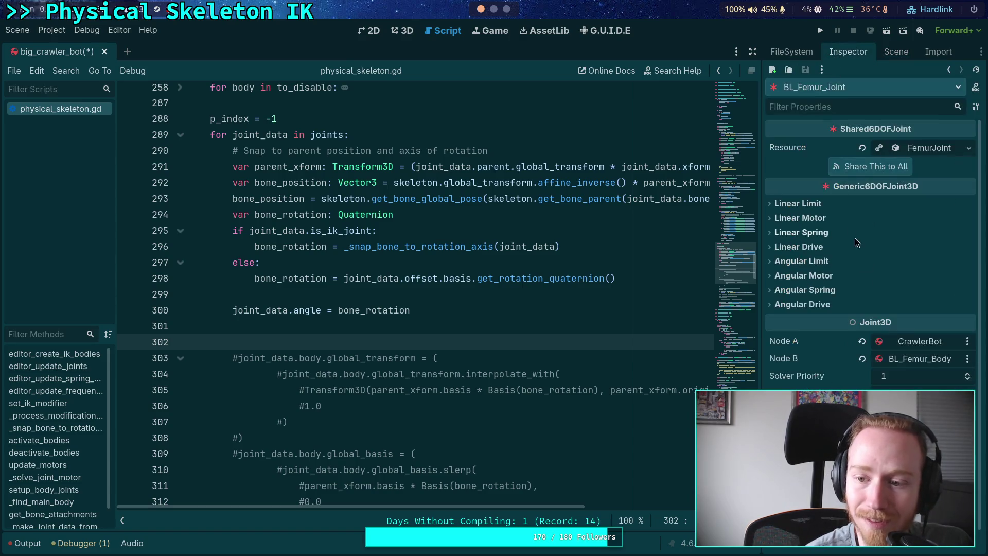
scroll(820, 335, up, 3)
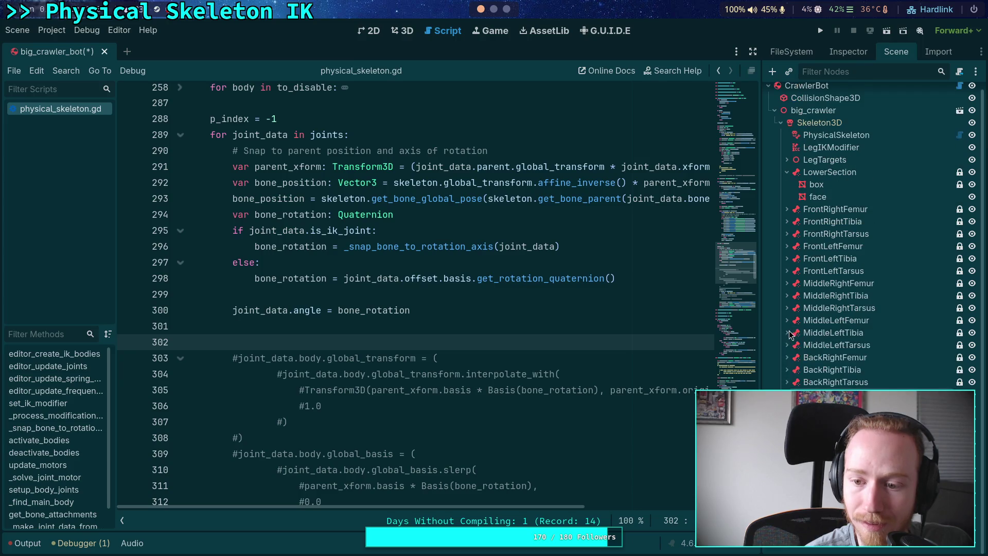
click(842, 54)
click(885, 383)
click(448, 162)
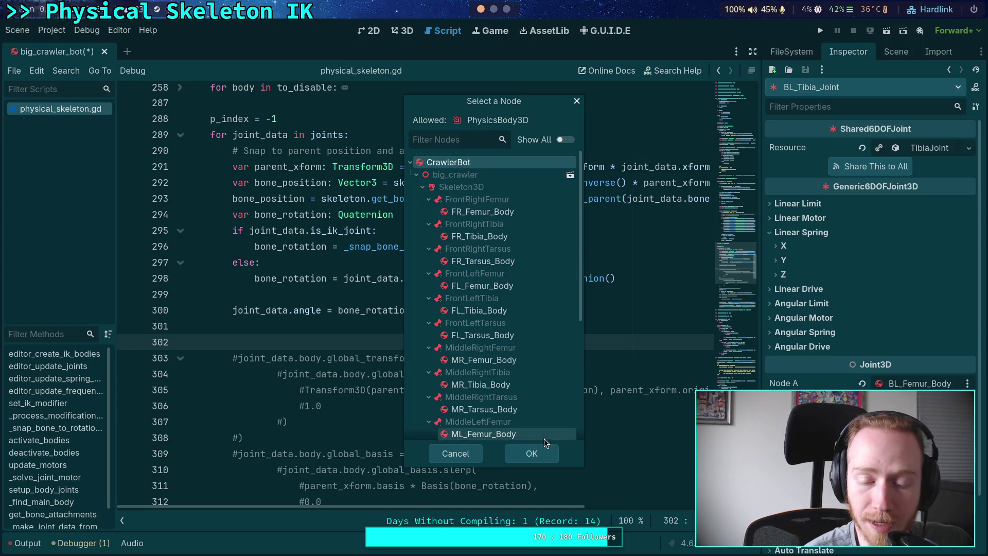
click(531, 453)
click(895, 52)
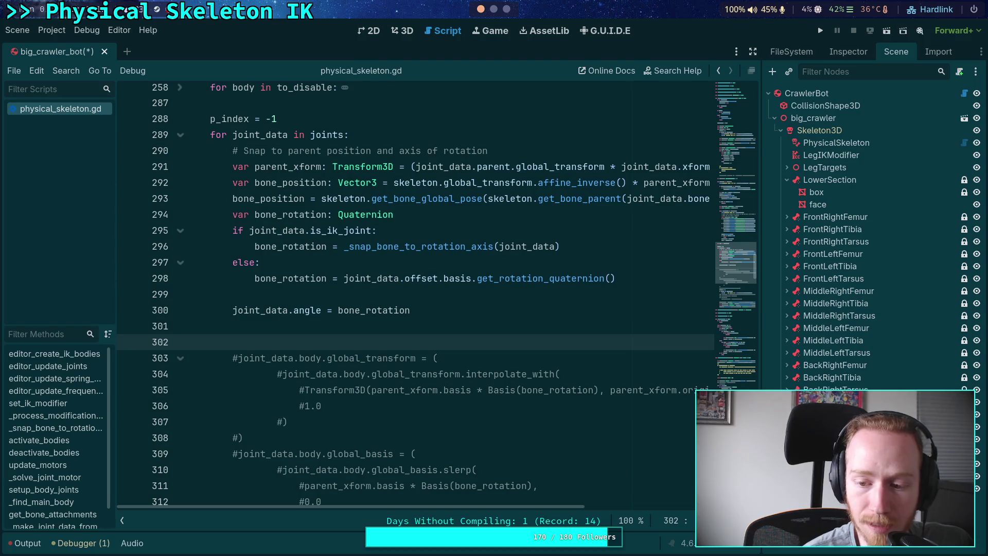
Set BL_Tarsus_Joint's Node A to CrawlerBot instead of BL_Tibia_Body
click(837, 55)
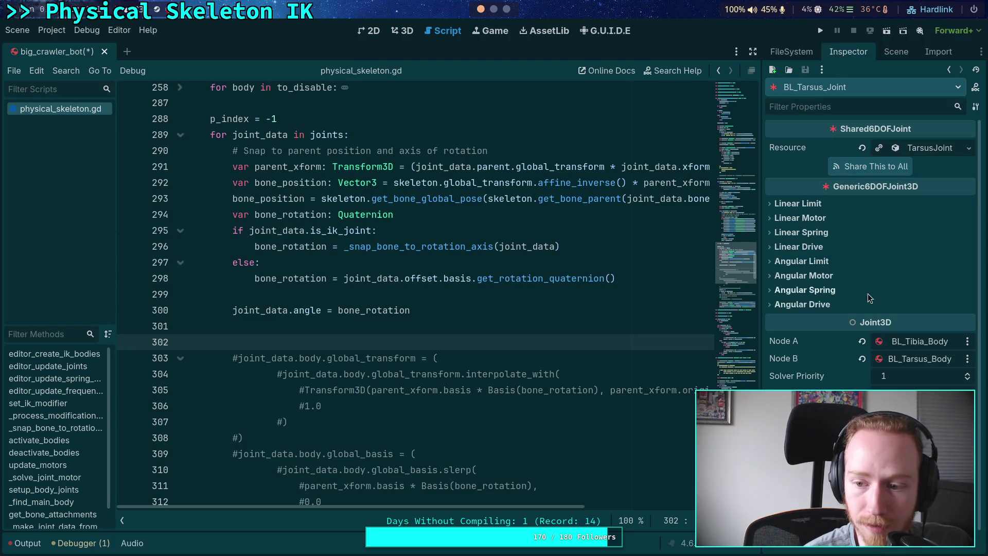
click(916, 342)
click(468, 165)
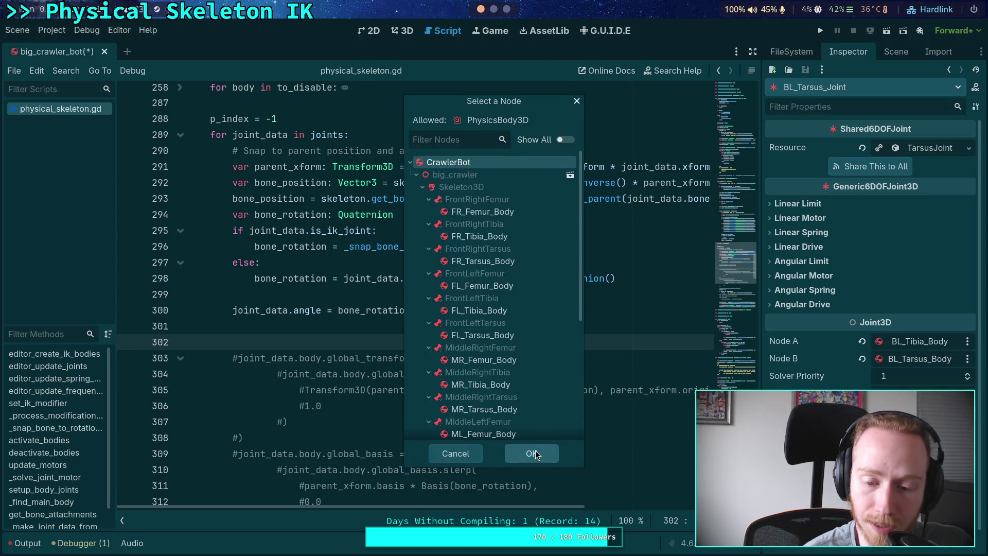
click(494, 453)
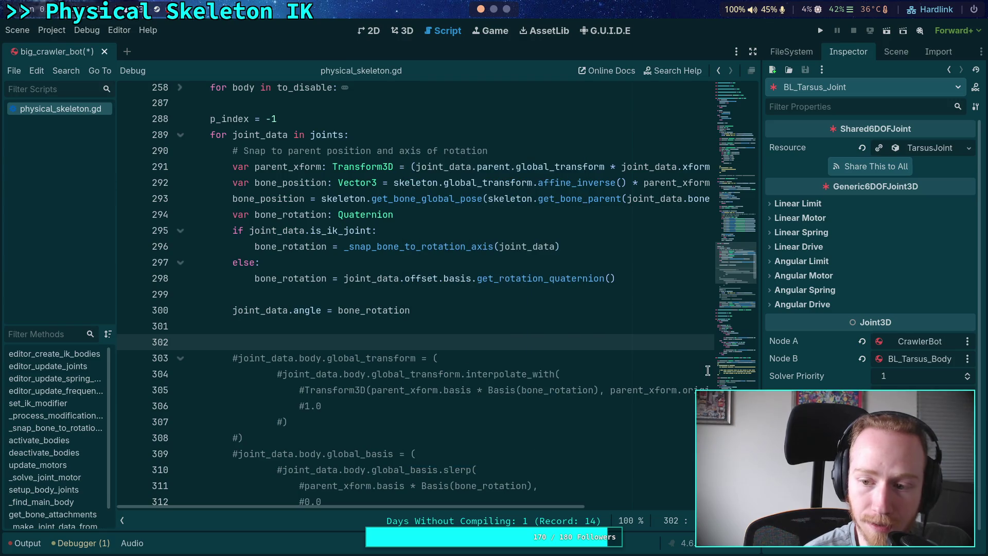
click(893, 55)
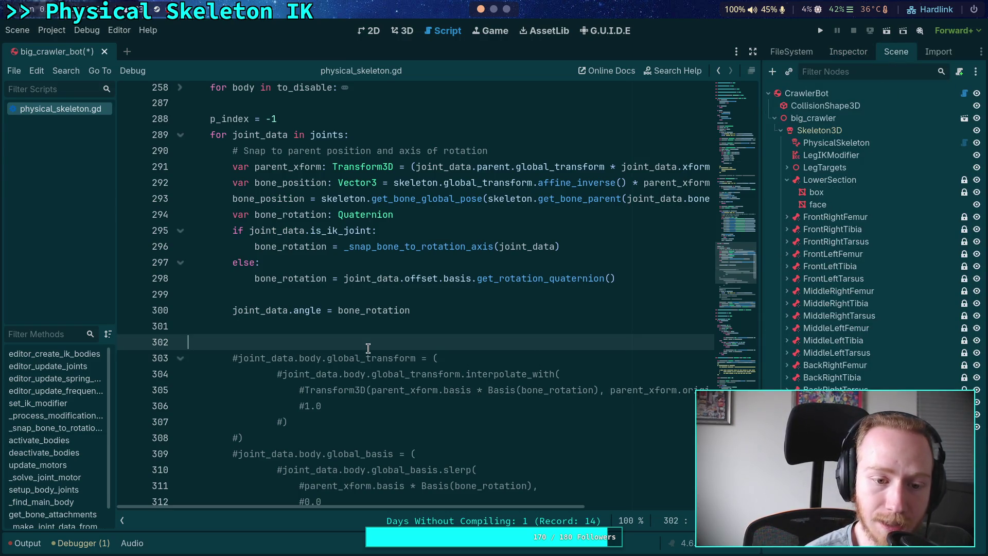
scroll(381, 343, down, 3)
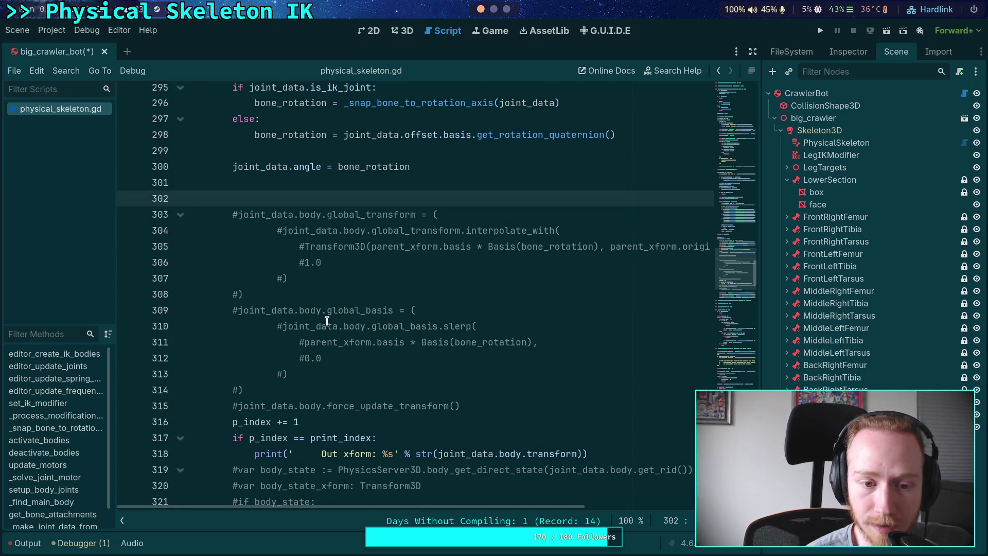
Look over the LegTargets branch and the script, then save big_crawler_bot with Ctrl+S
click(316, 390)
click(490, 401)
scroll(490, 401, up, 3)
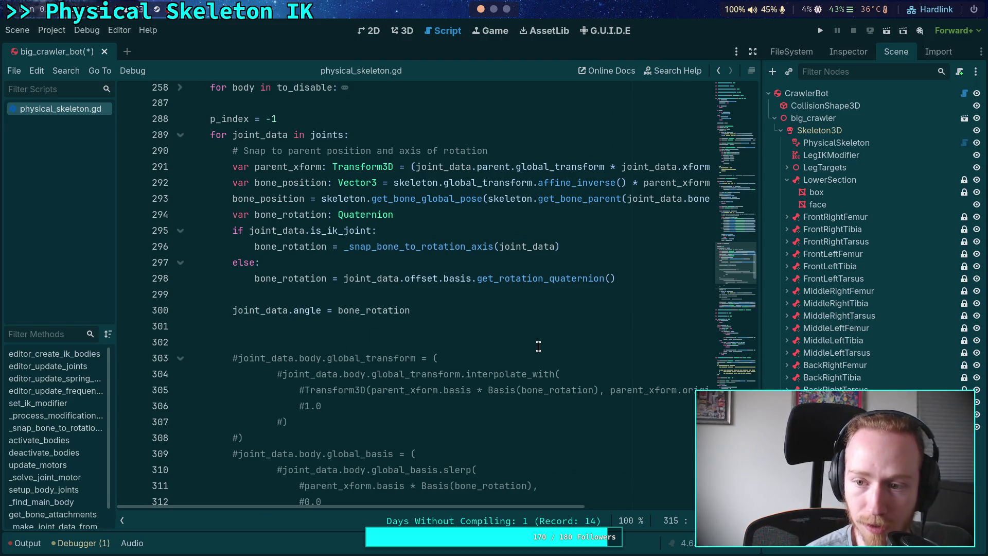
click(786, 180)
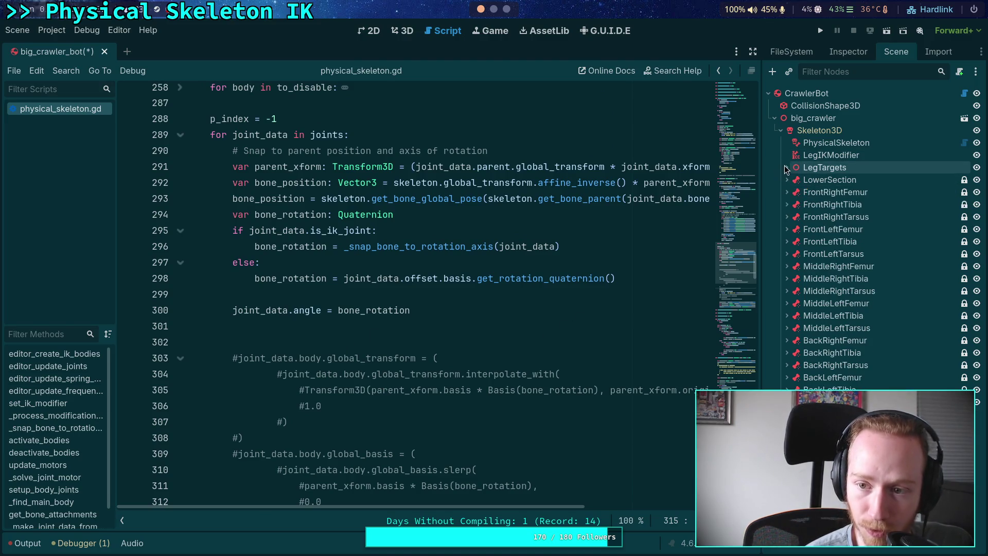
click(786, 167)
click(848, 51)
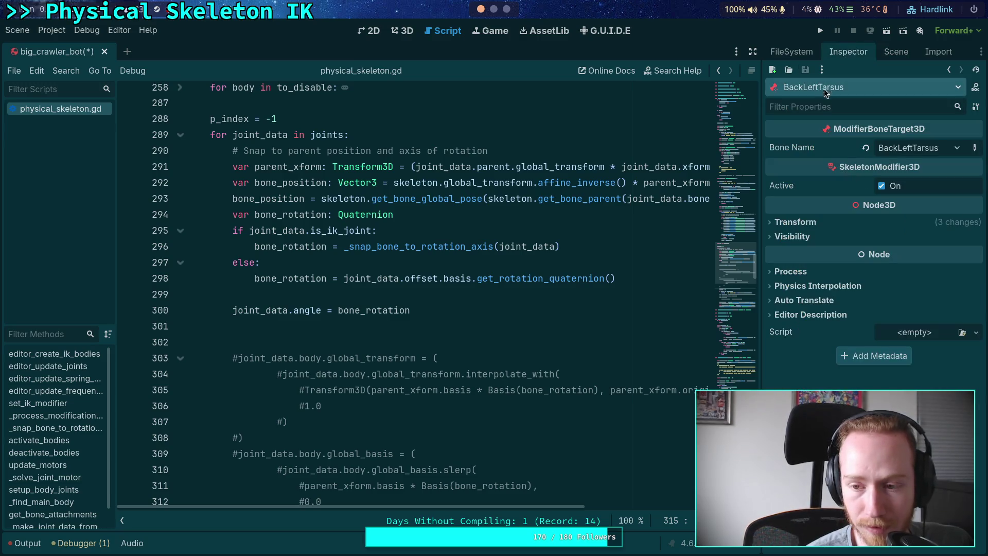
click(571, 319)
scroll(571, 317, down, 3)
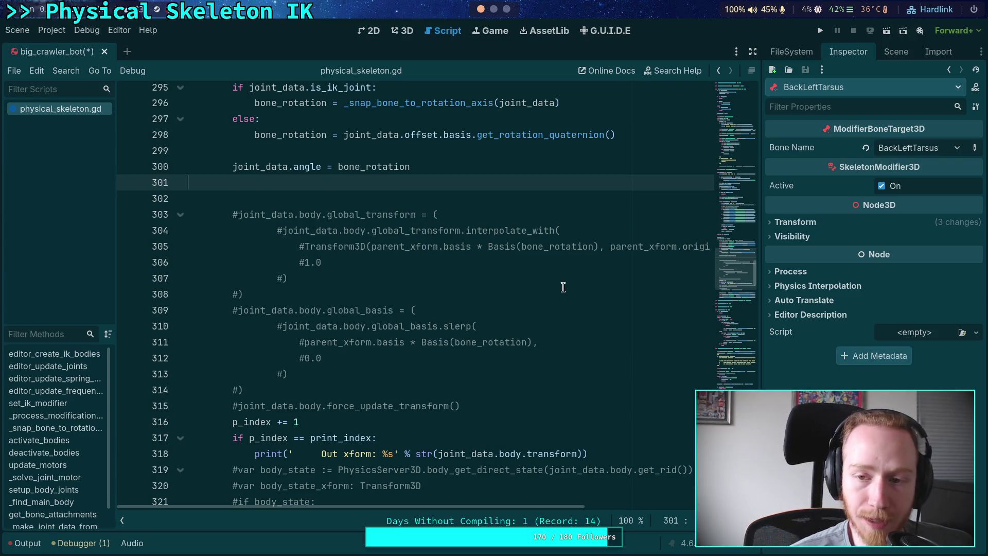
key(ctrl+s)
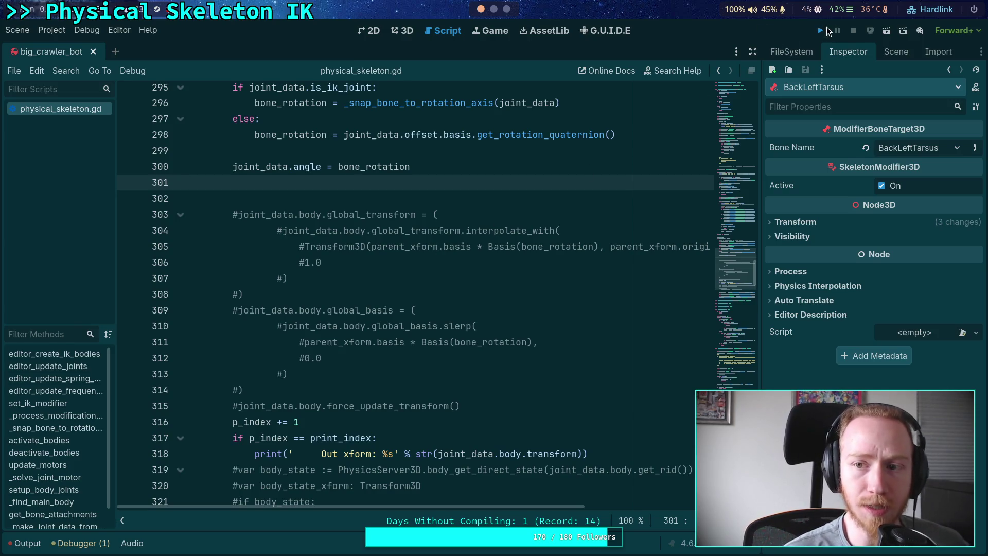
Run the project to watch the crawler bot's legs, then stop it with F8
click(827, 30)
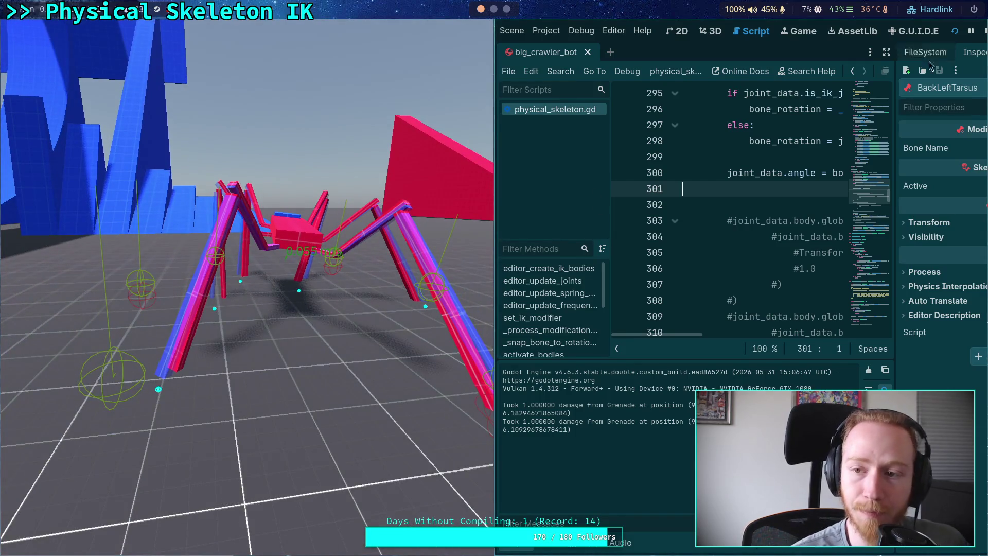
key(F8)
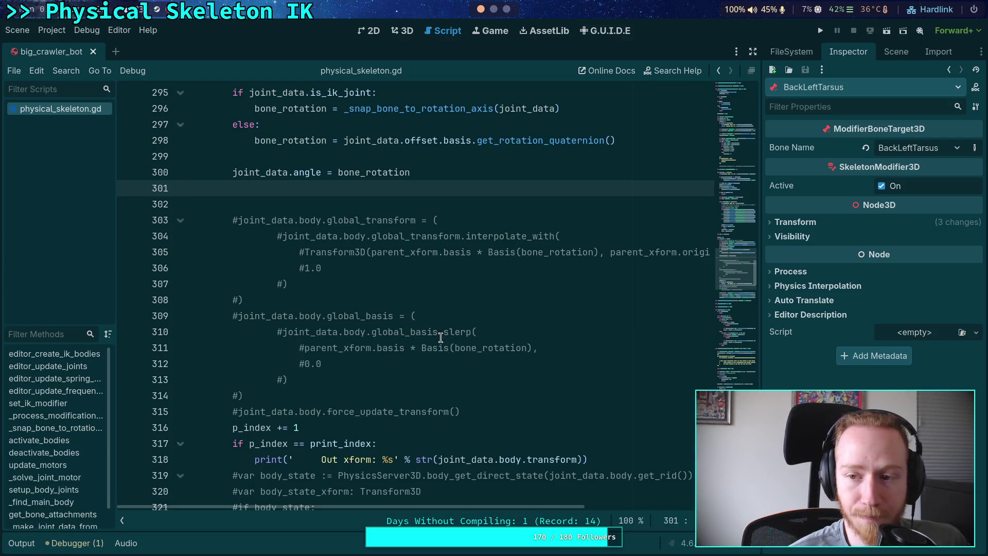
Inspect FR_Femur_Joint's angular limit Z settings in the Inspector
click(895, 52)
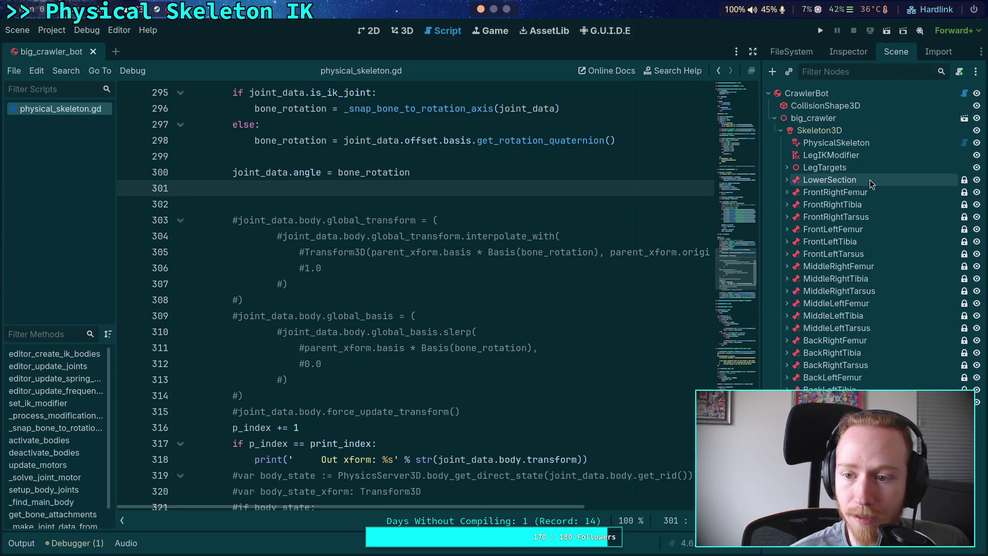
click(786, 192)
click(830, 230)
click(850, 50)
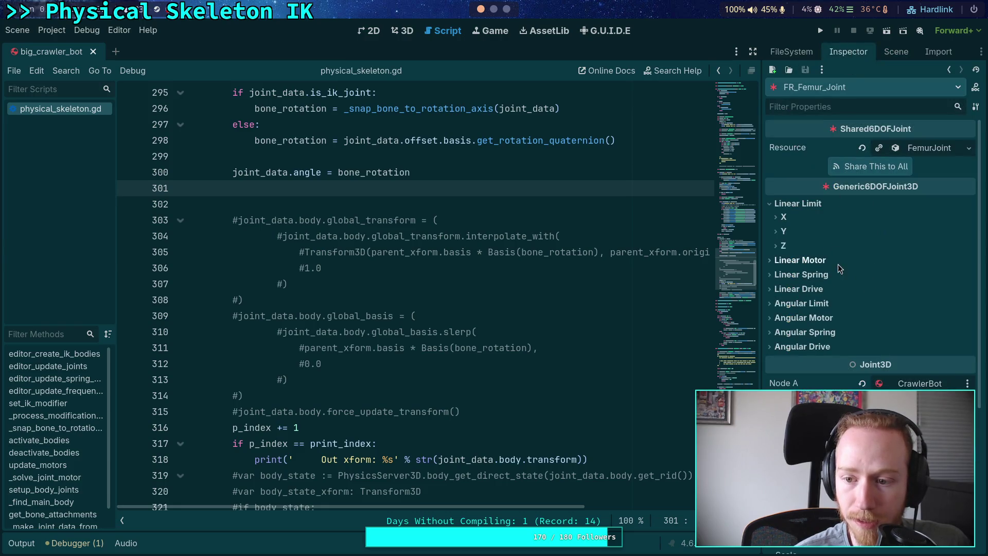
click(785, 304)
click(783, 347)
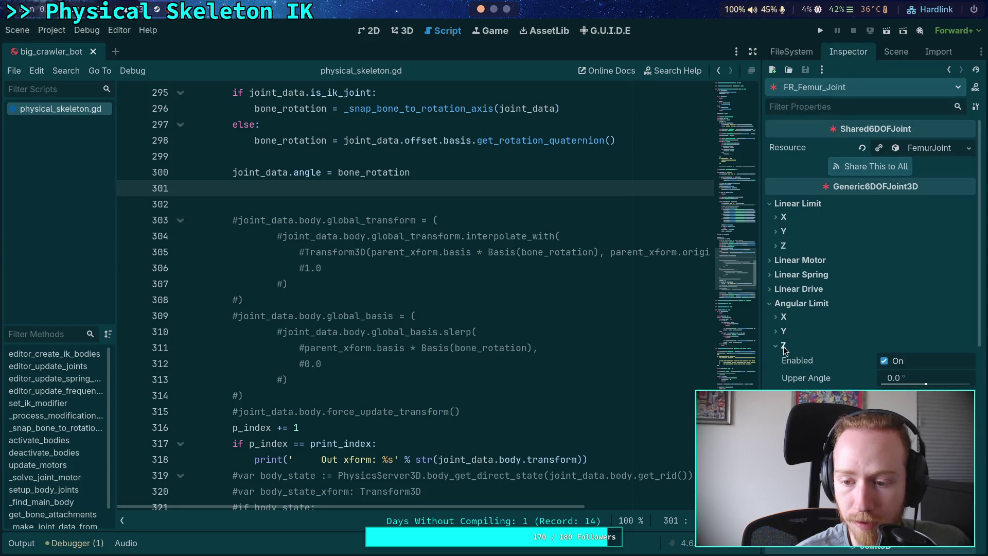
click(783, 347)
scroll(404, 247, up, 13)
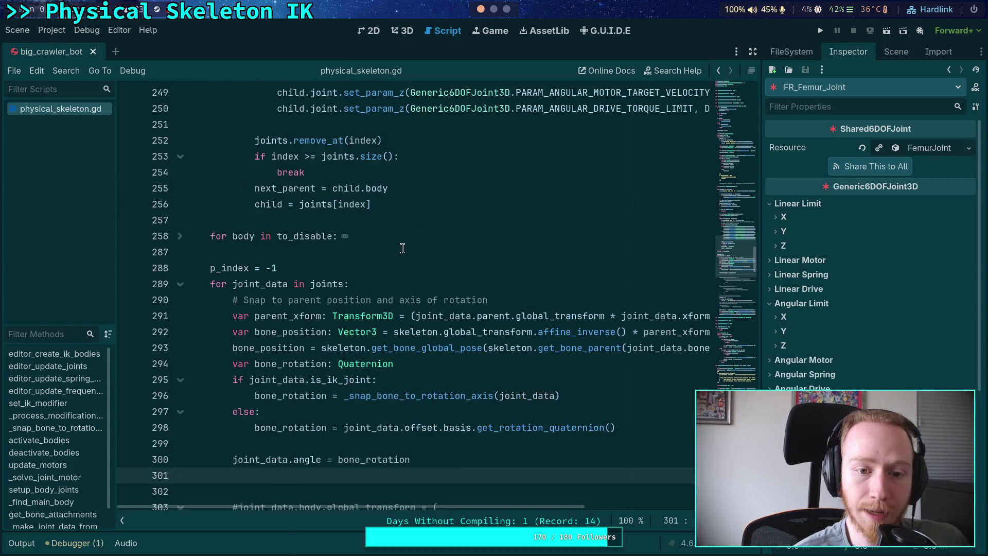
drag(736, 265, 737, 387)
Uncomment Z-axis limit lines 524–525, delete the placeholder pass, and relaunch the game
drag(304, 224, 316, 241)
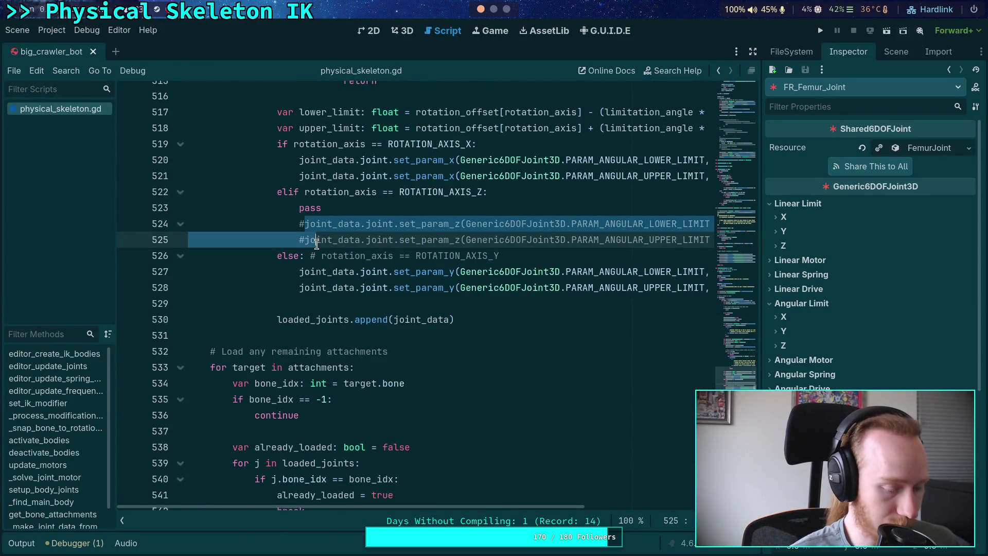
key(ctrl+k)
key(Up)
key(Up)
key(End)
key(shift+Up)
key(shift+End)
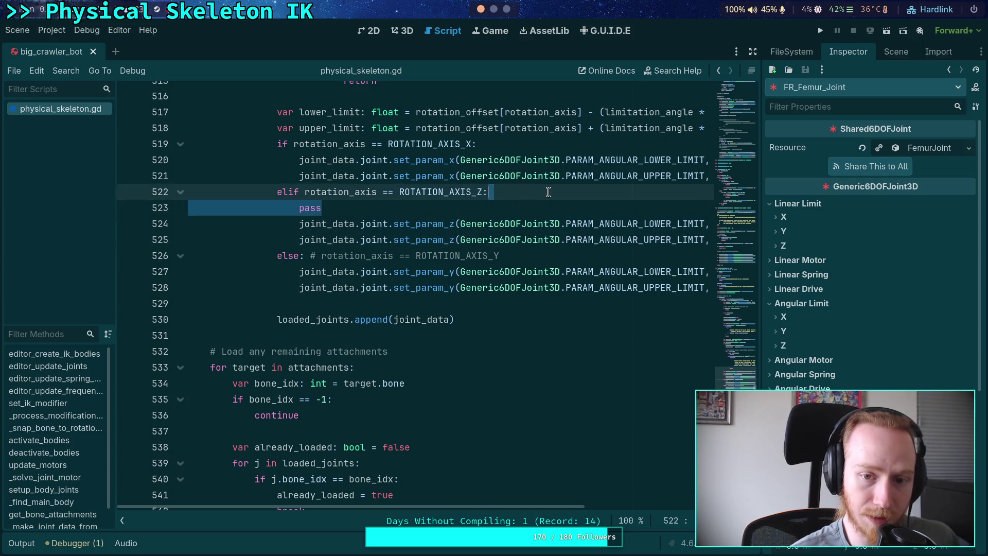
key(BackSpace)
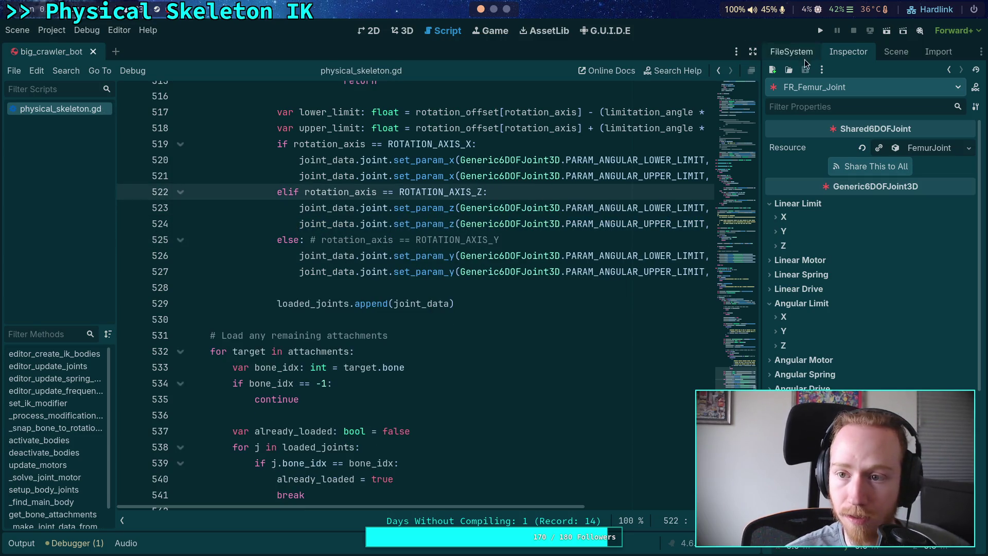
click(823, 30)
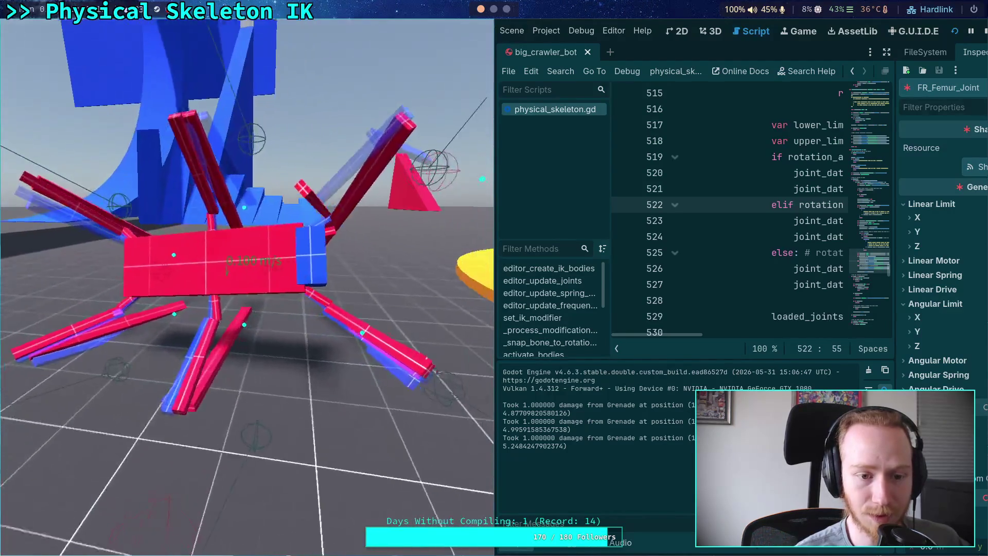
click(984, 32)
click(21, 543)
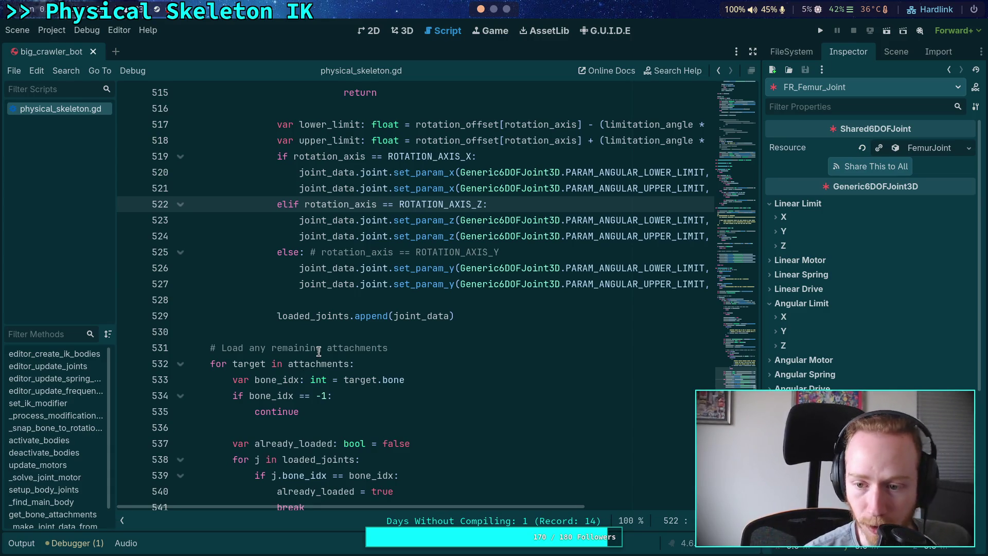
Lower Jolt Physics 3D Position Steps from 16 to 8 in Project Settings
click(51, 30)
click(64, 43)
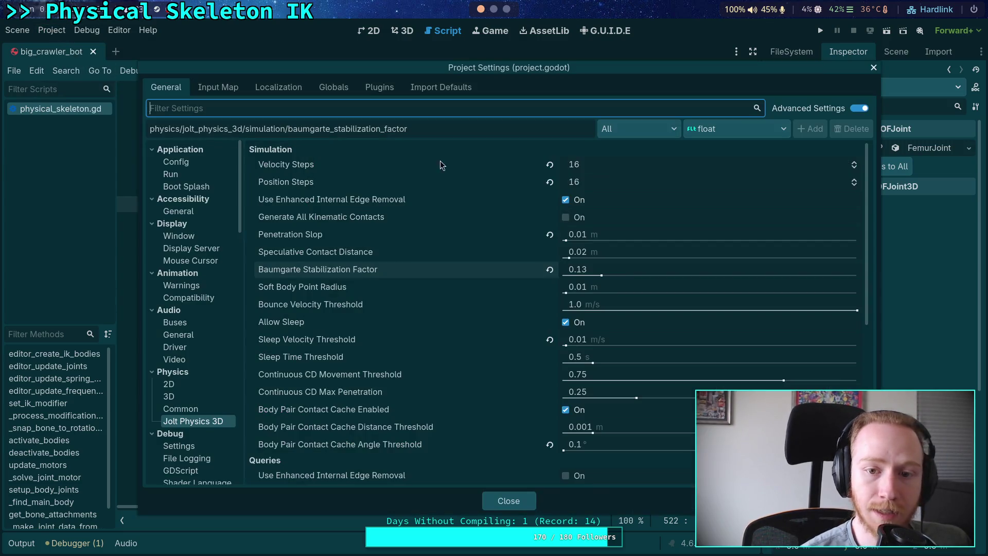
click(622, 182)
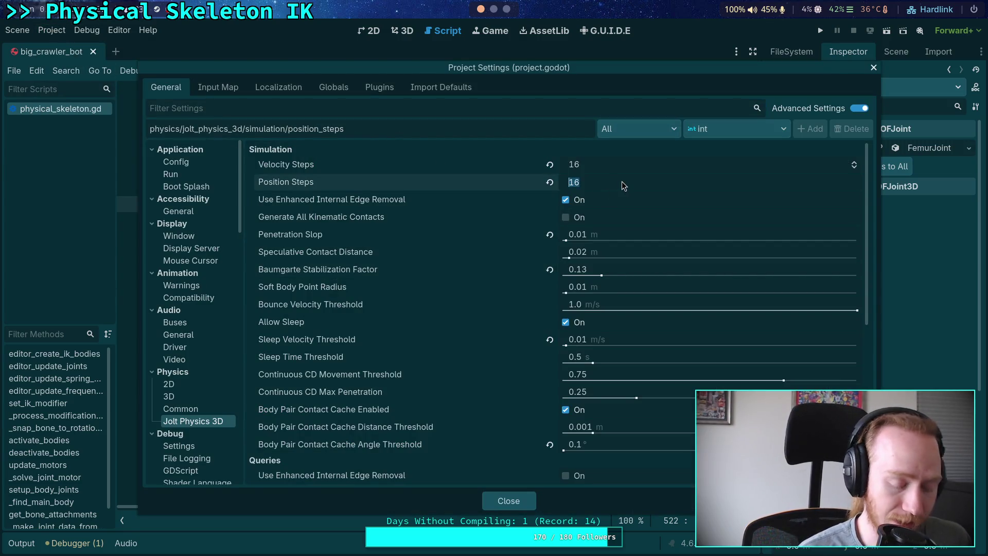
text(6)
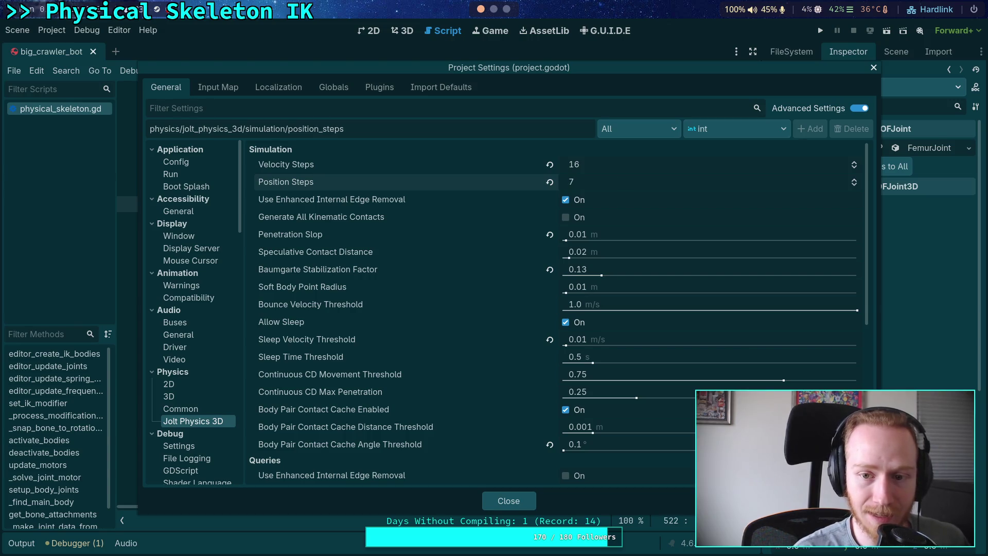
click(618, 182)
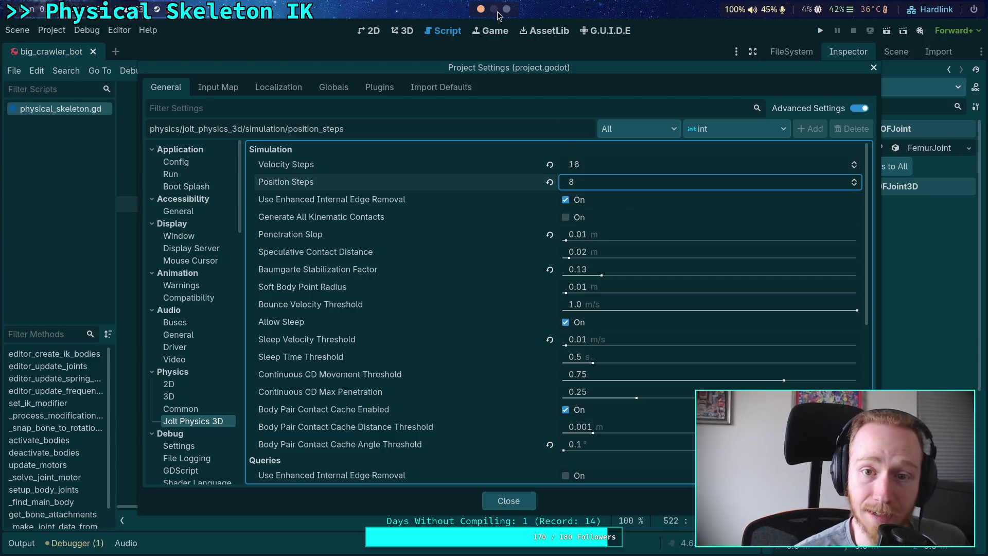
Switch to the Python terminal and recall the previous calculation for editing
key(super+4)
key(Up)
key(Left)
key(Left)
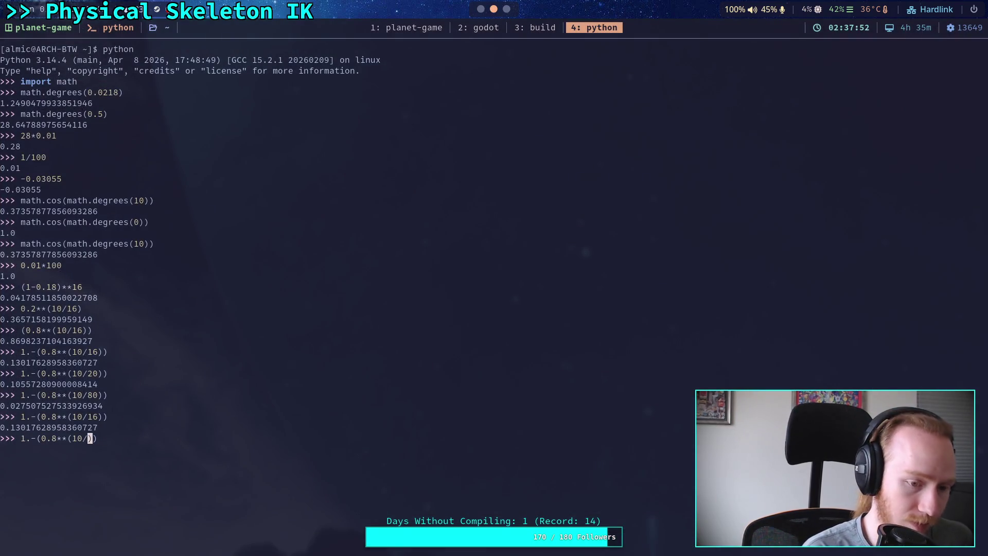
Evaluate 1.-(0.8**(10/8)) ≈ 0.2434 and 1.-(0.8**(2/8)) ≈ 0.0543, then return to Godot
key(Return)
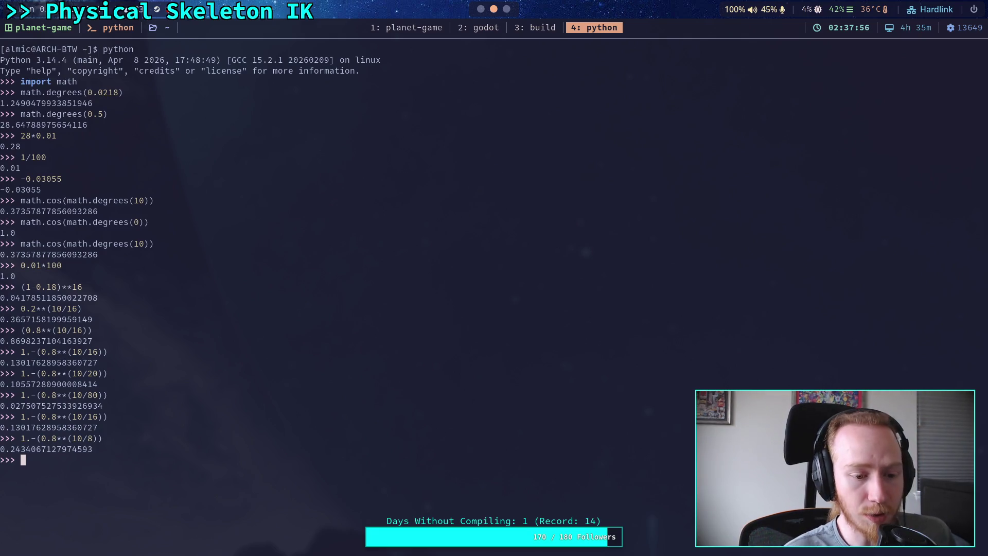
key(Up)
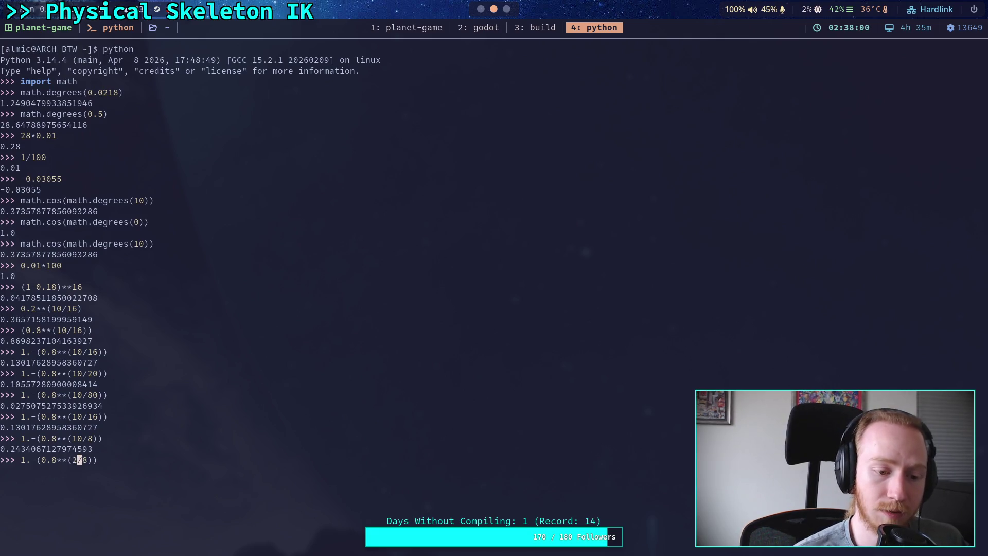
key(Return)
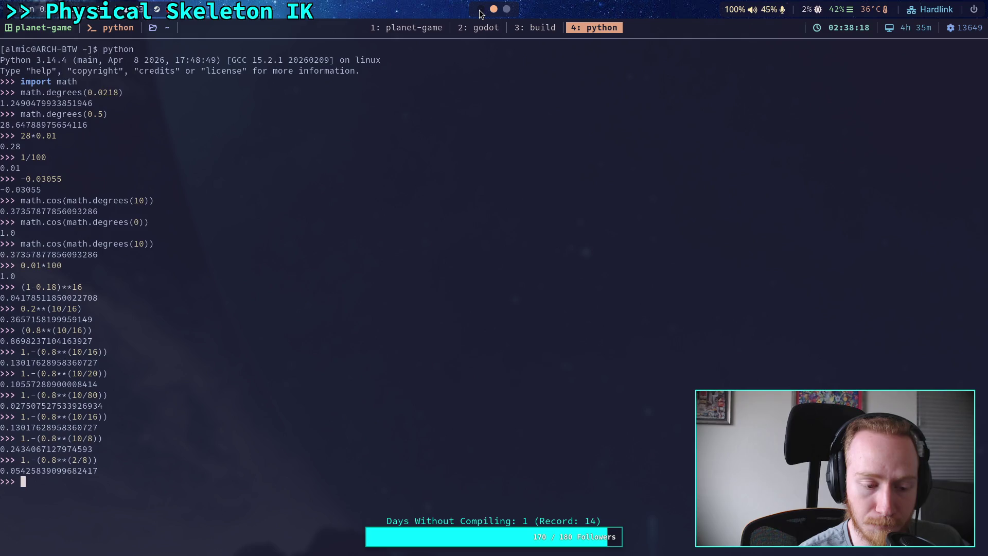
click(480, 10)
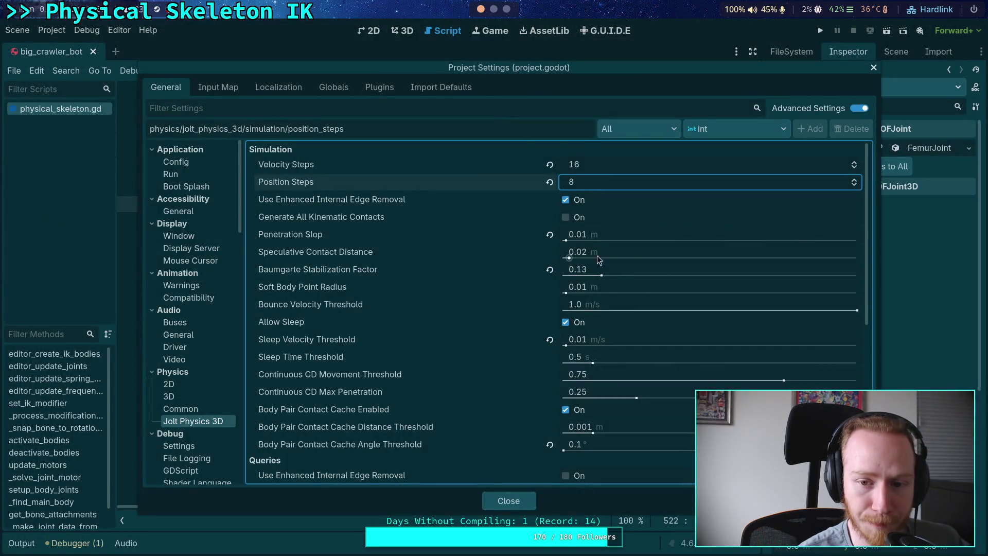
Set Baumgarte Stabilization Factor to 0.05, close settings, and test-run the crawler game
click(622, 269)
text(0.05)
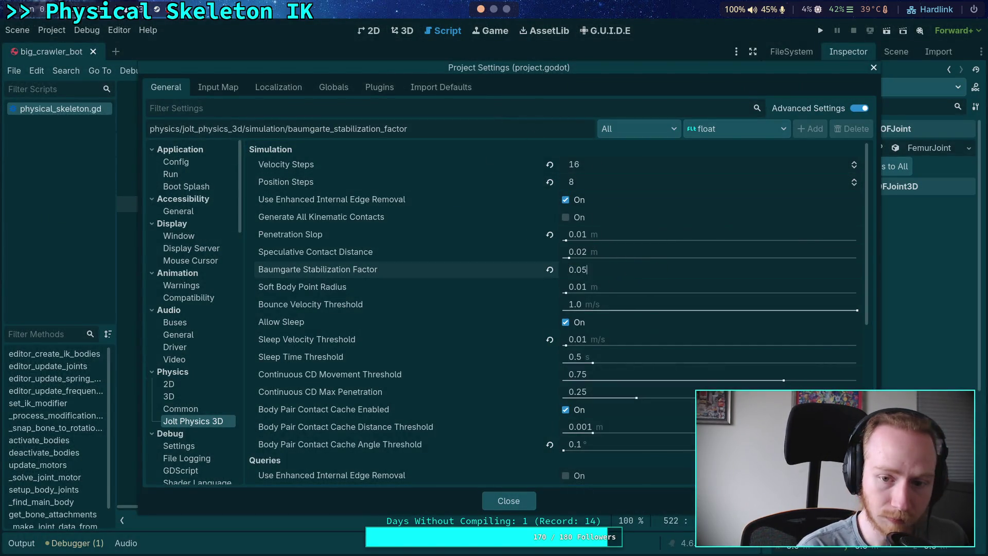
key(Return)
click(509, 500)
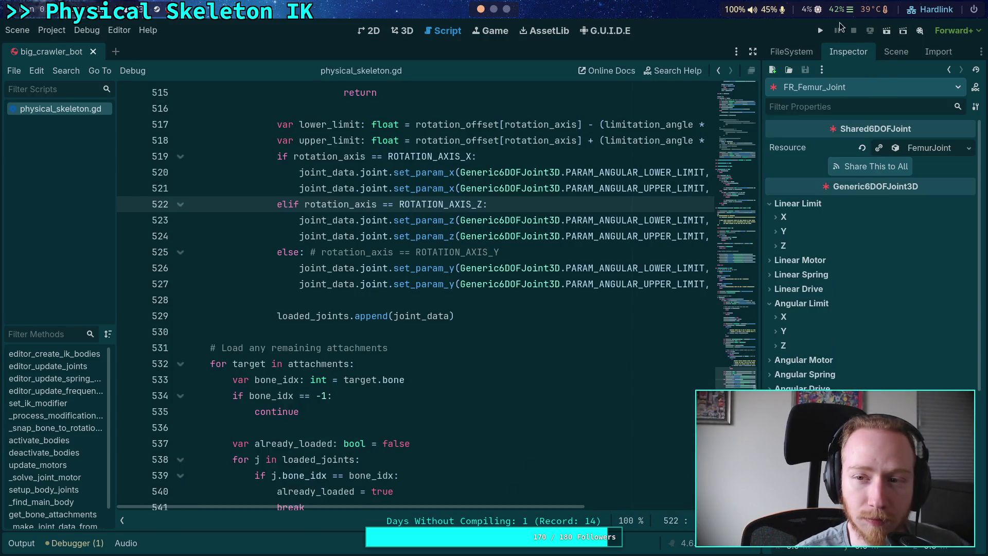
click(822, 31)
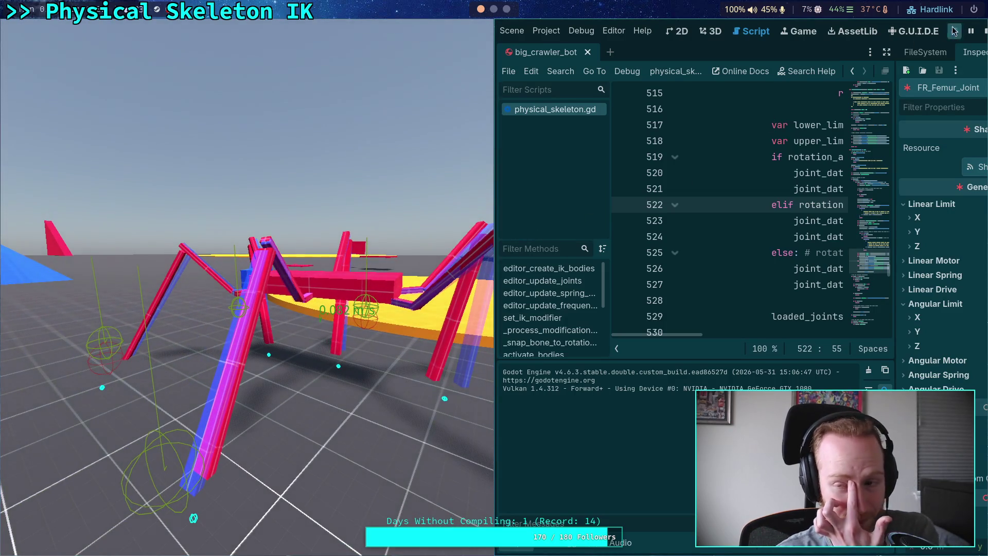
click(984, 34)
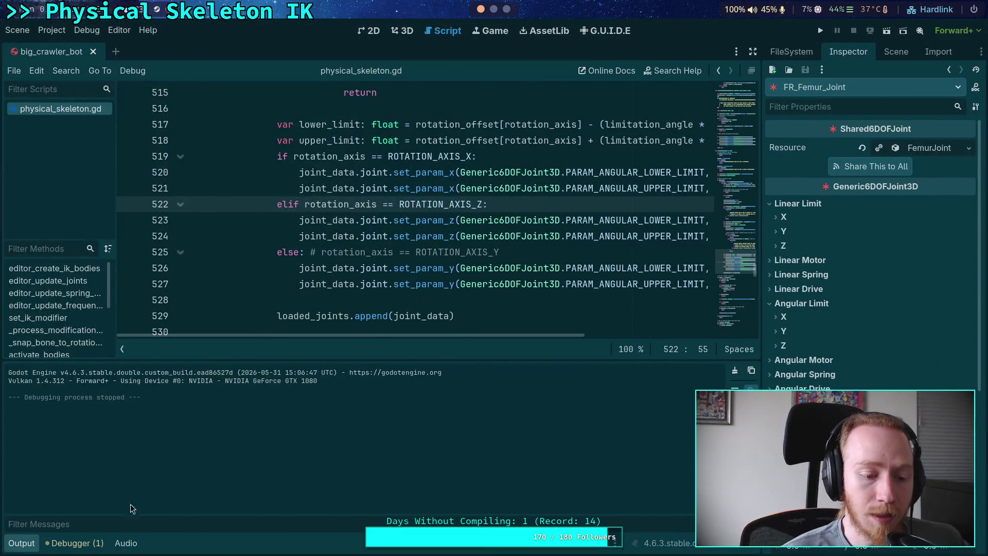
click(28, 542)
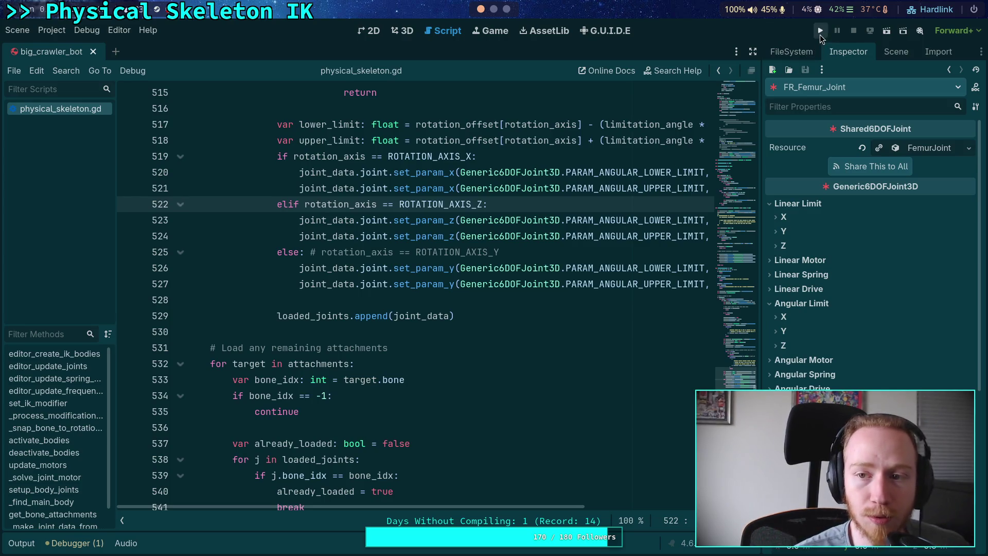
key(F5)
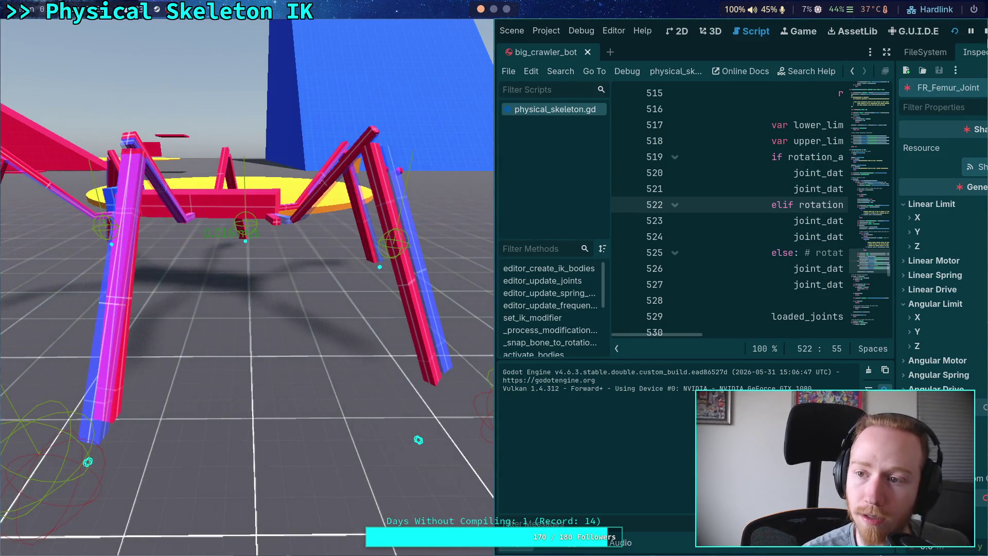
click(986, 32)
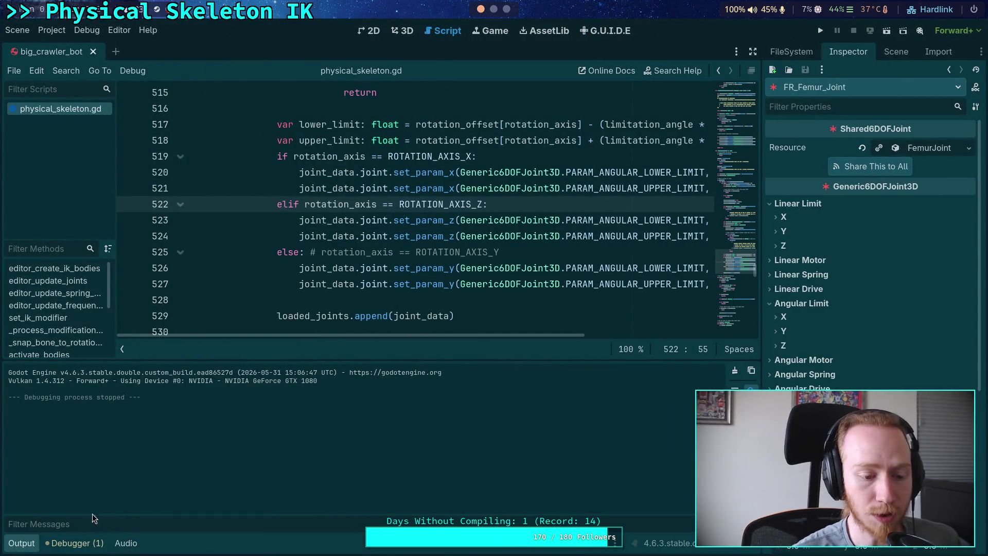
Collapse the output panel and place the caret after loaded_joints.append in the script
click(23, 544)
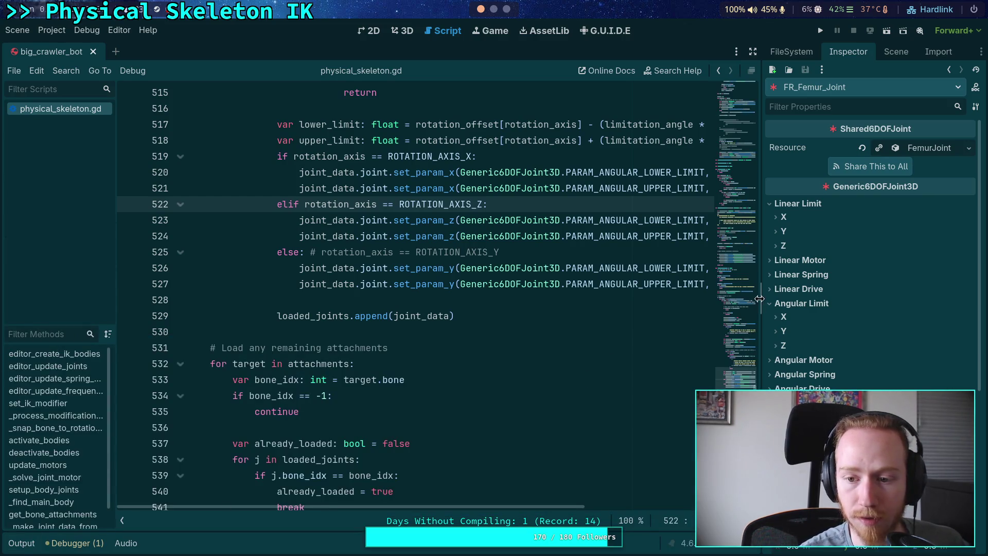
drag(760, 299, 771, 298)
scroll(390, 293, up, 10)
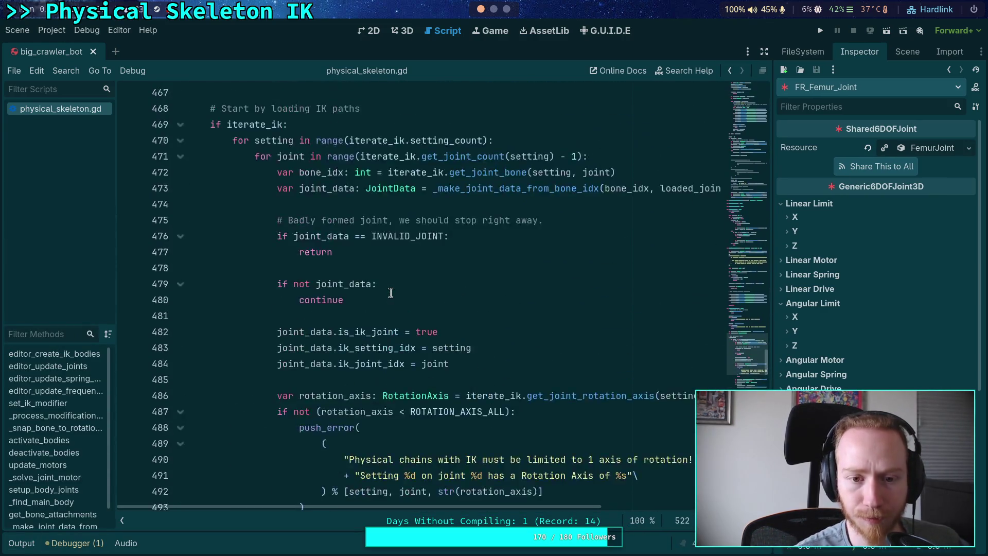
scroll(390, 293, up, 3)
scroll(381, 291, down, 7)
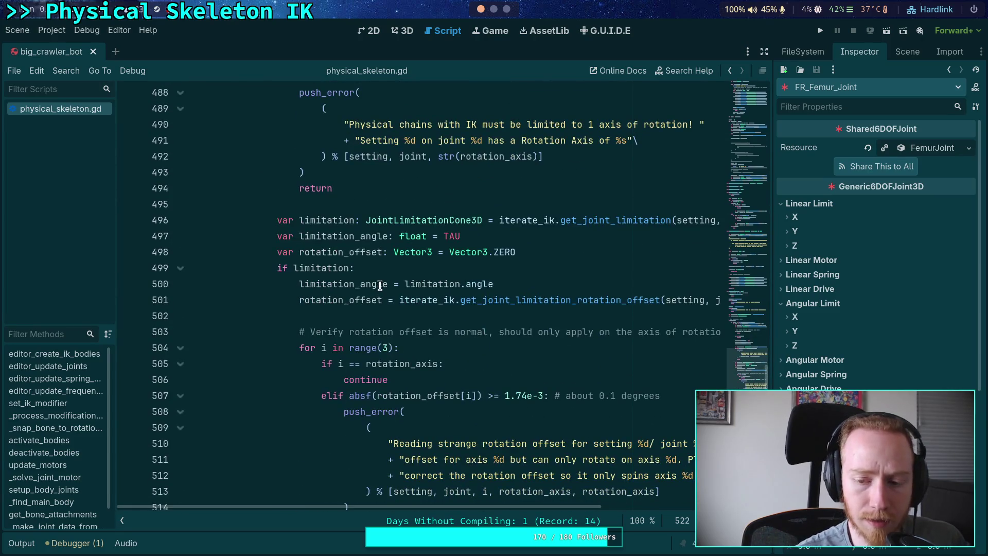
scroll(380, 285, down, 3)
scroll(379, 286, down, 4)
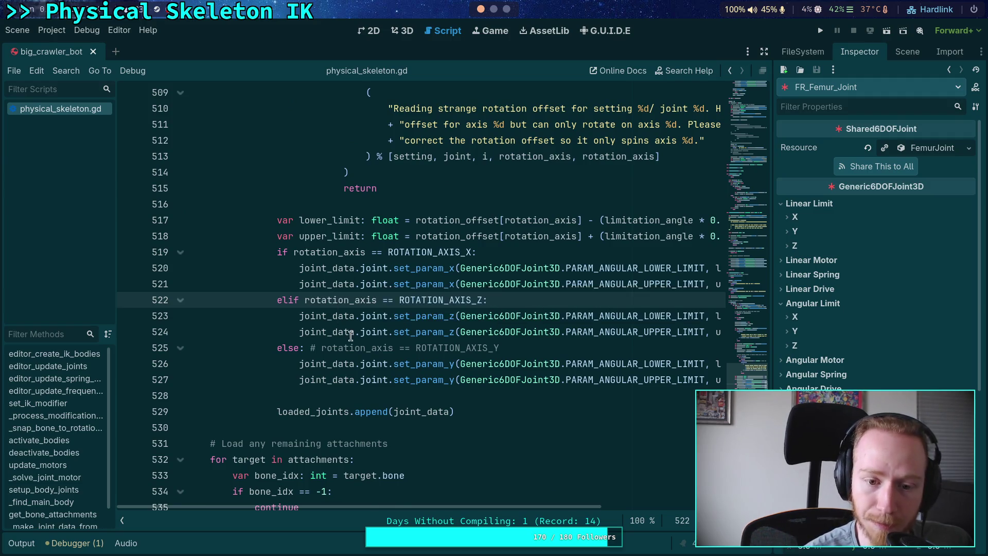
scroll(372, 283, down, 2)
click(348, 333)
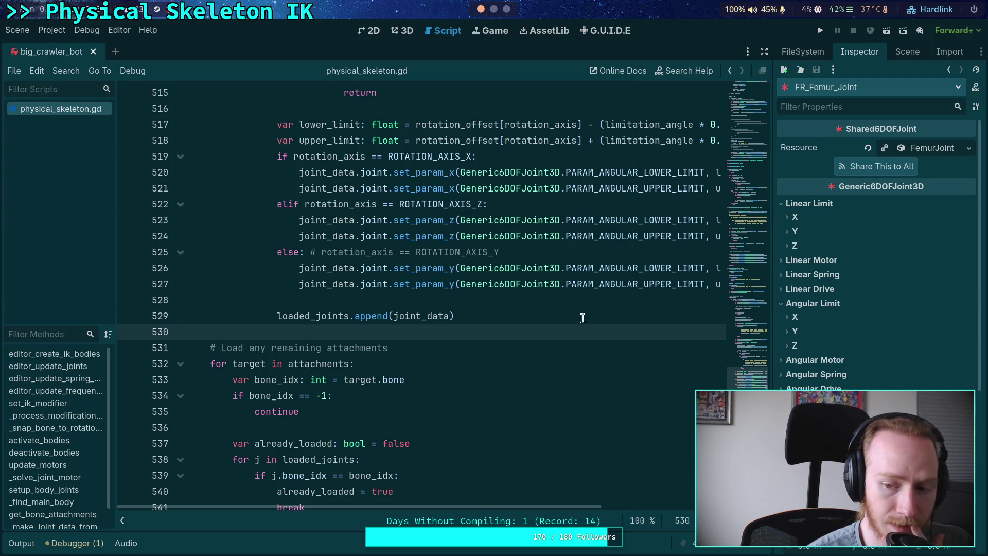
Show the scene tree and browse the script to empty line 454 in setup_body_joints
click(899, 51)
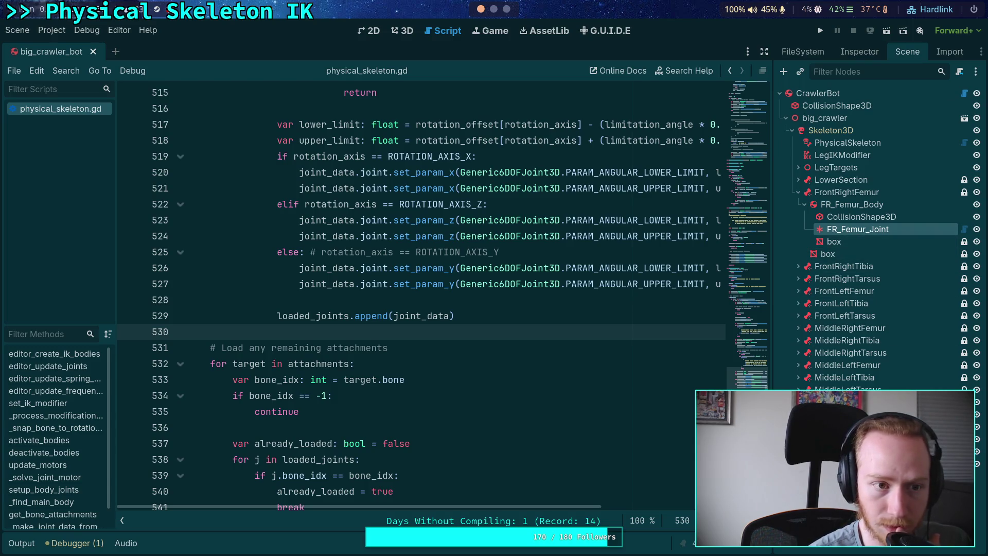
click(371, 401)
scroll(428, 292, up, 20)
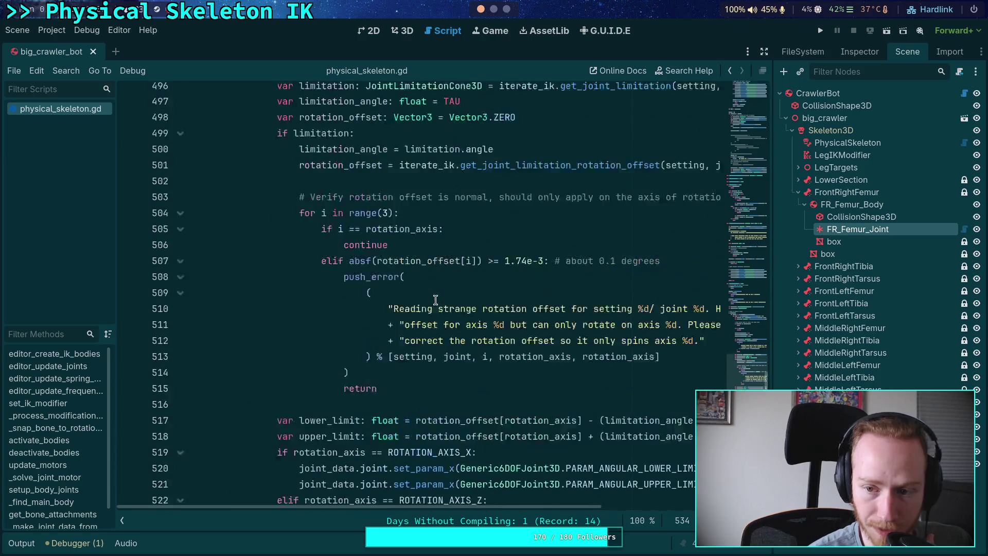
click(735, 221)
mouse_move(737, 221)
mouse_down()
mouse_move(754, 76)
mouse_move(735, 191)
mouse_up()
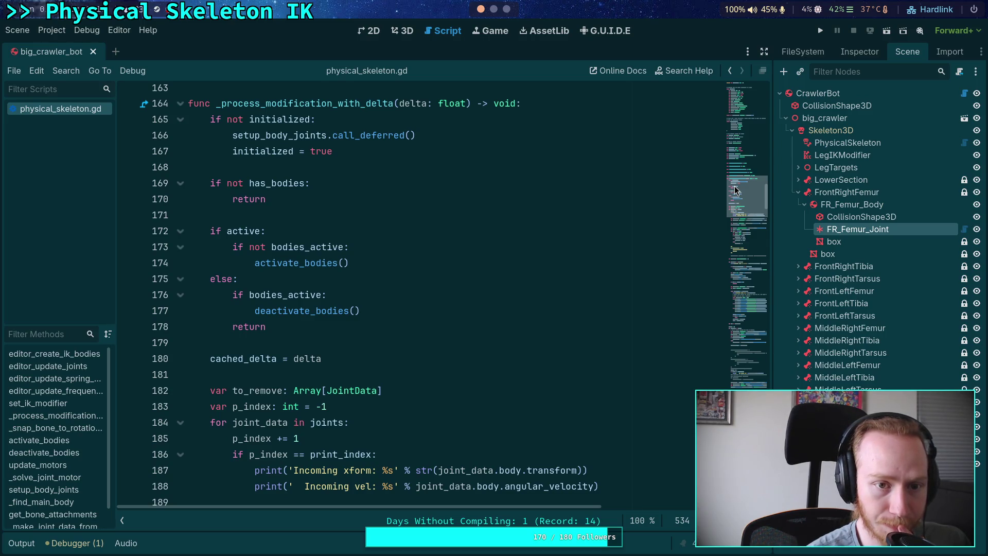
mouse_move(734, 190)
mouse_down()
mouse_move(706, 299)
mouse_move(720, 275)
mouse_move(695, 337)
mouse_up()
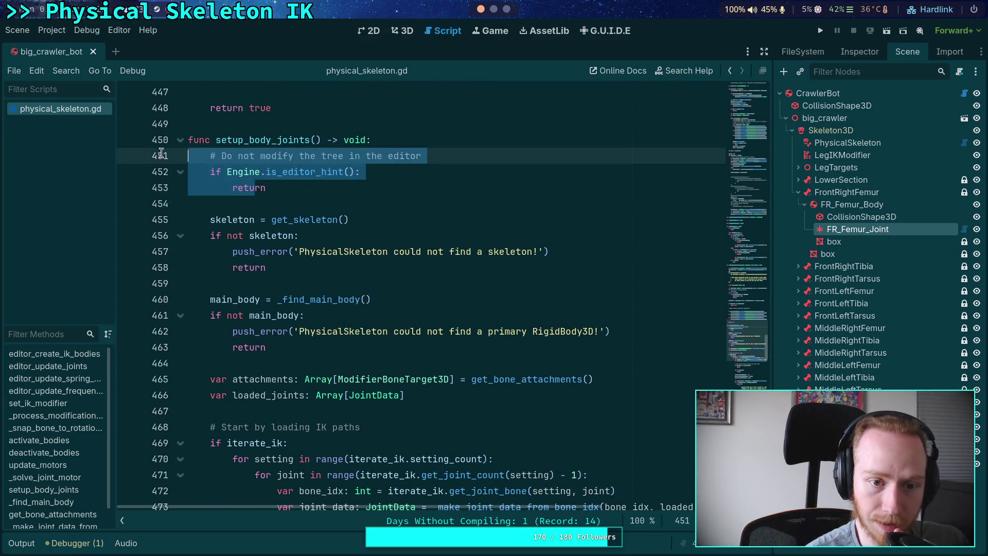
click(342, 205)
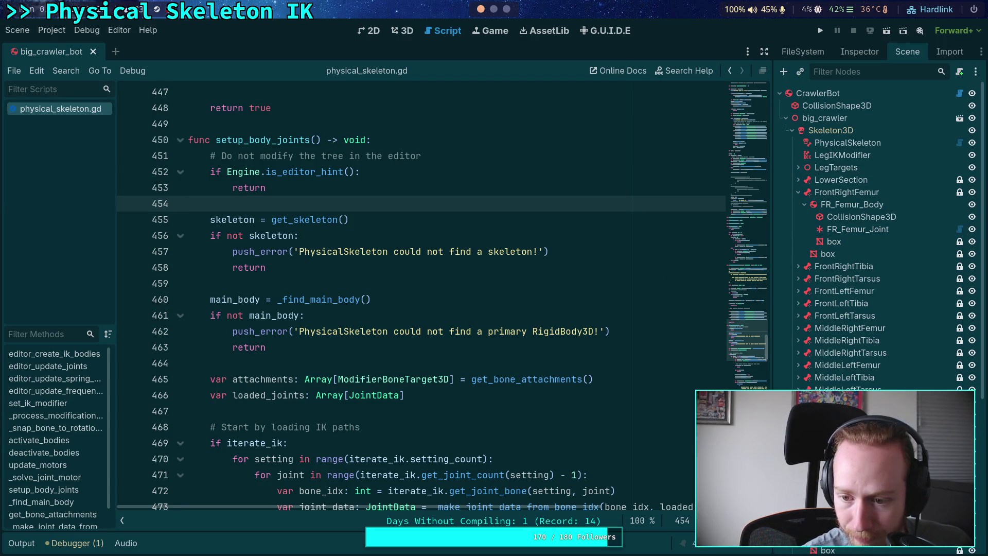
Expand the middle-right and front leg bone nodes and view FR_Femur_Joint's properties
click(798, 353)
click(798, 340)
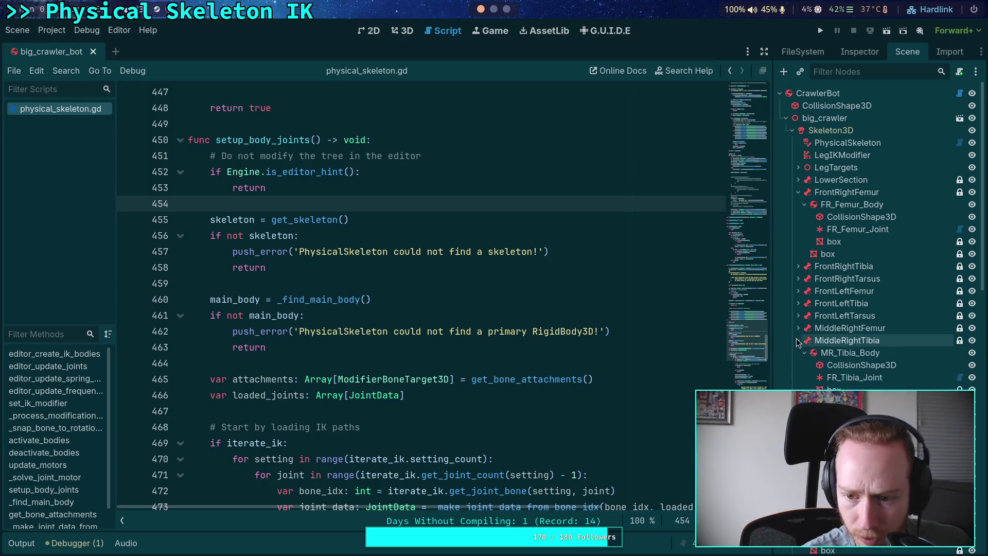
click(798, 328)
click(798, 316)
click(798, 303)
click(798, 291)
click(798, 278)
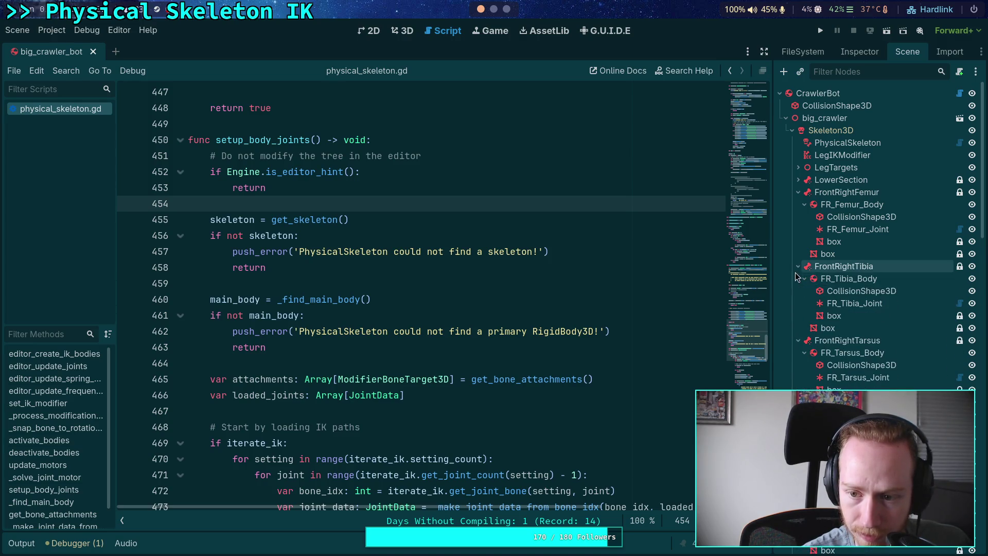
click(797, 266)
click(854, 232)
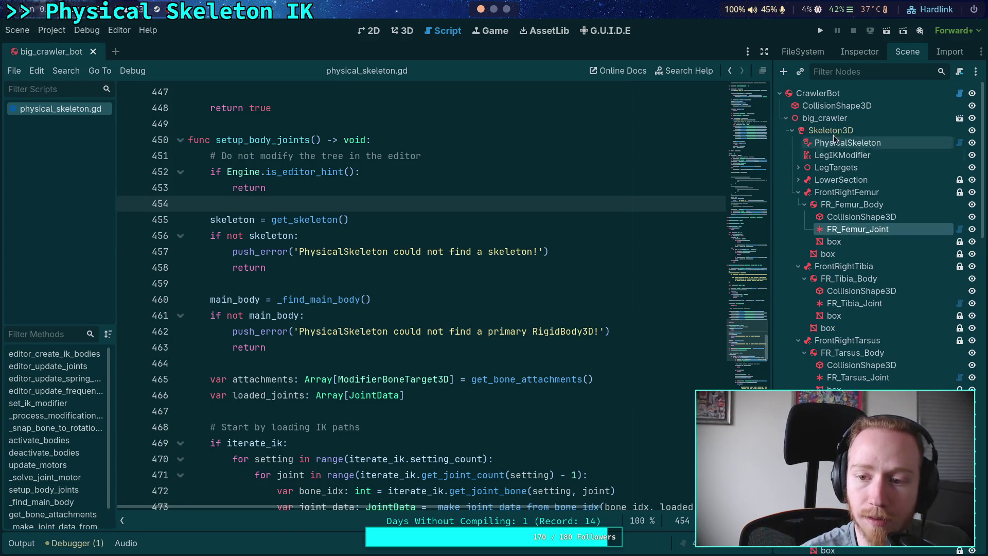
click(858, 54)
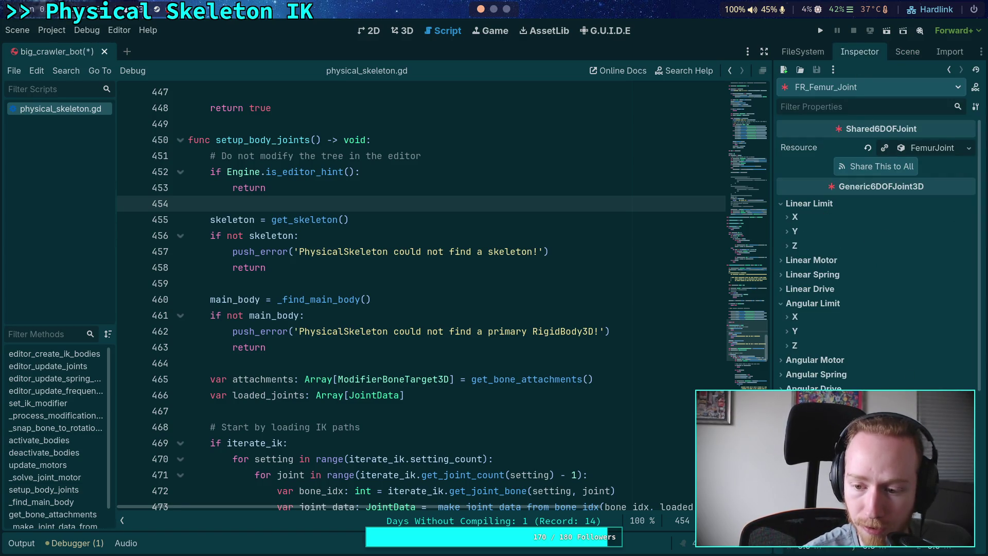
Inspect the FR_Tibia_Joint and FR_Tarsus_Joint properties in the Inspector
click(907, 51)
click(854, 303)
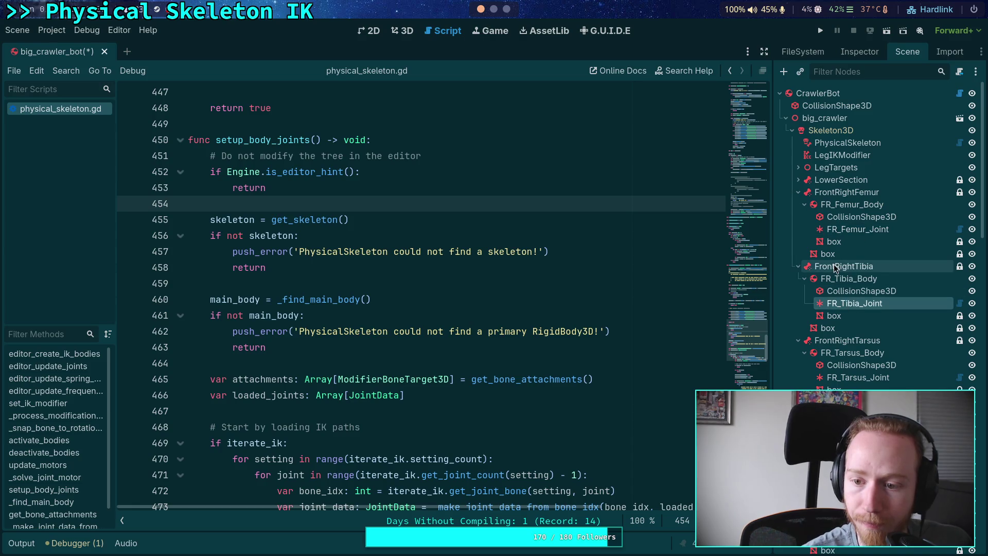
click(858, 52)
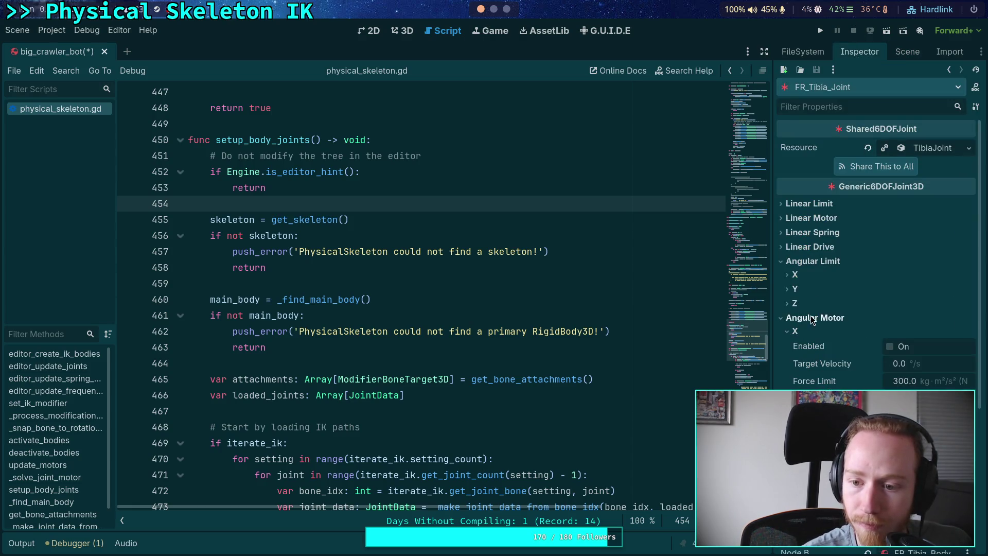
scroll(811, 319, down, 5)
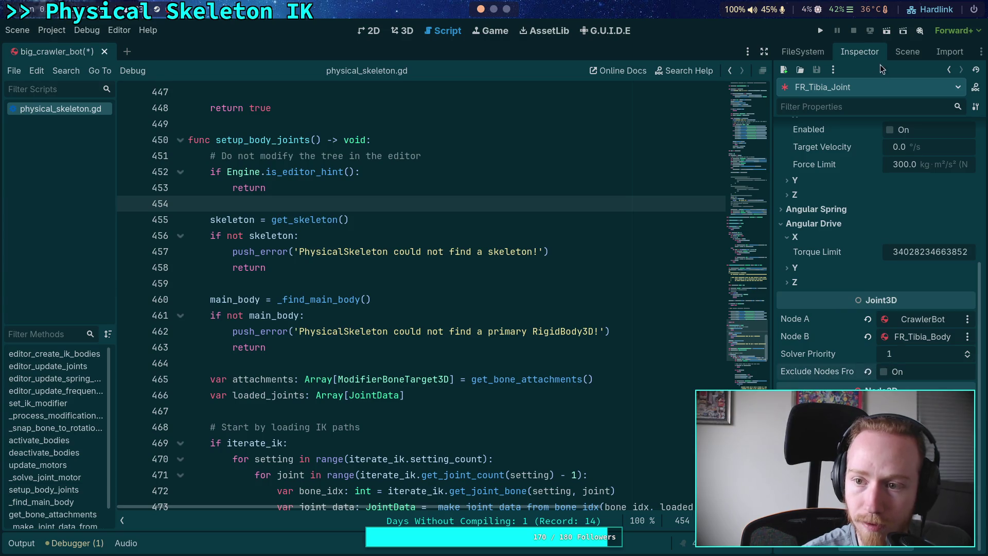
click(907, 51)
click(854, 370)
click(858, 52)
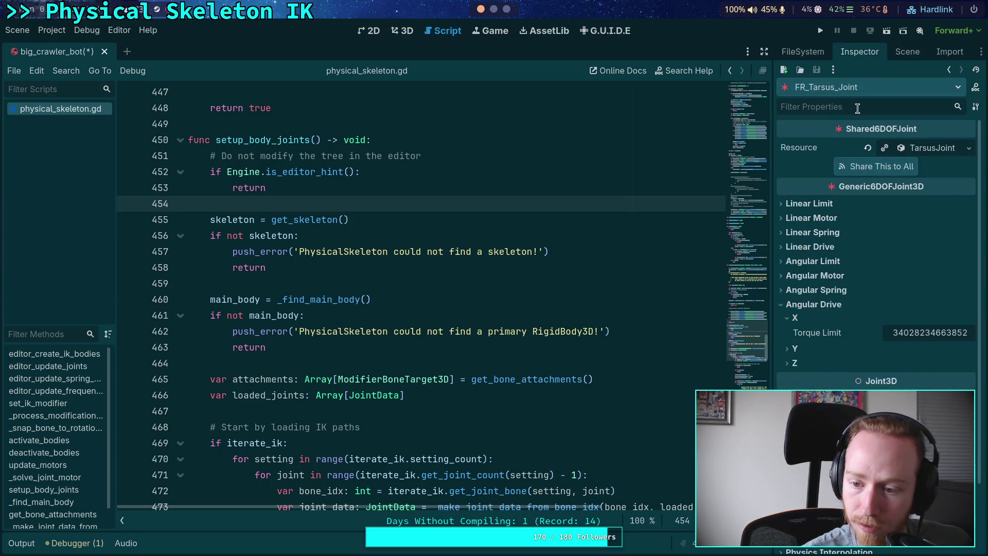
Collapse the front-right bones and review FL_Femur_Joint, FL_Tibia_Joint and FL_Tarsus_Joint properties
click(905, 57)
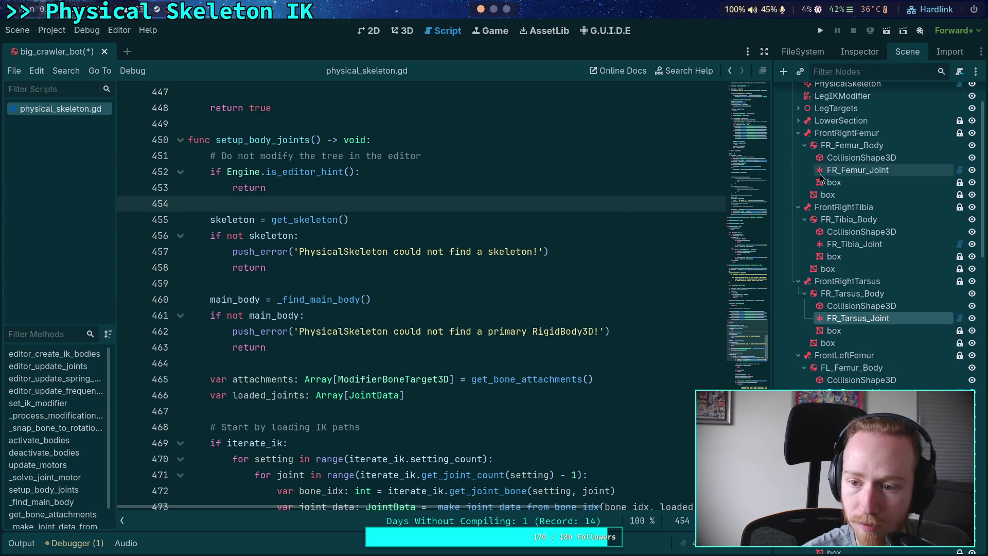
click(798, 133)
click(798, 145)
click(797, 156)
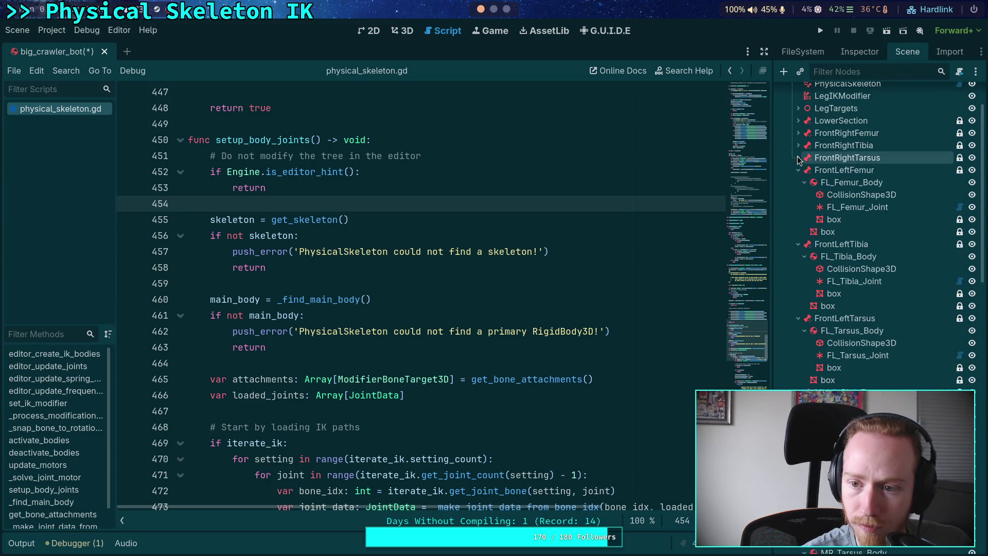
click(851, 209)
click(869, 53)
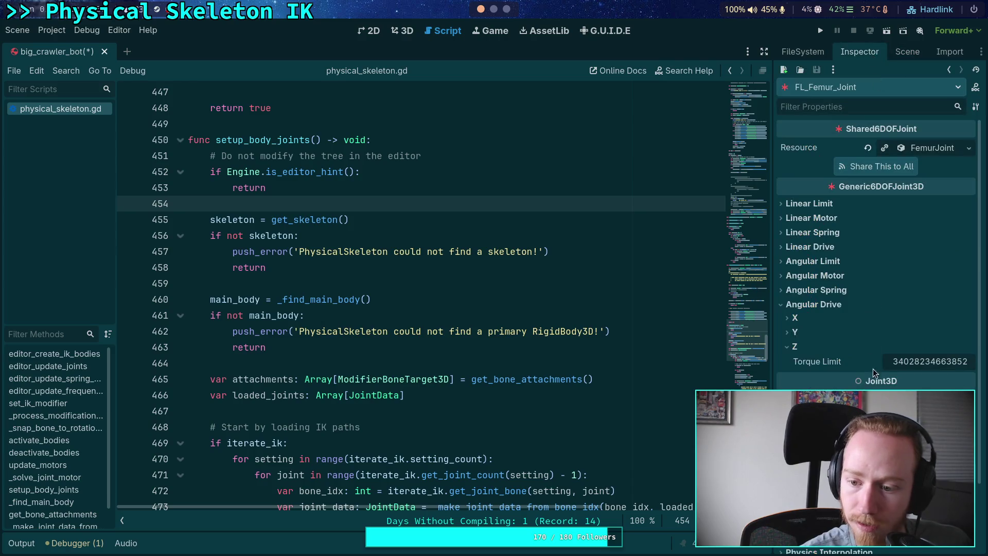
click(905, 54)
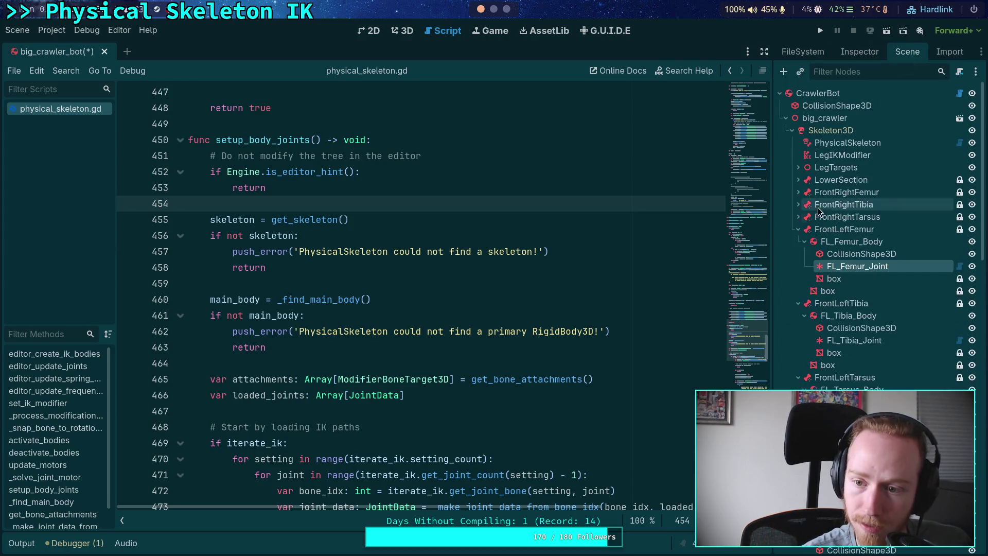
click(798, 229)
click(840, 280)
click(856, 52)
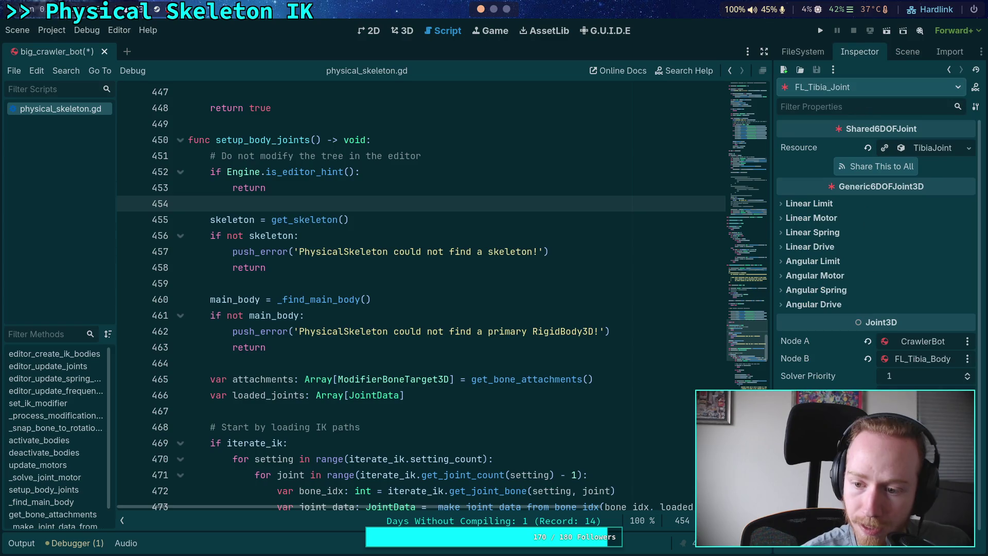
click(907, 51)
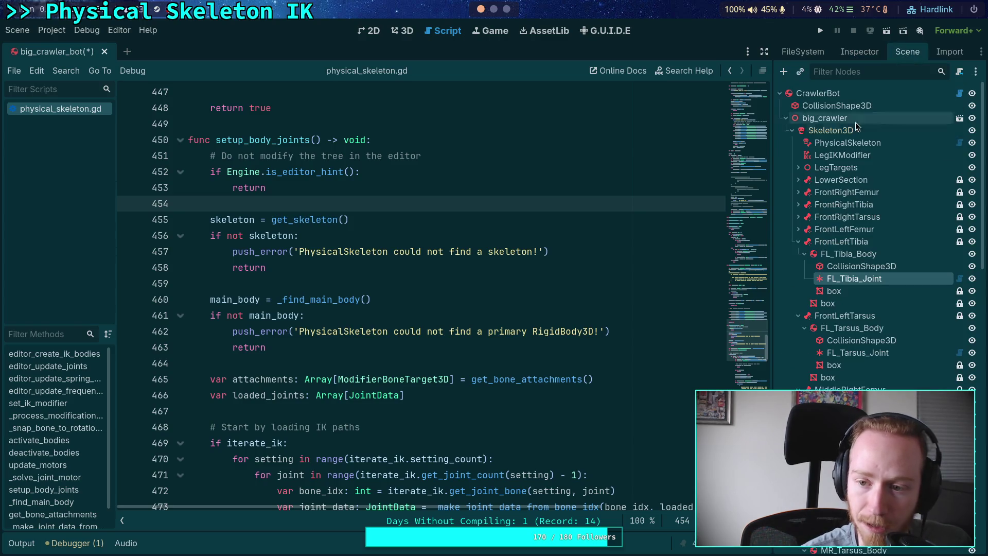
click(798, 241)
click(858, 291)
click(859, 52)
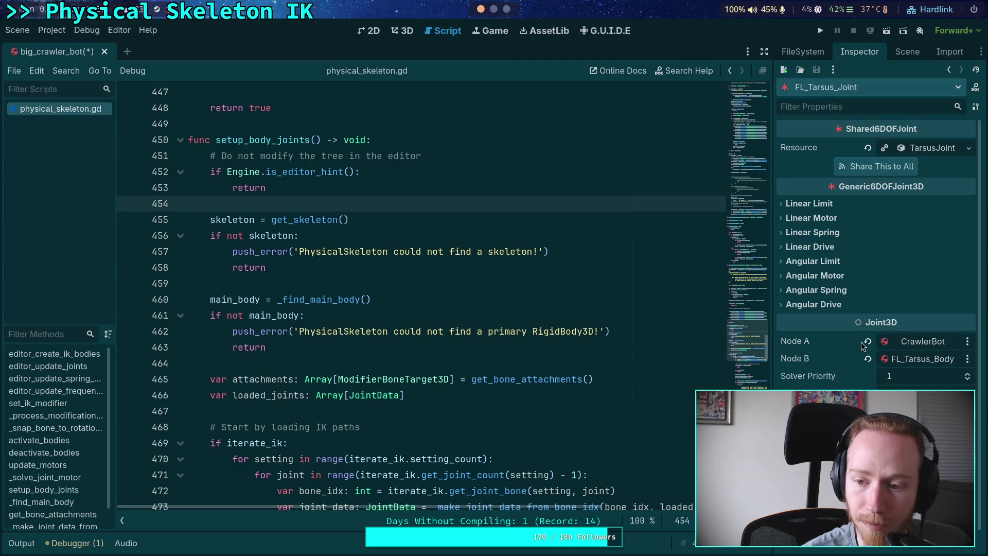
Review the MR_Femur_Joint and middle-right tibia joint properties
click(906, 52)
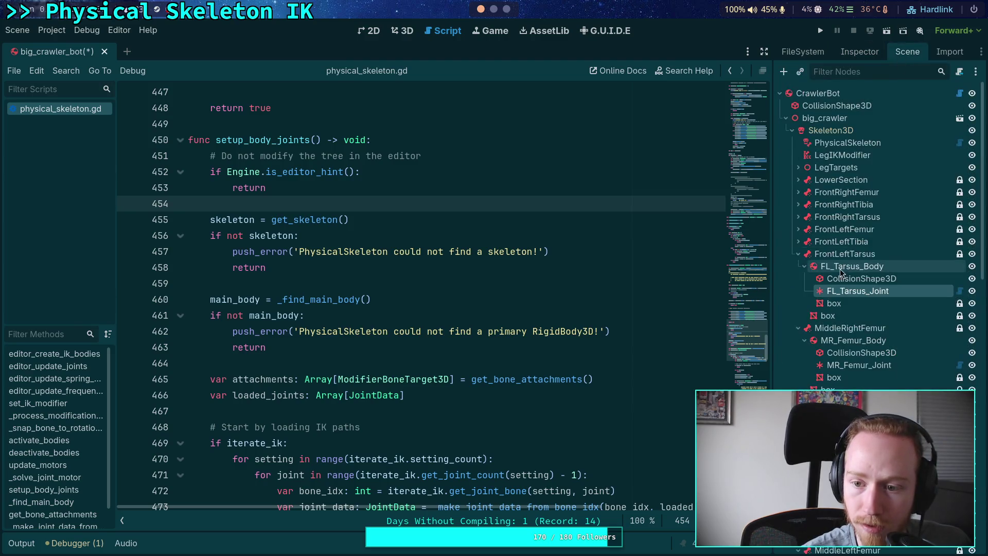
click(798, 254)
click(860, 303)
click(874, 52)
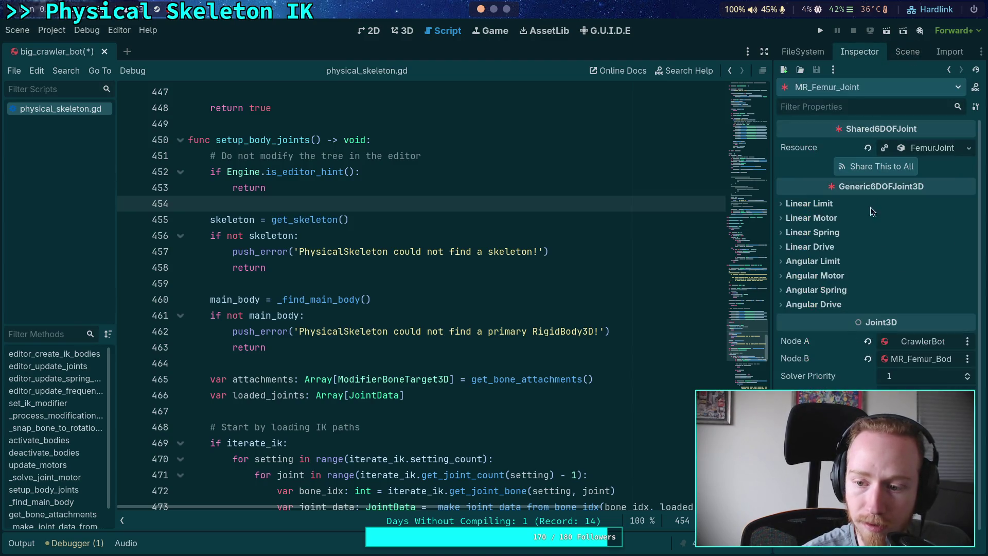
click(906, 52)
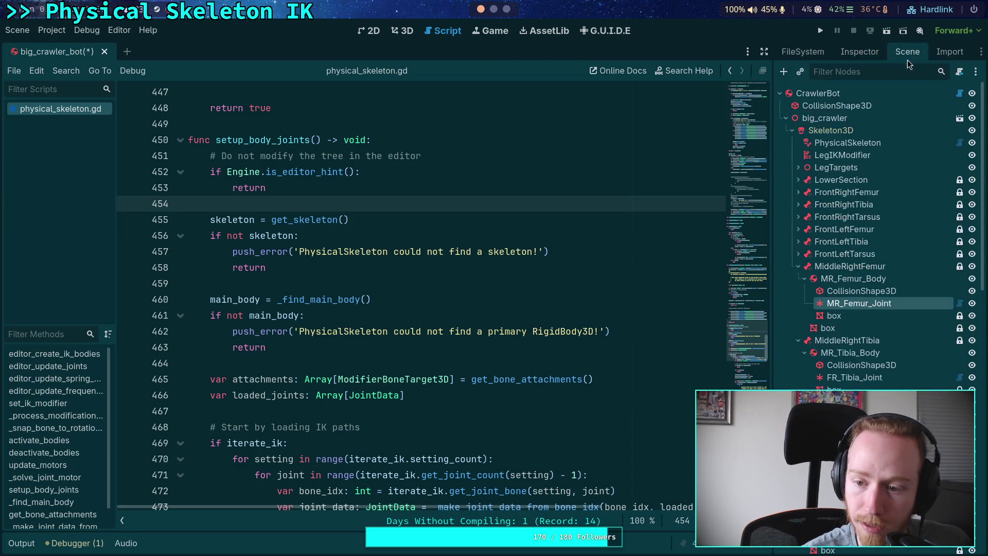
click(798, 266)
click(844, 315)
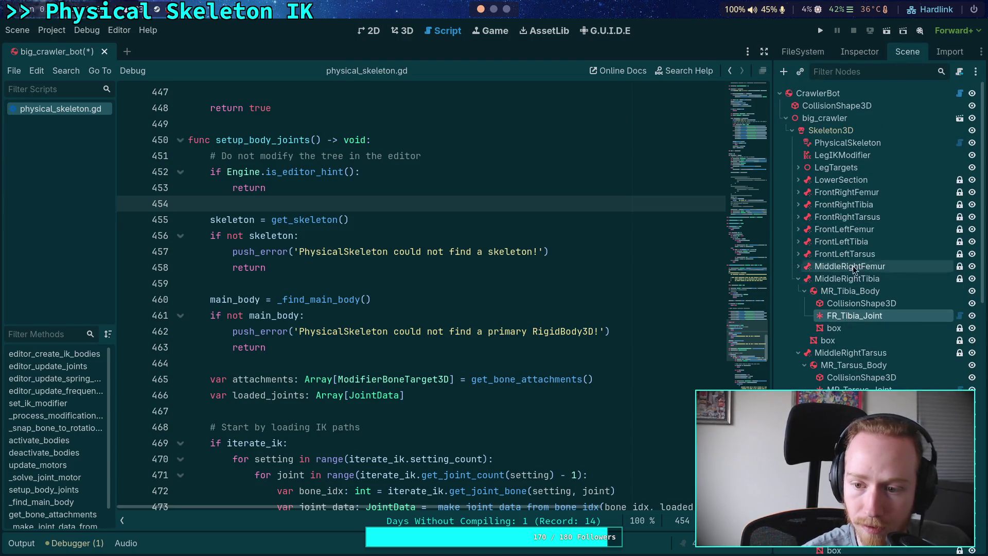
click(860, 52)
Review MR_Tarsus_Joint, then ML_Femur_Joint, which uses the shared FemurJoint resource
click(907, 52)
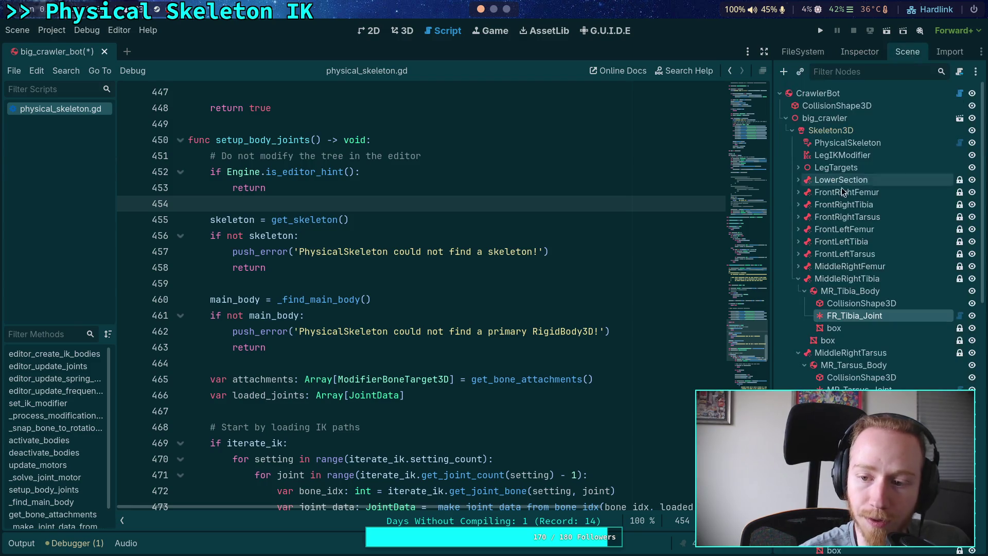
click(798, 278)
click(798, 291)
click(859, 328)
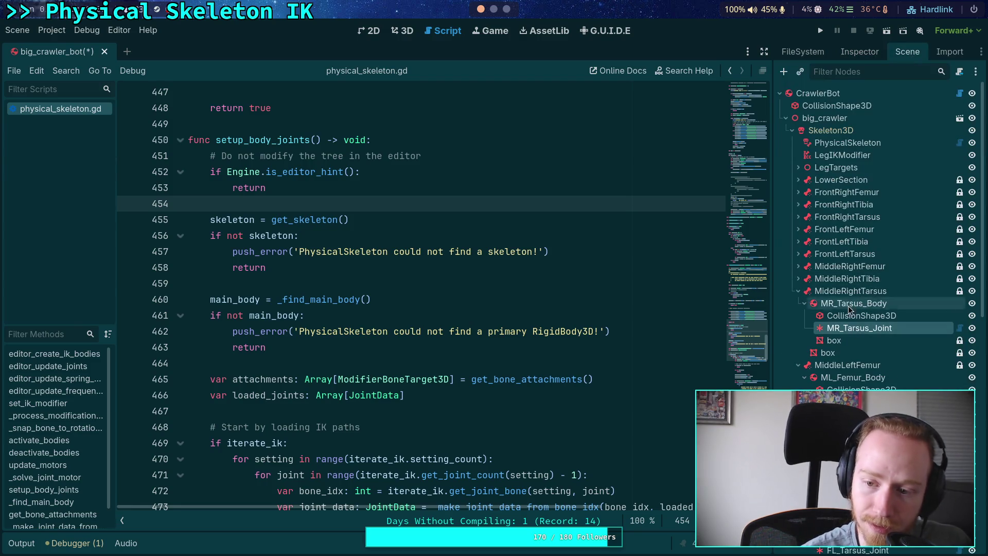
click(860, 51)
click(907, 51)
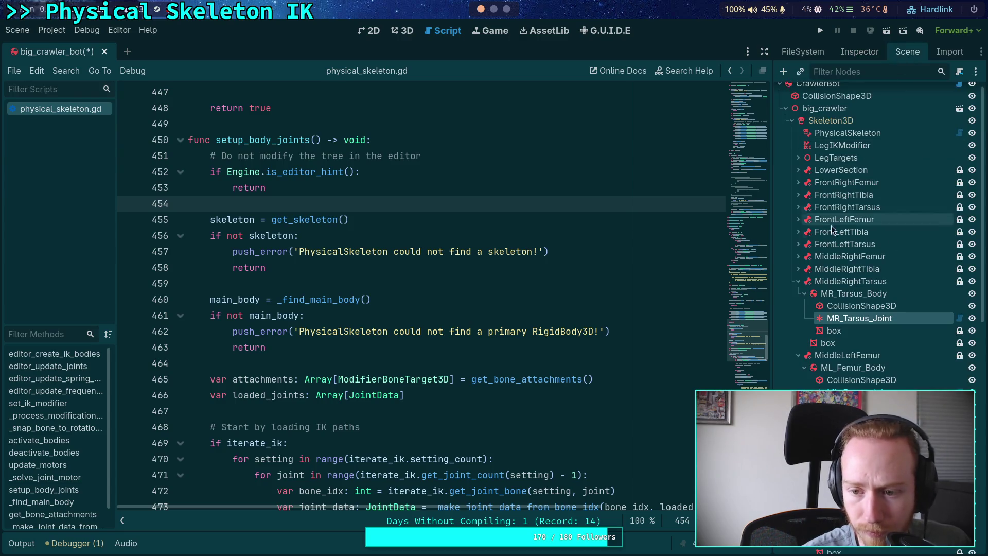
click(798, 281)
click(798, 294)
click(858, 330)
click(859, 51)
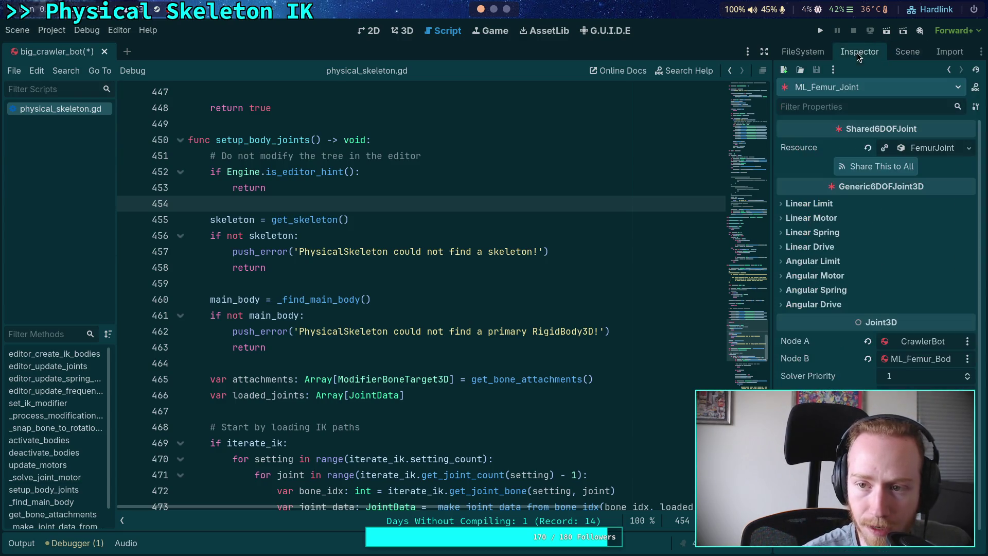
click(907, 51)
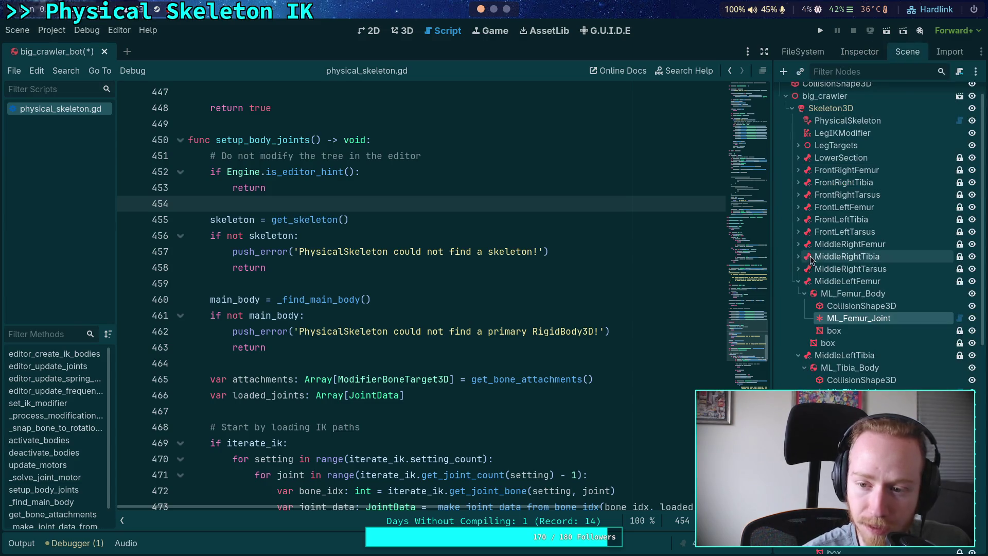
click(798, 281)
click(845, 331)
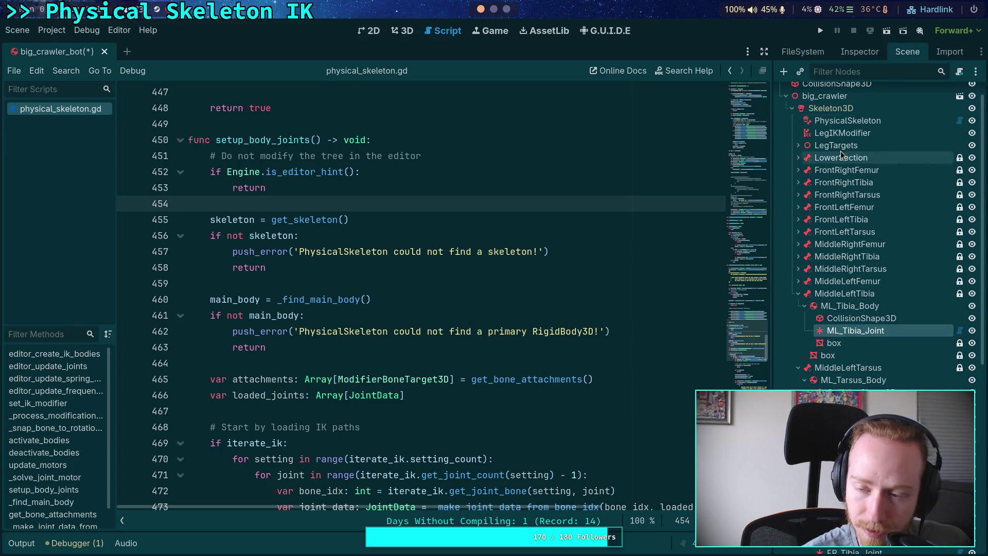
click(858, 52)
click(906, 52)
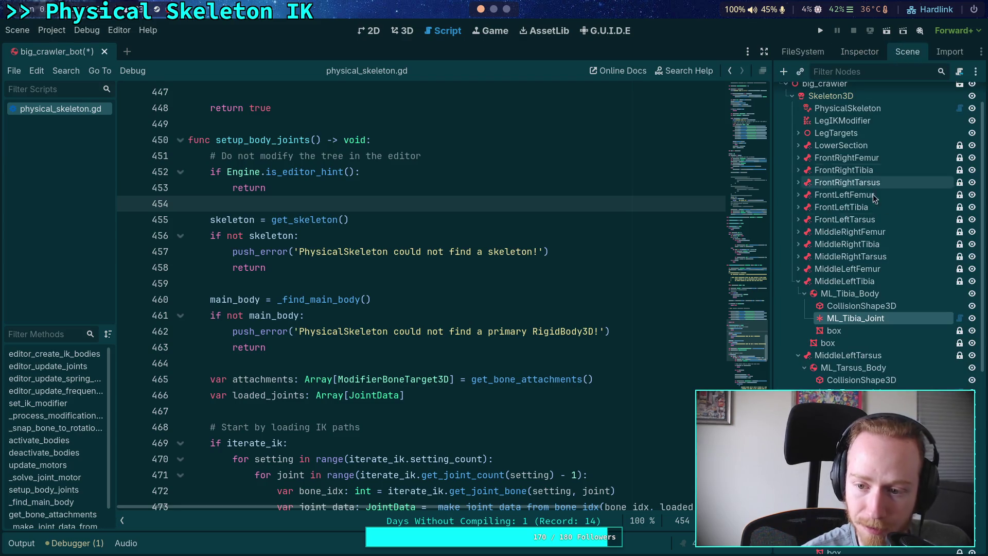
click(798, 281)
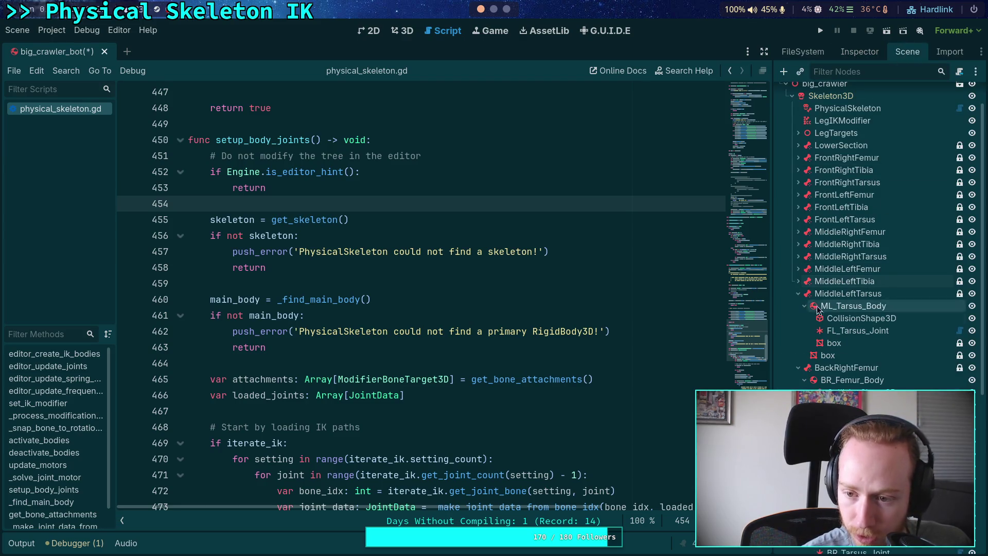
click(859, 53)
click(897, 54)
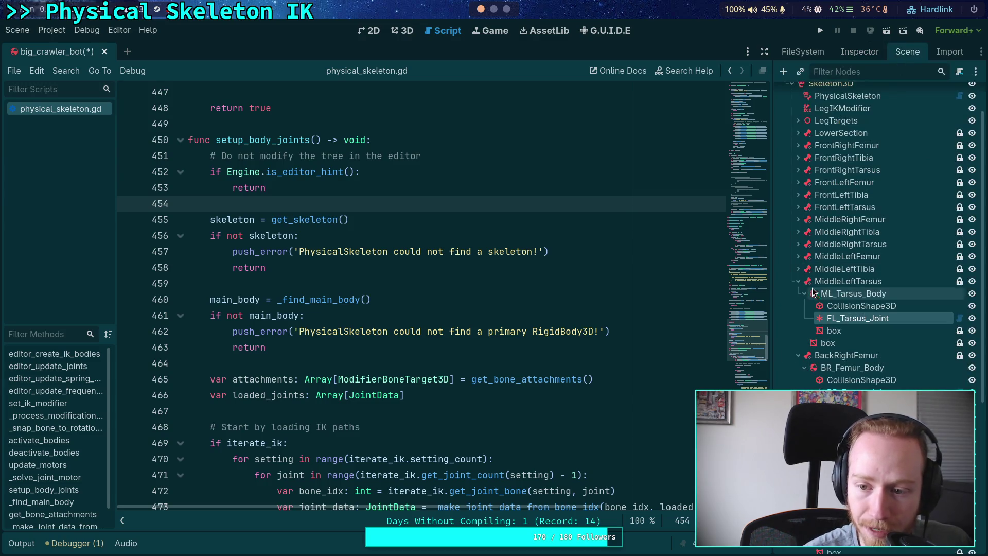
click(798, 281)
click(849, 330)
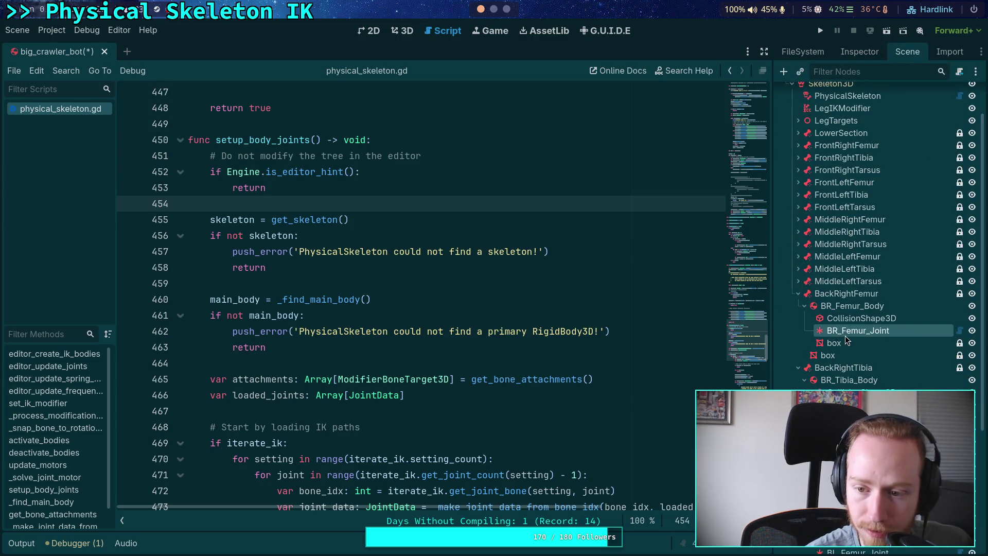
click(858, 51)
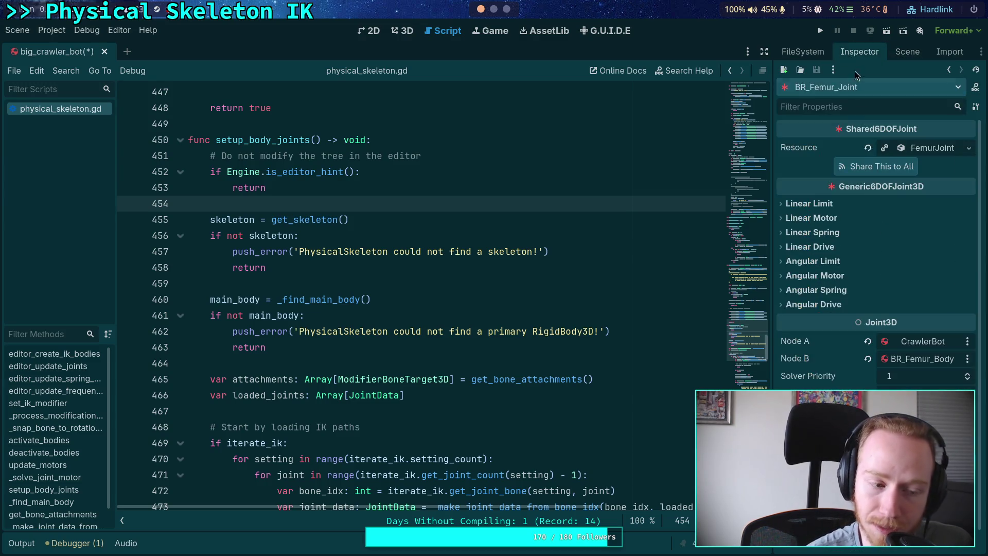
click(907, 51)
click(799, 281)
click(836, 333)
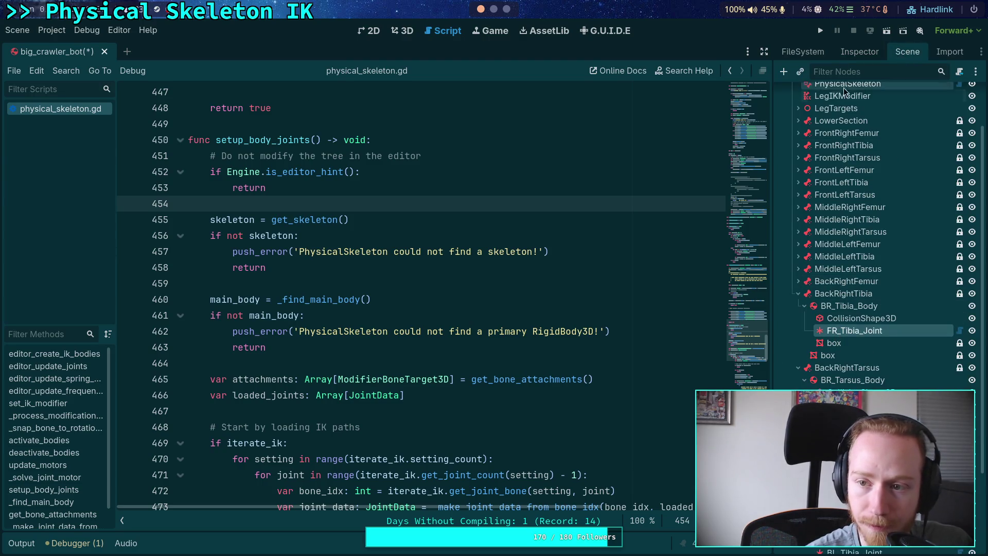
click(860, 51)
click(907, 51)
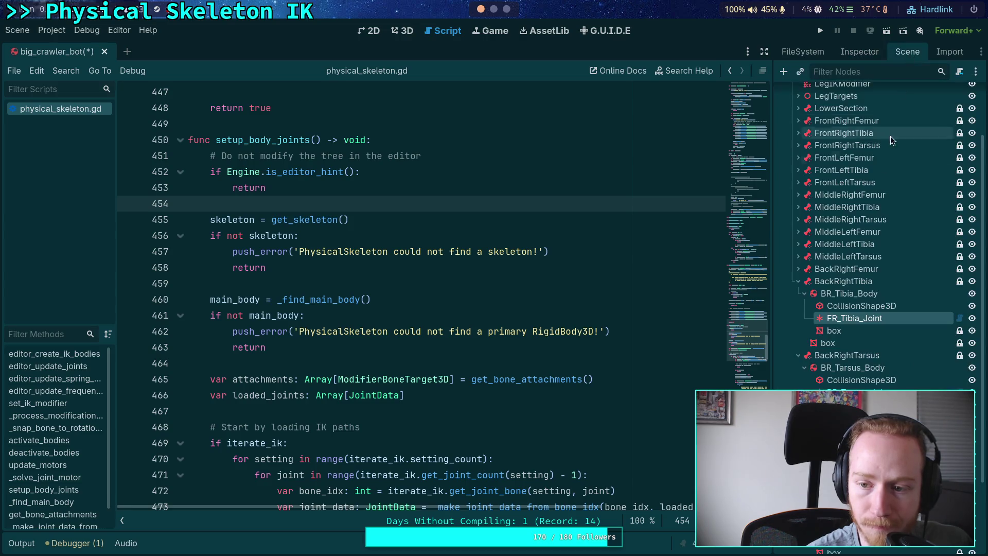
click(799, 280)
click(859, 331)
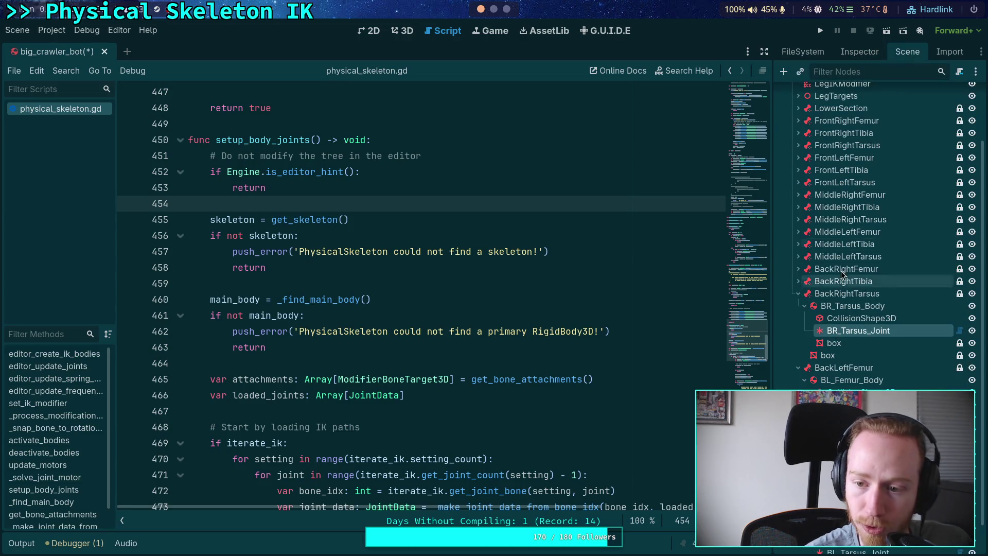
click(849, 52)
click(906, 52)
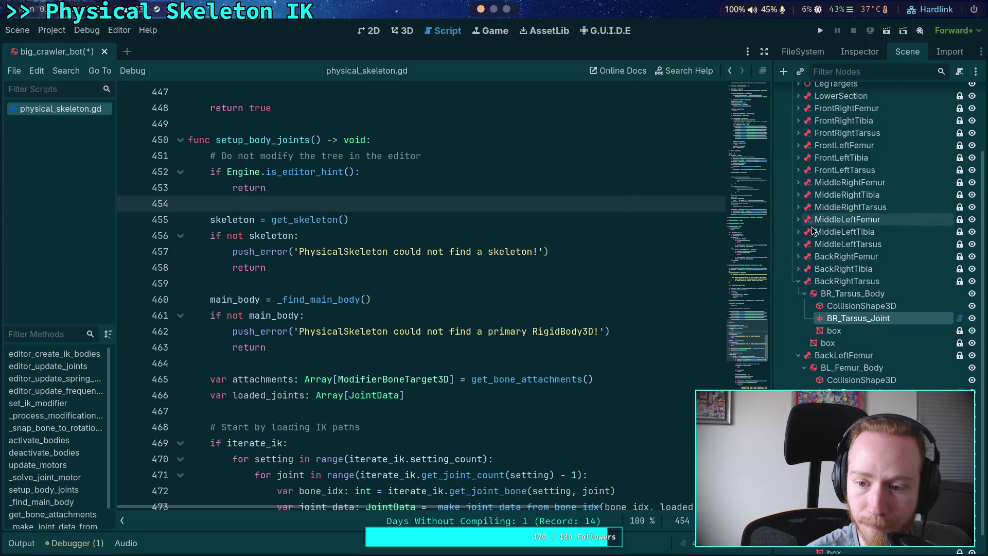
click(799, 320)
click(857, 370)
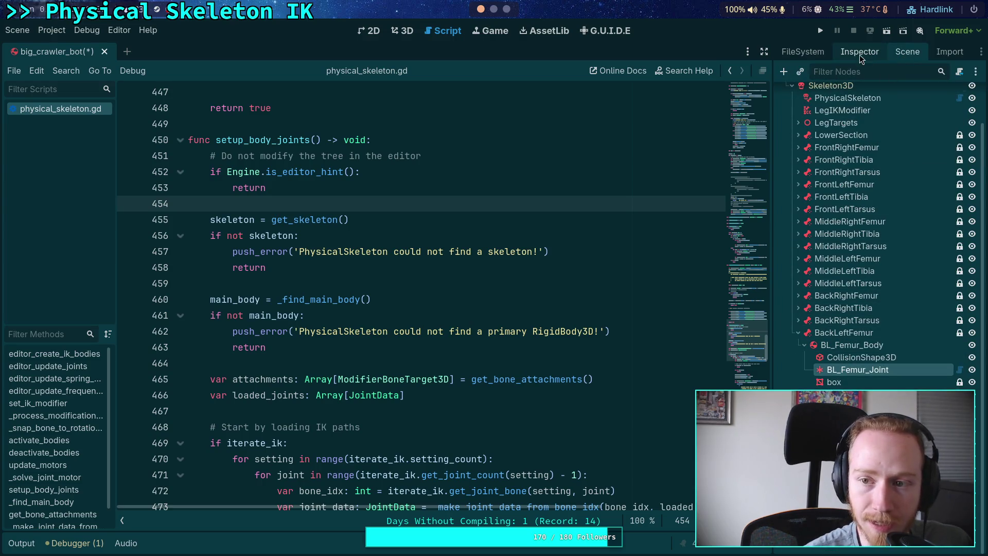
click(859, 53)
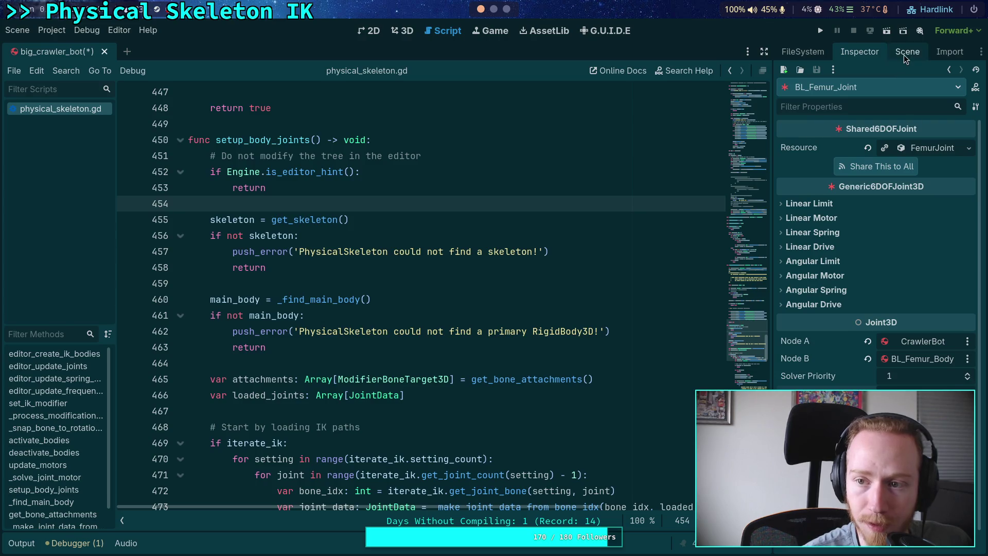
click(905, 53)
click(798, 334)
click(857, 381)
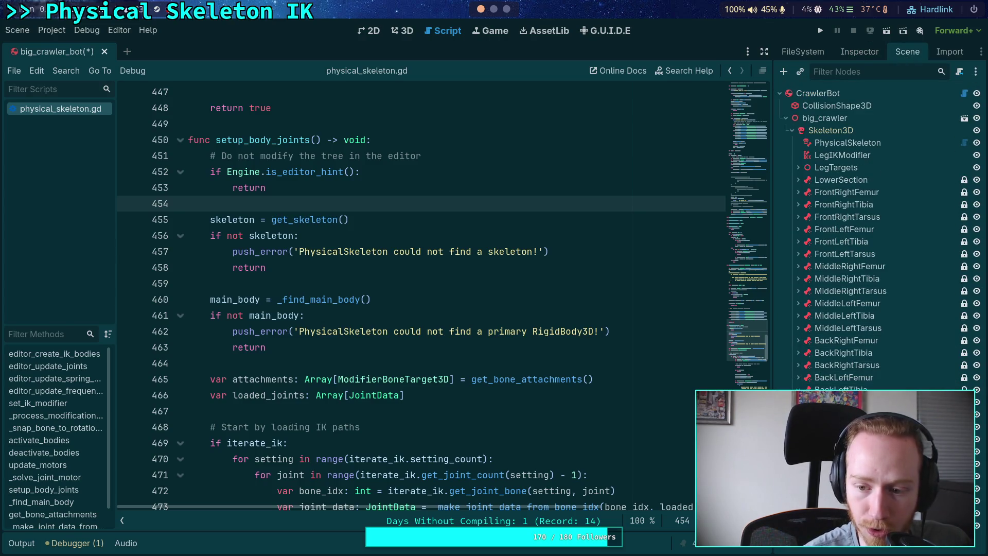
click(859, 51)
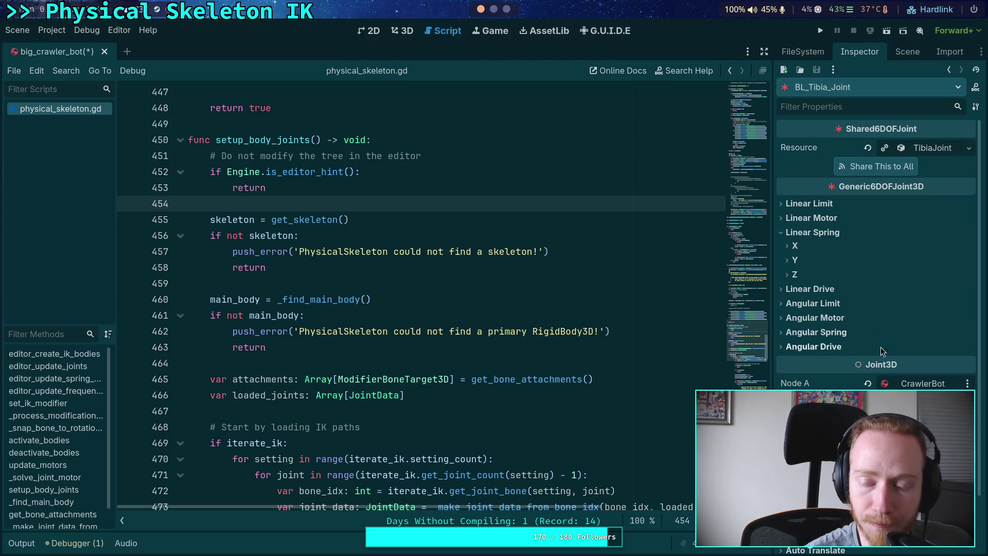
click(907, 56)
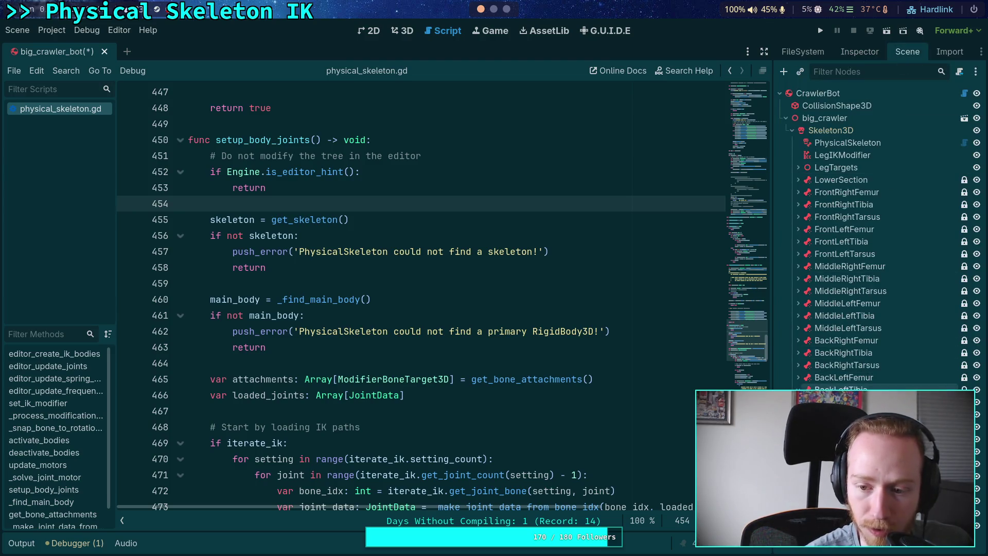
click(859, 52)
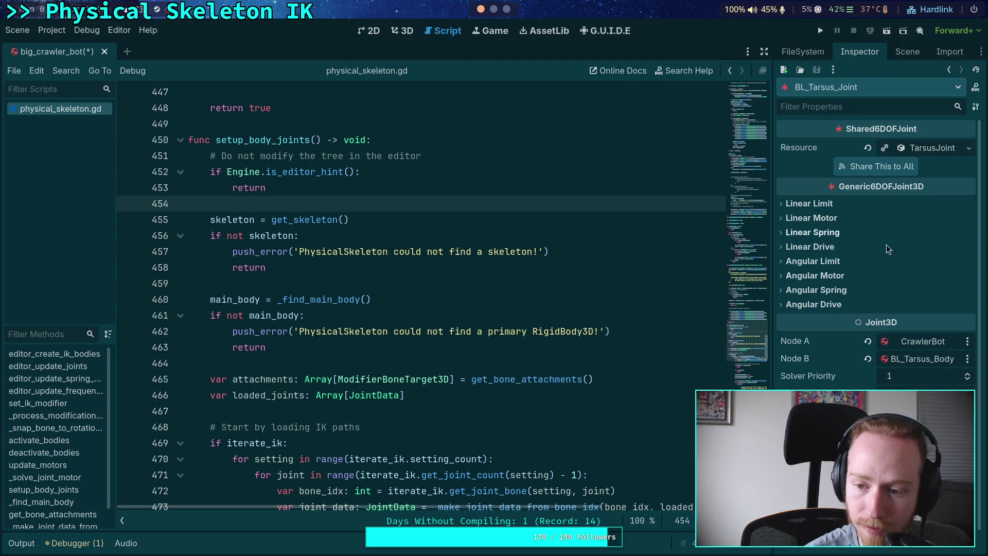
click(906, 55)
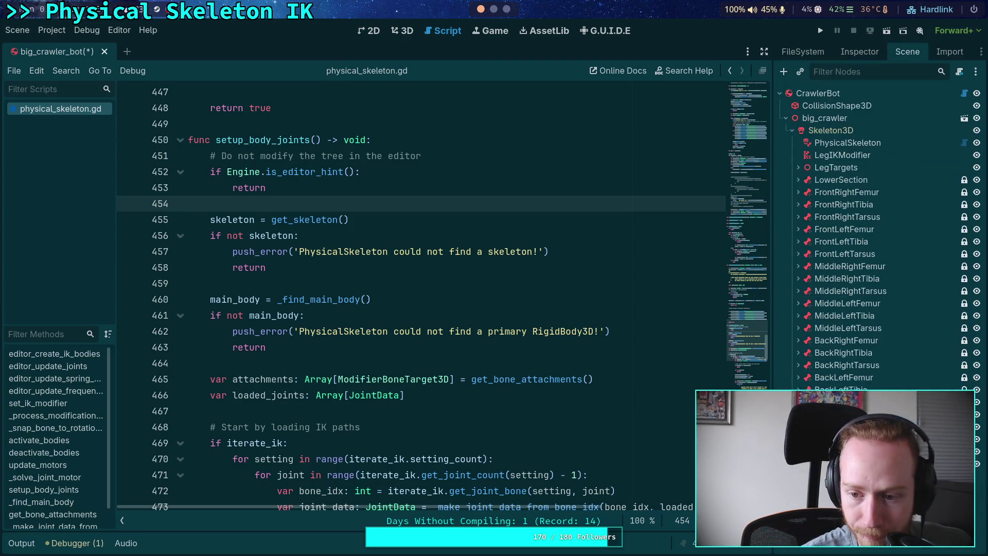
click(628, 366)
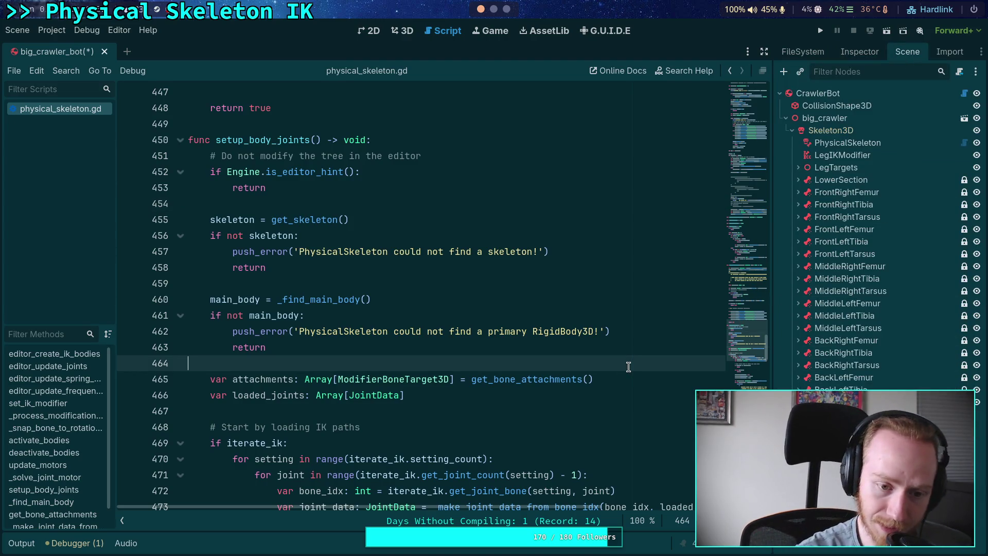
scroll(531, 303, down, 10)
scroll(531, 304, down, 12)
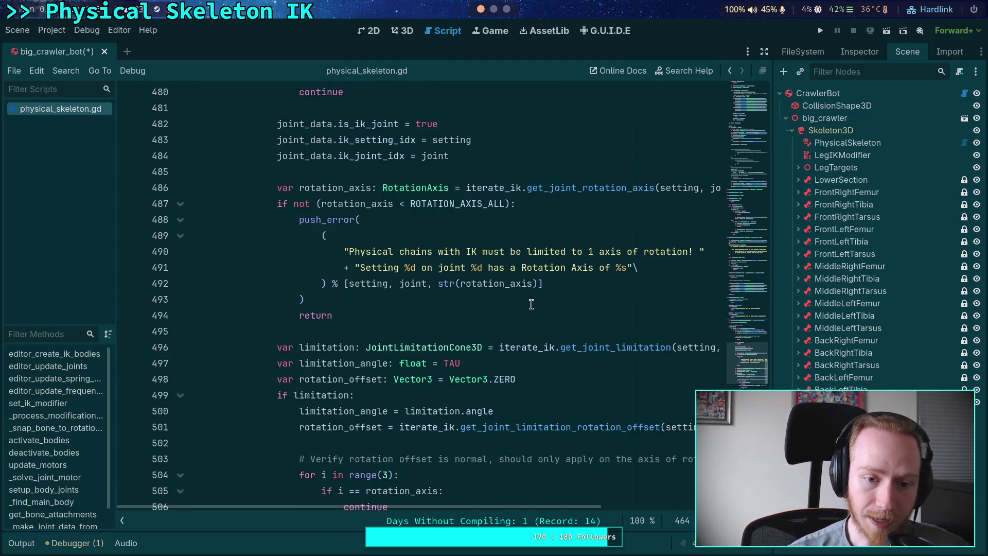
scroll(488, 293, down, 4)
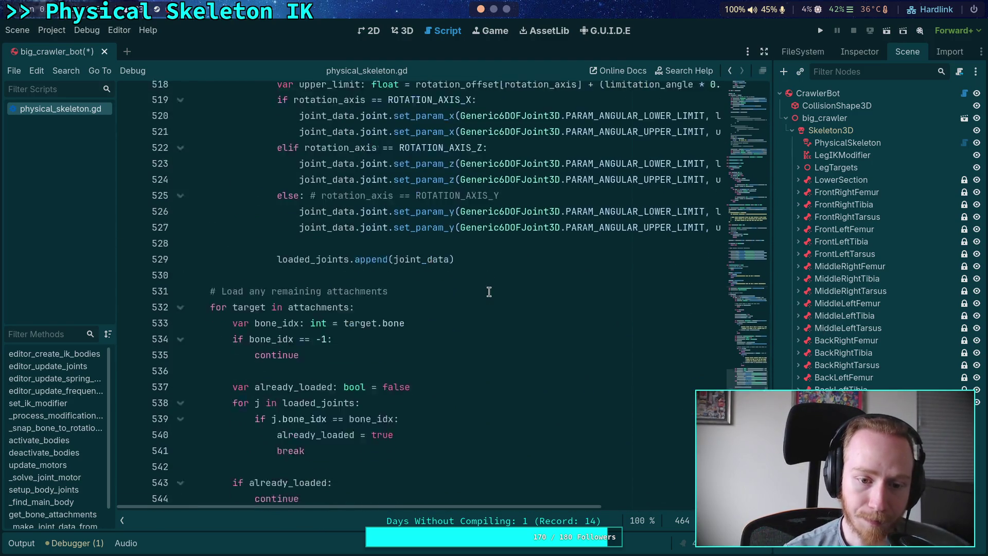
scroll(685, 297, down, 20)
scroll(526, 350, down, 5)
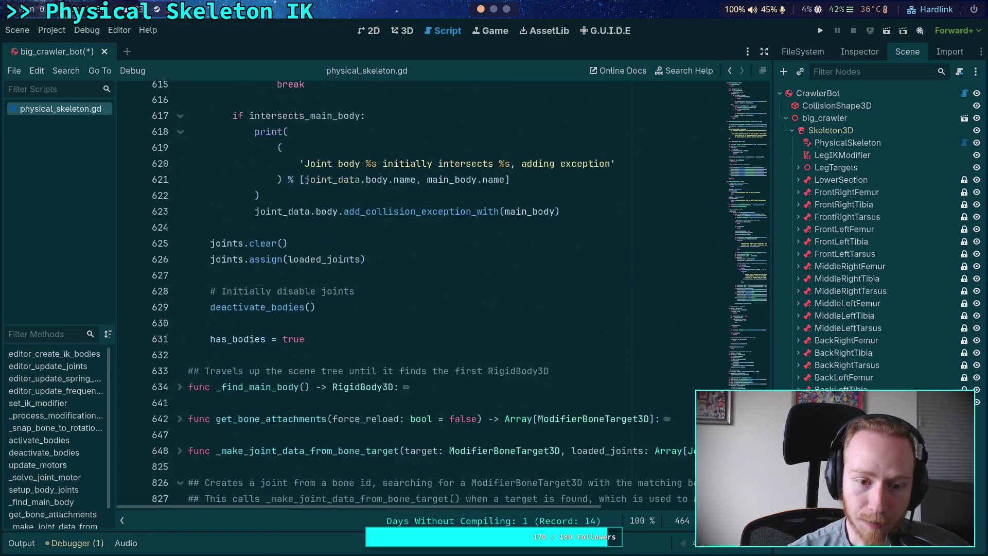
scroll(525, 350, up, 7)
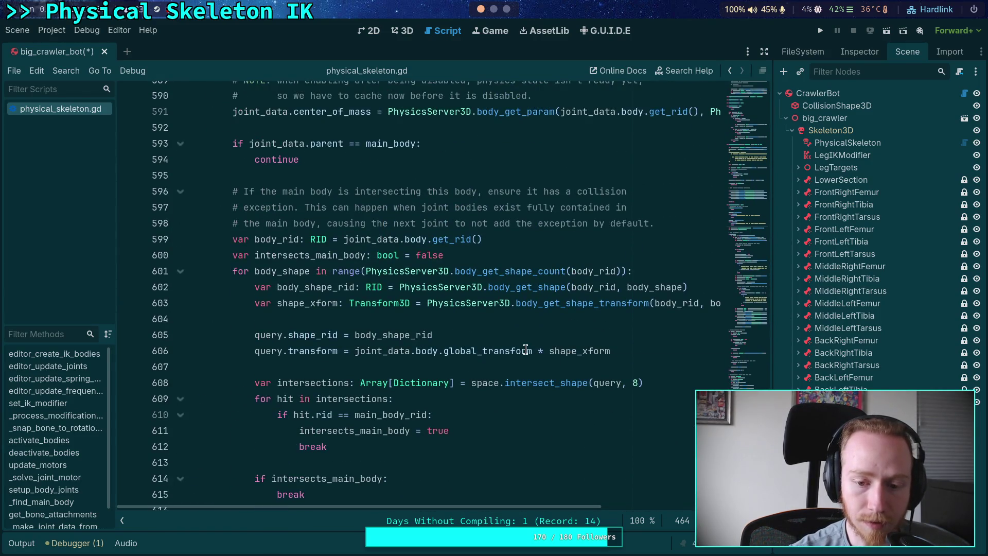
scroll(385, 298, up, 6)
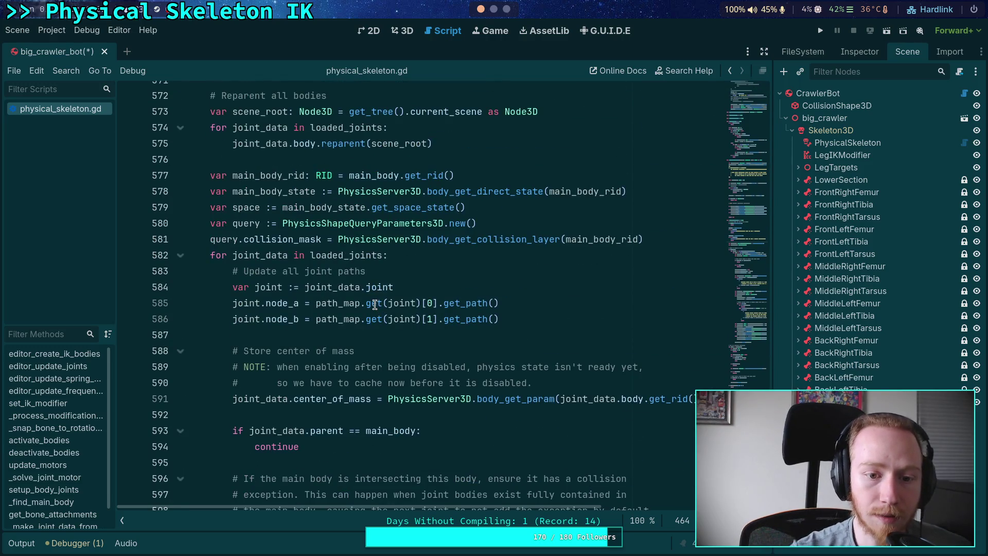
mouse_move(375, 304)
scroll(375, 304, down, 2)
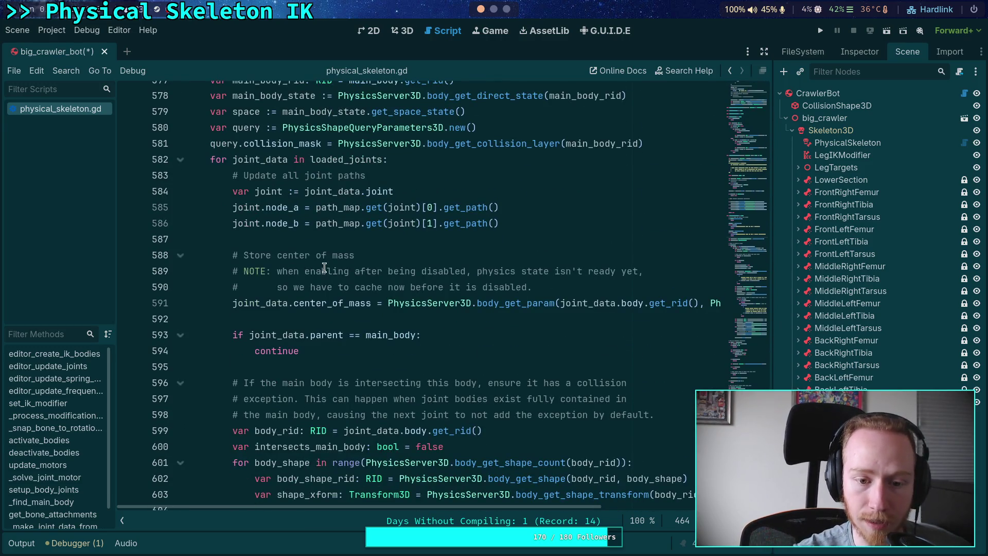
scroll(355, 349, down, 1)
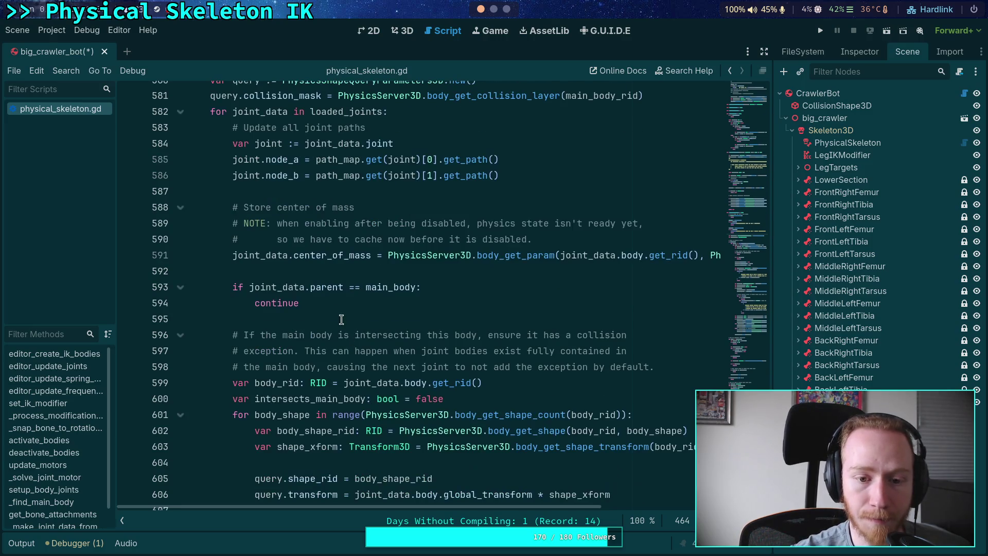
click(444, 289)
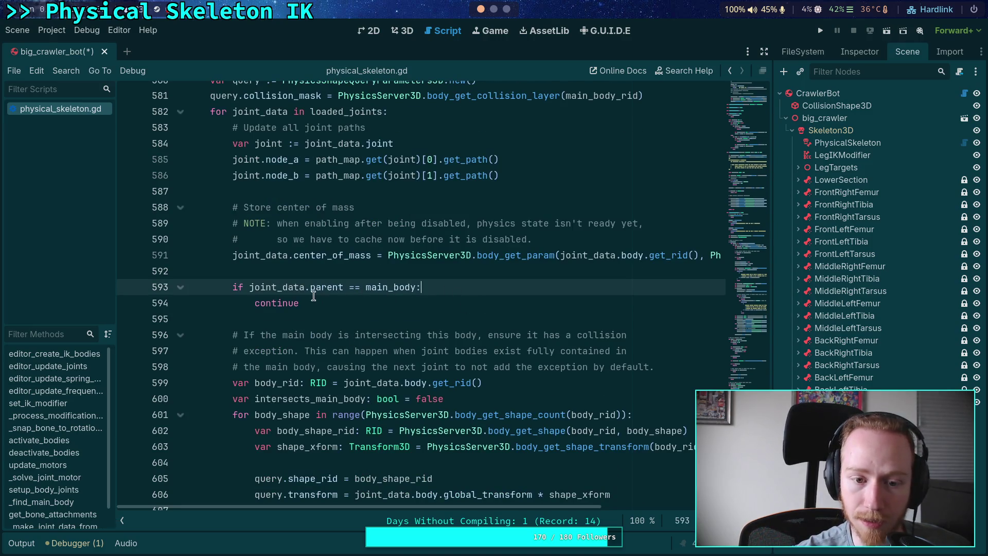
Delete the 'if joint_data.parent == main_body: continue' lines from setup_body_joints
drag(300, 304, 257, 304)
key(BackSpace)
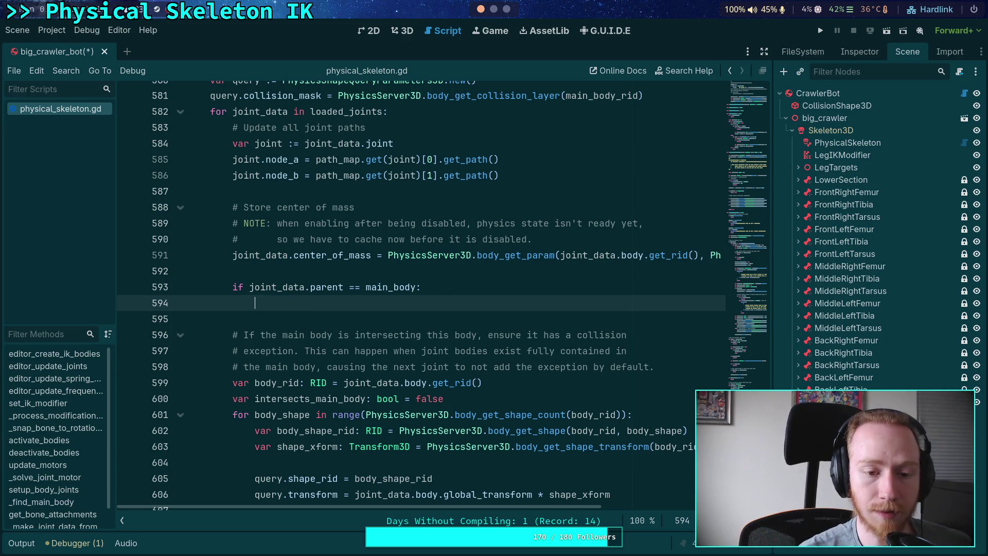
drag(332, 312, 209, 280)
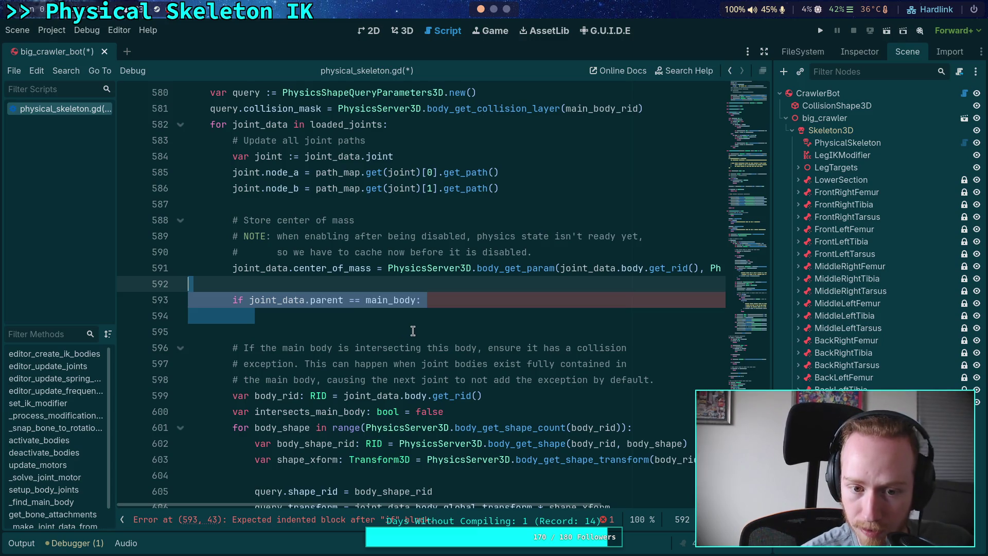
key(BackSpace)
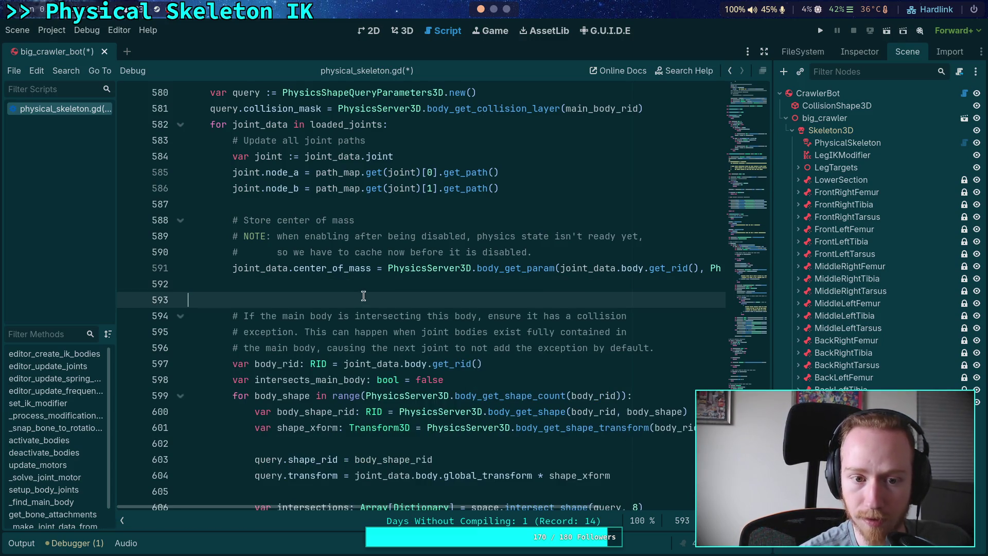
Highlight main_body_rid on line 607 to check where it is used
scroll(389, 307, down, 1)
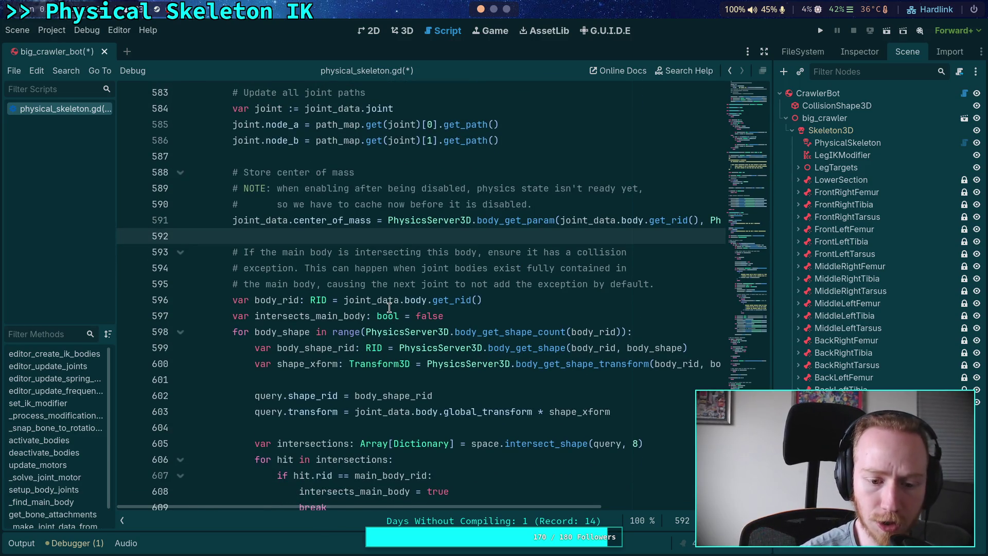
scroll(387, 312, down, 2)
double_click(385, 379)
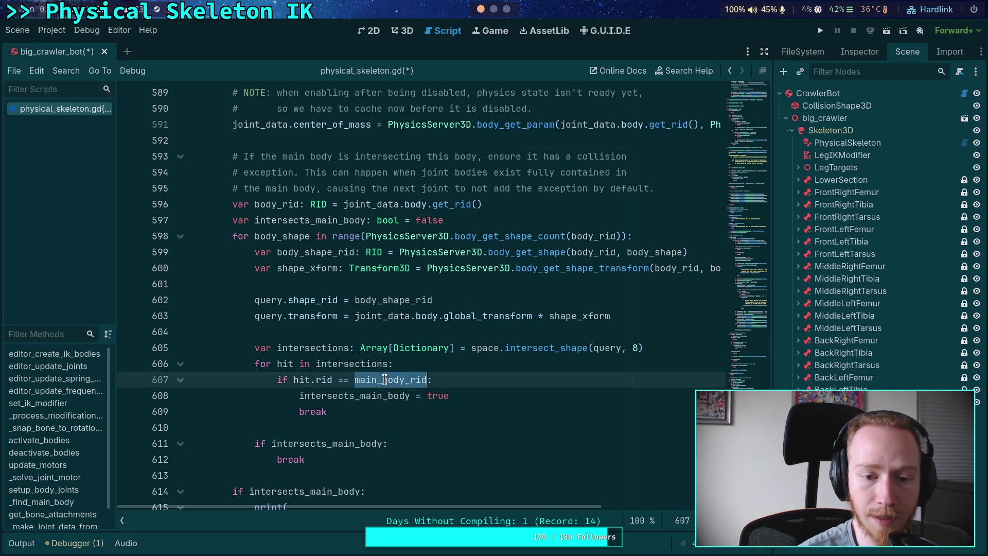
scroll(314, 310, up, 4)
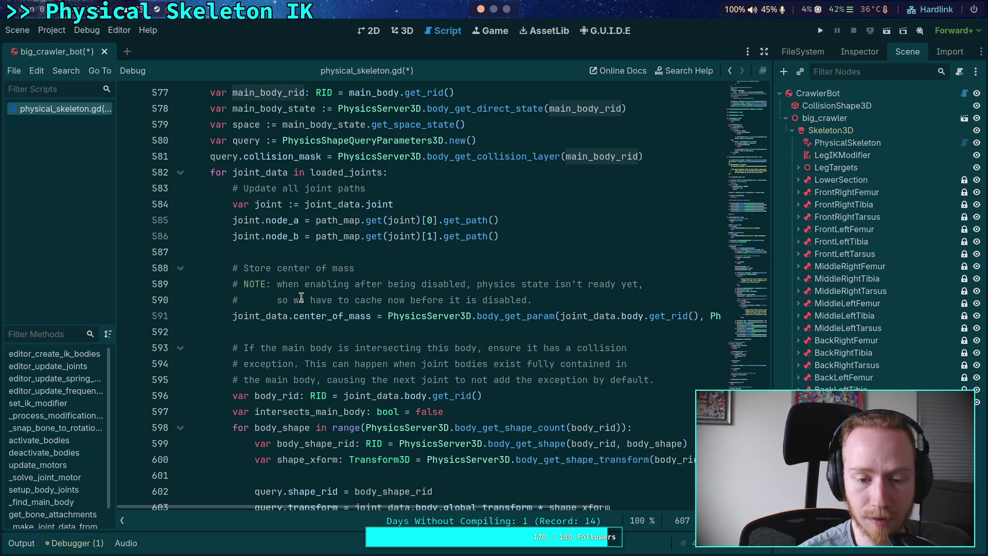
scroll(284, 336, down, 2)
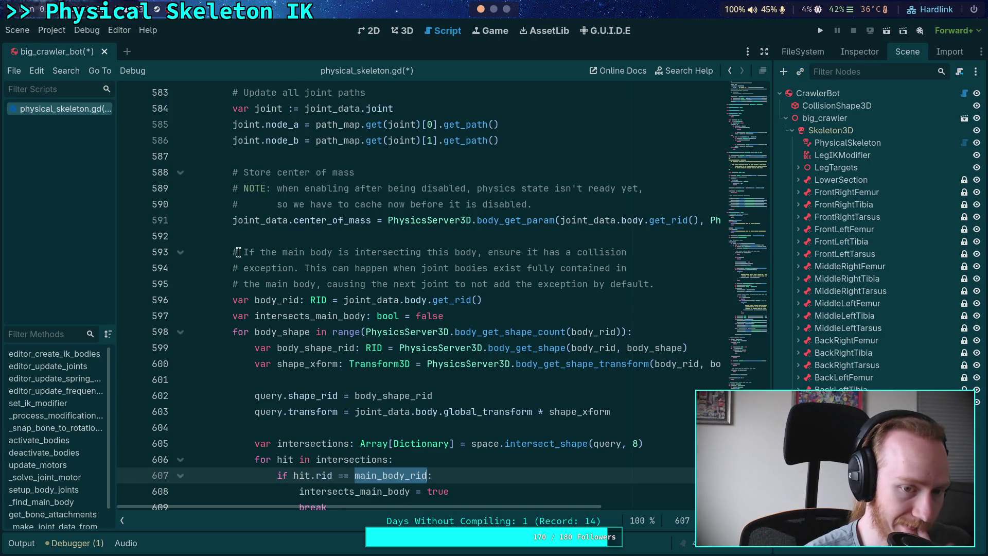
click(260, 237)
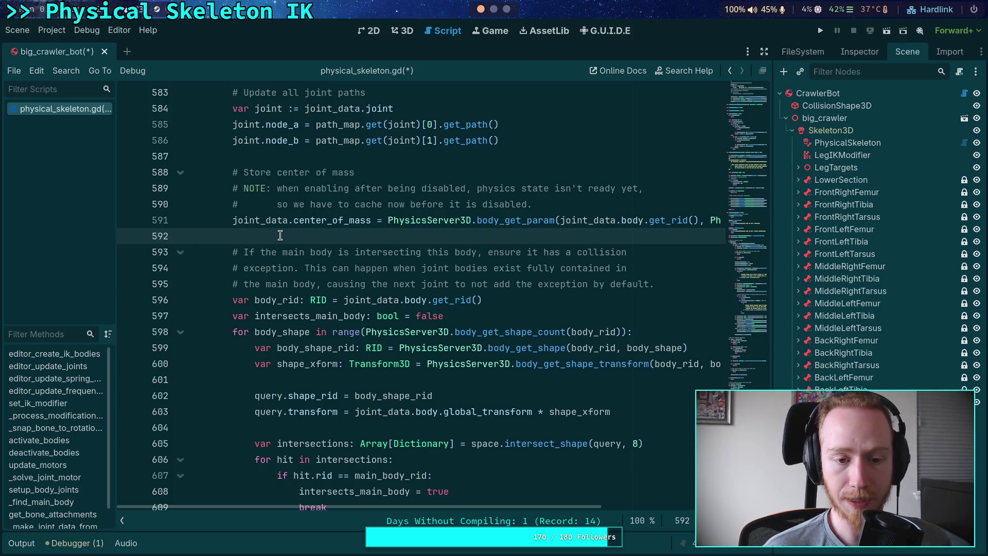
scroll(422, 340, up, 2)
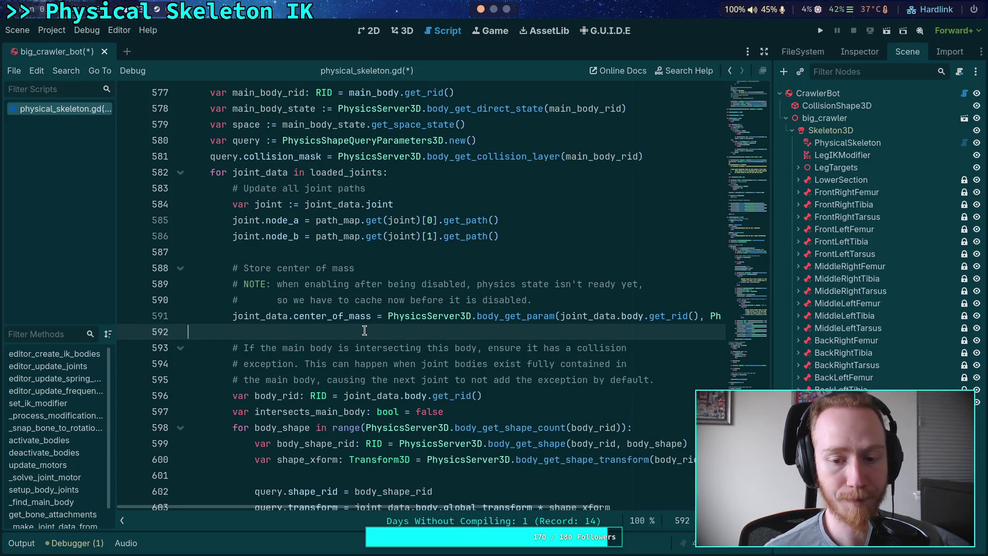
scroll(425, 335, down, 1)
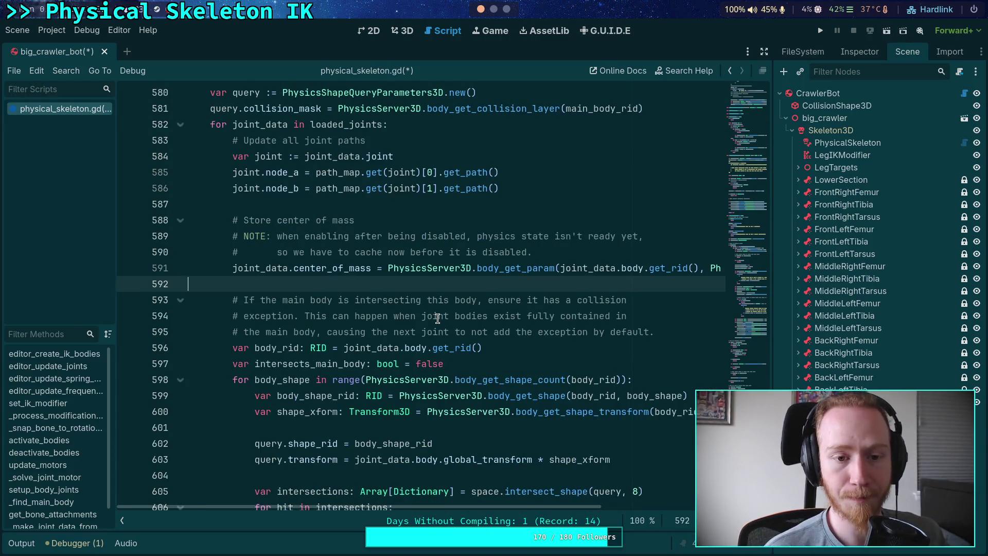
double_click(344, 268)
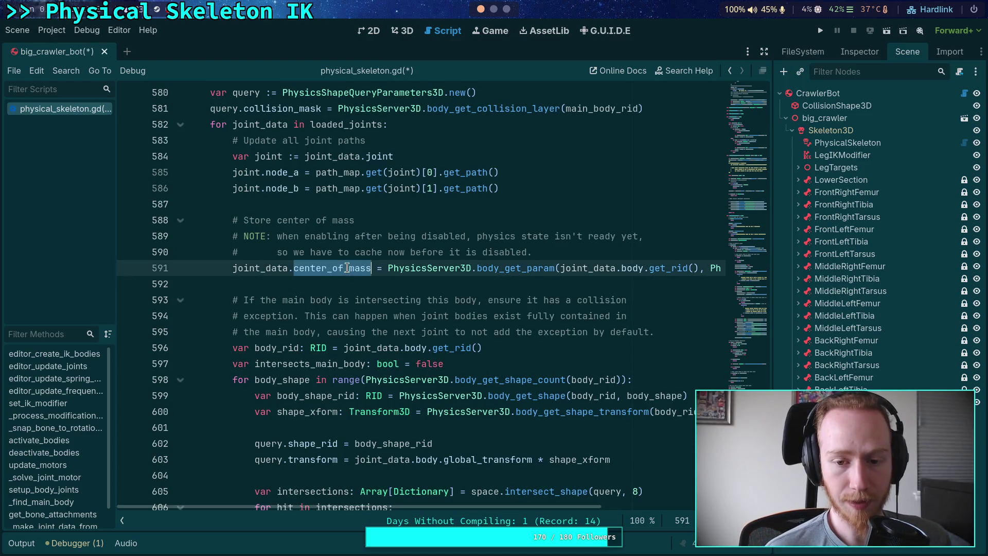
click(333, 280)
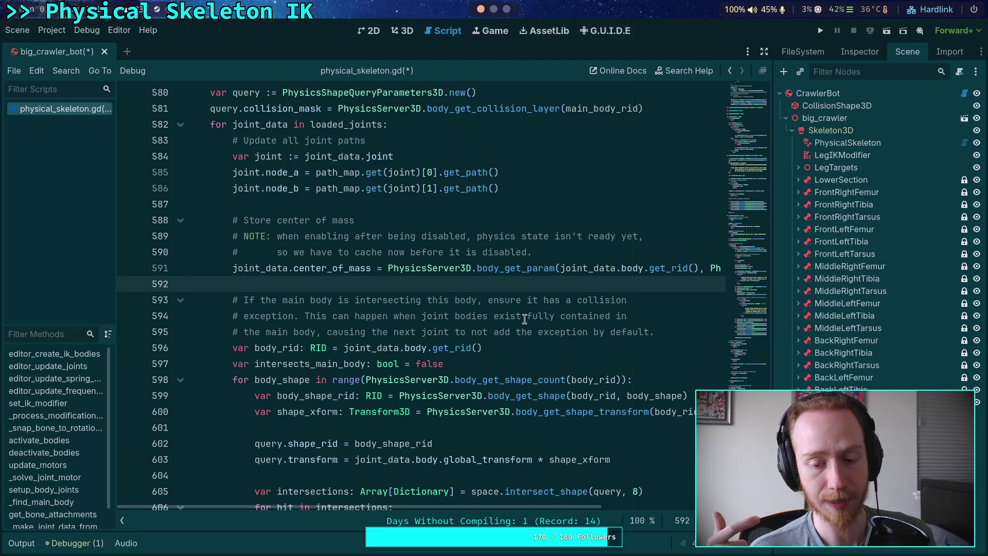
scroll(464, 294, down, 6)
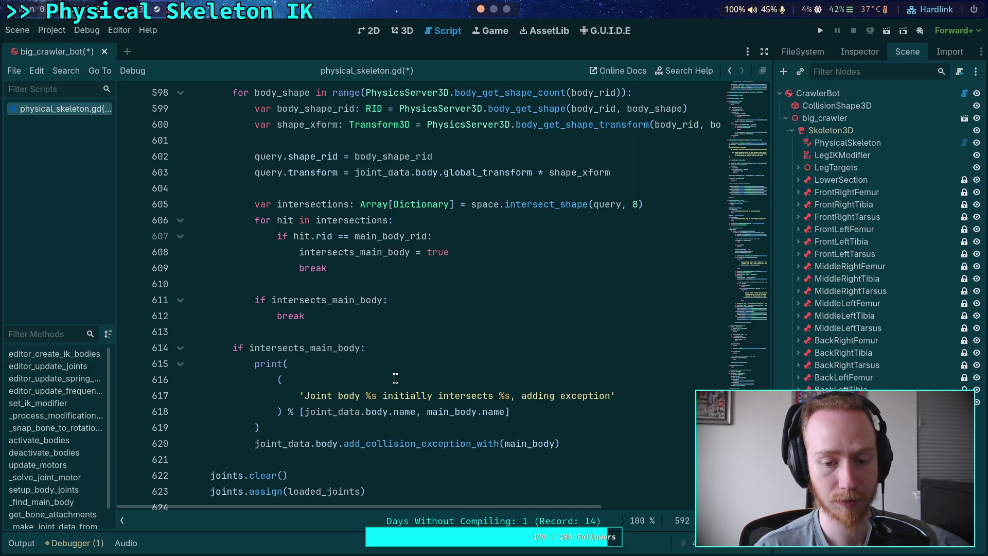
scroll(395, 378, up, 3)
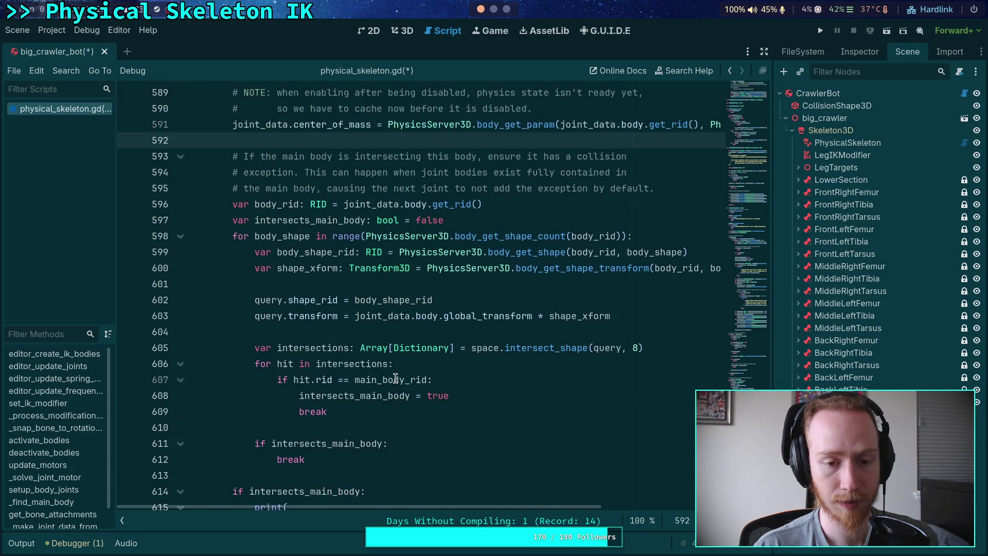
scroll(395, 378, down, 2)
drag(599, 496, 439, 417)
scroll(437, 417, down, 2)
Add main_body.add_collision_exception_with(joint_data.body) below the exception line and save the script
click(519, 412)
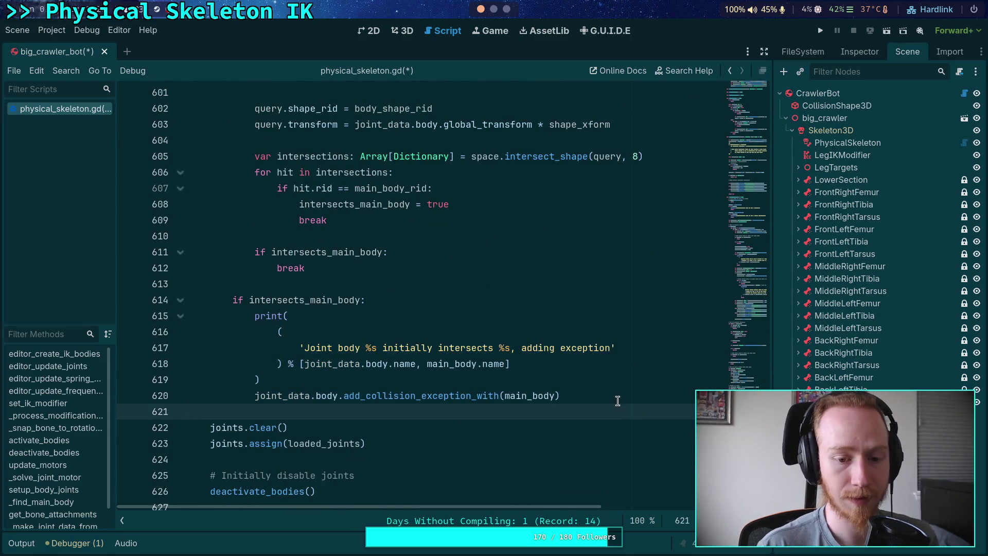
click(617, 397)
key(Return)
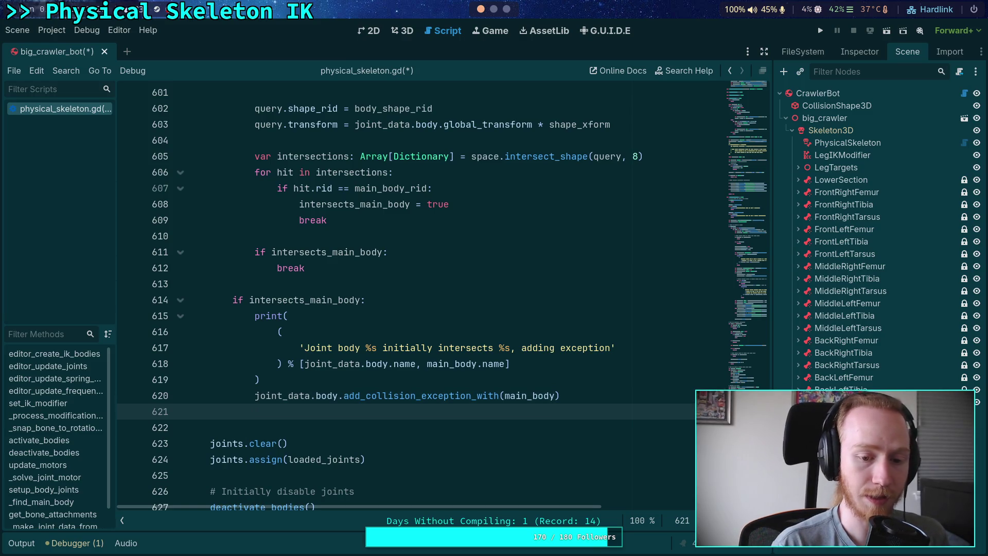
text(mai)
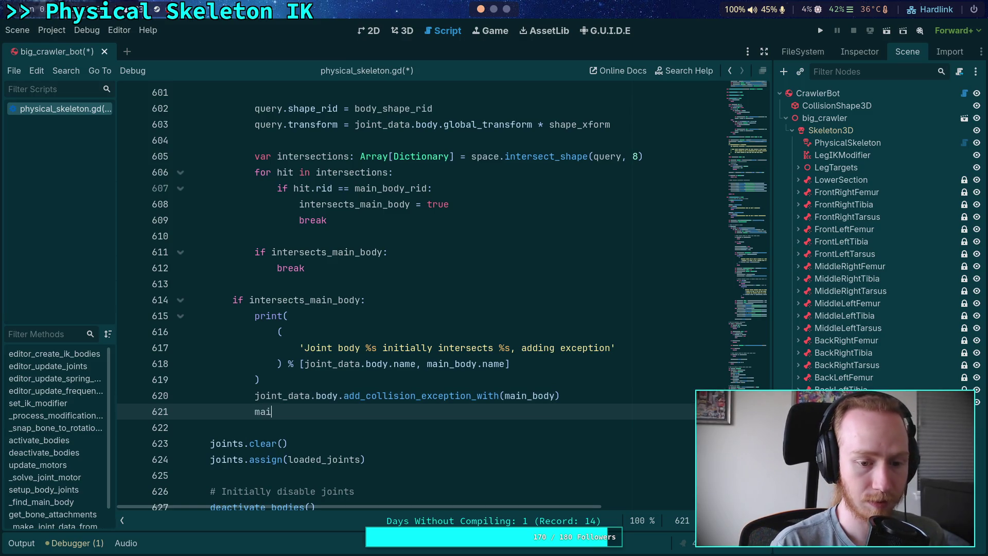
text(n_body.)
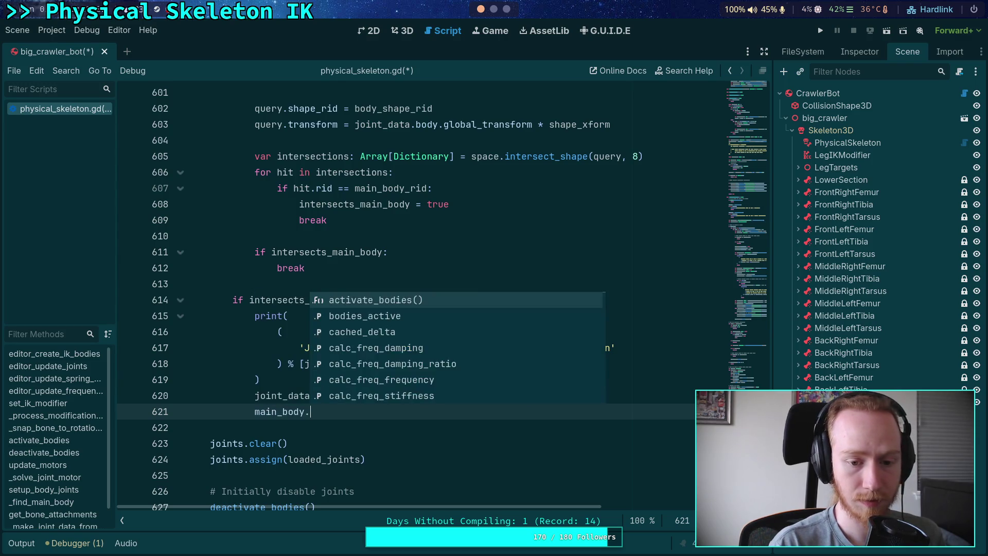
text(add_coll)
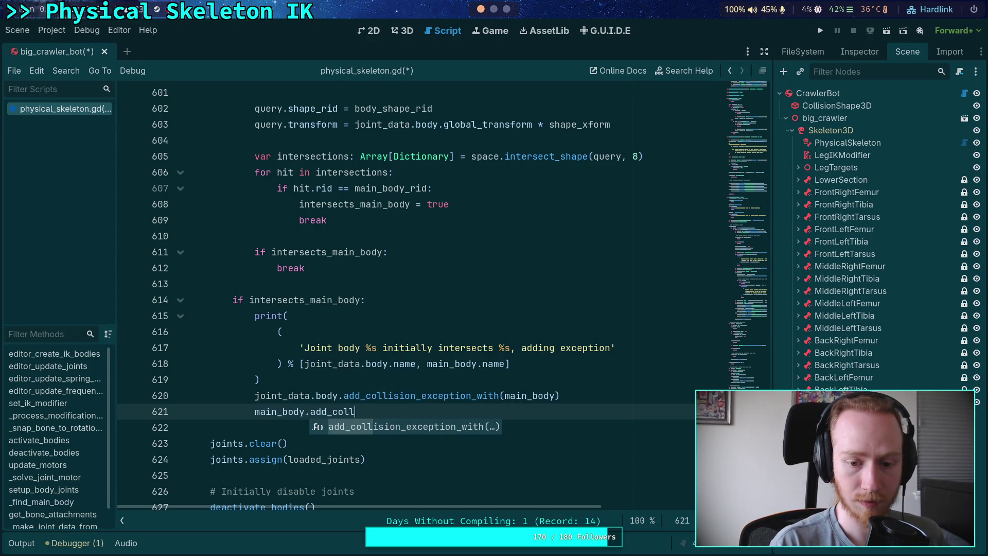
key(Return)
text(joint_data.b)
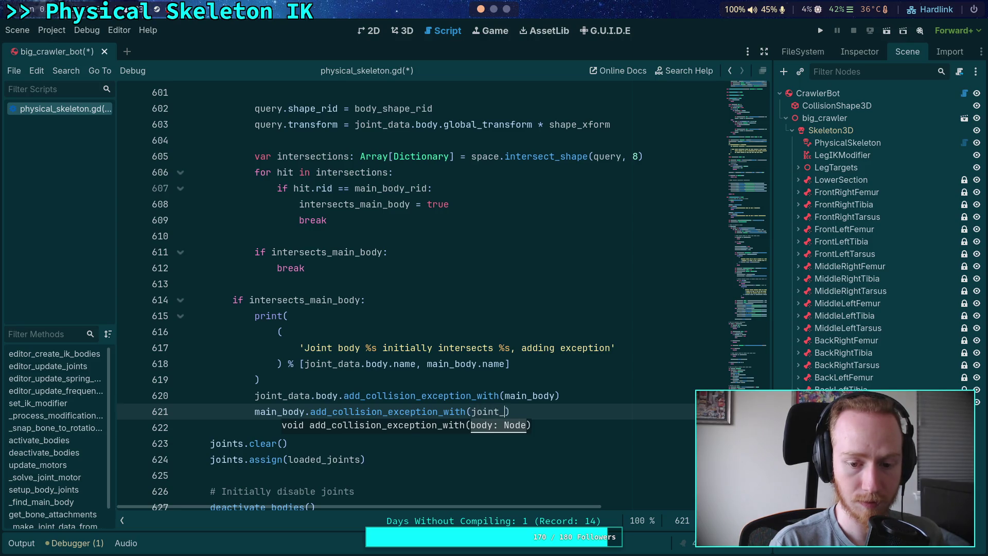
text(ody)
key(ctrl+s)
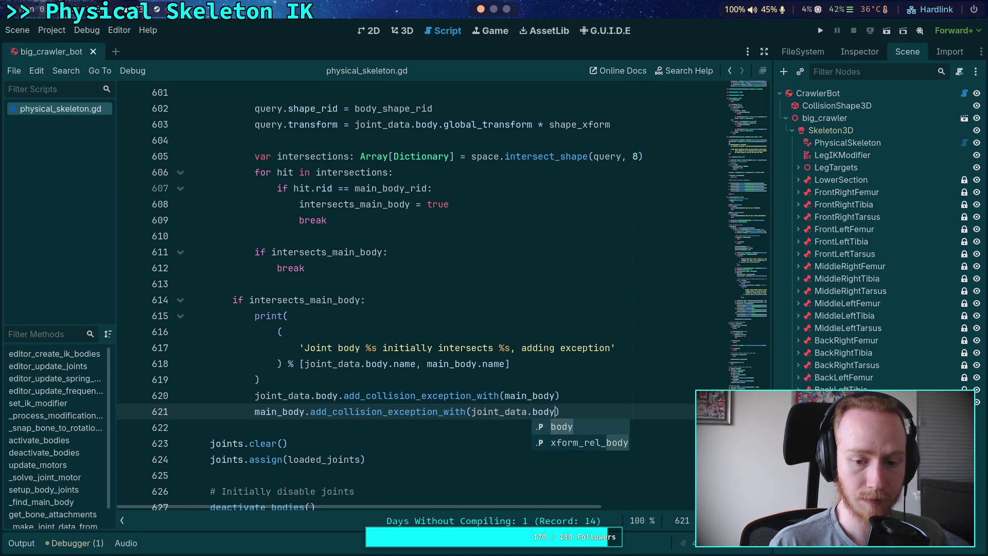
click(550, 365)
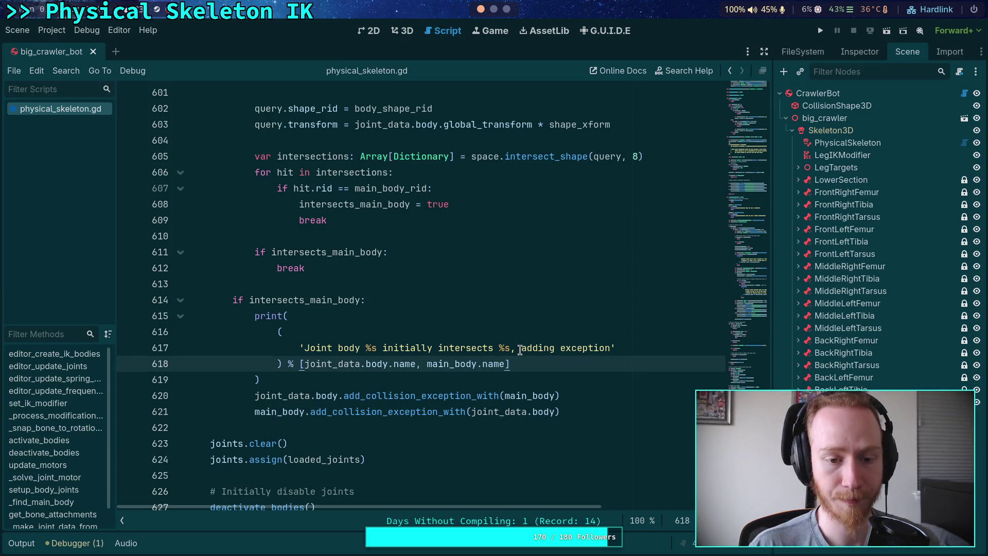
scroll(516, 341, up, 5)
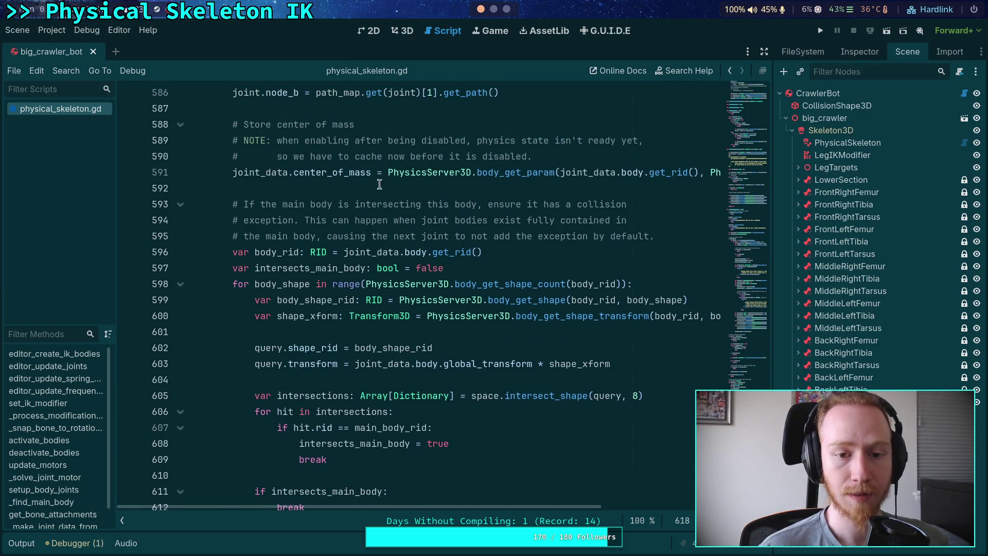
Type '# Exclude collision from parent physical bone, if it exists' on a new line 593
click(556, 185)
scroll(555, 261, up, 2)
scroll(555, 262, up, 1)
key(Return)
key(Return)
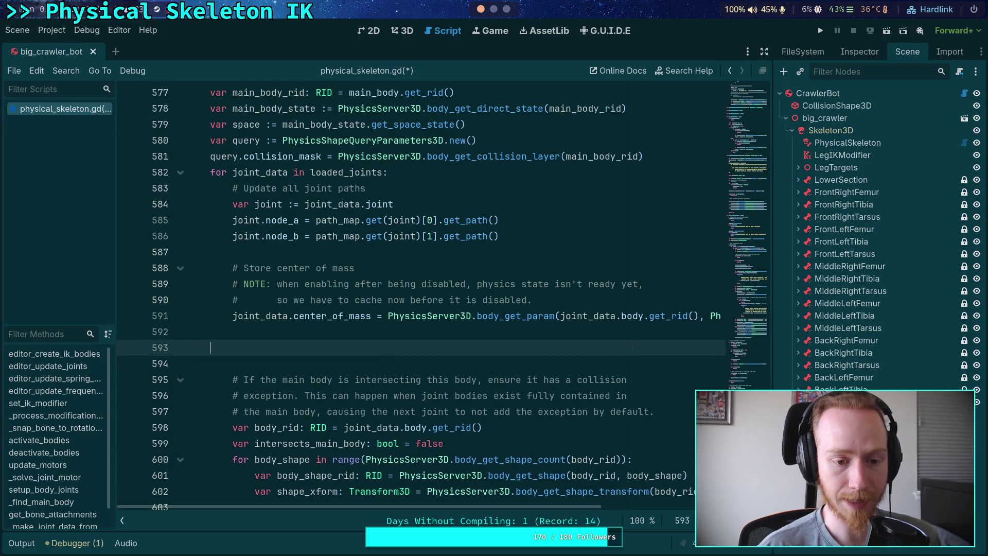
text(# )
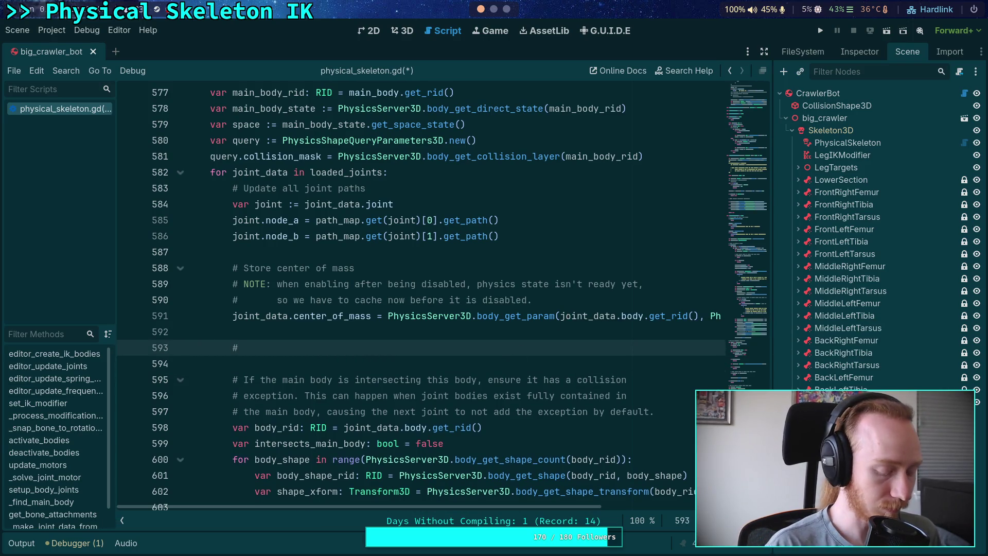
text(Exclude )
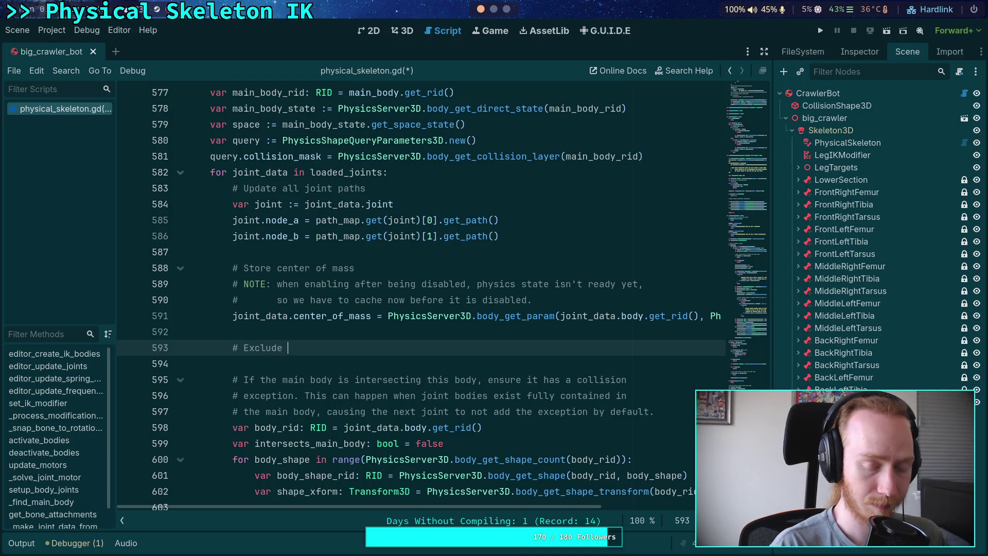
text(collision from)
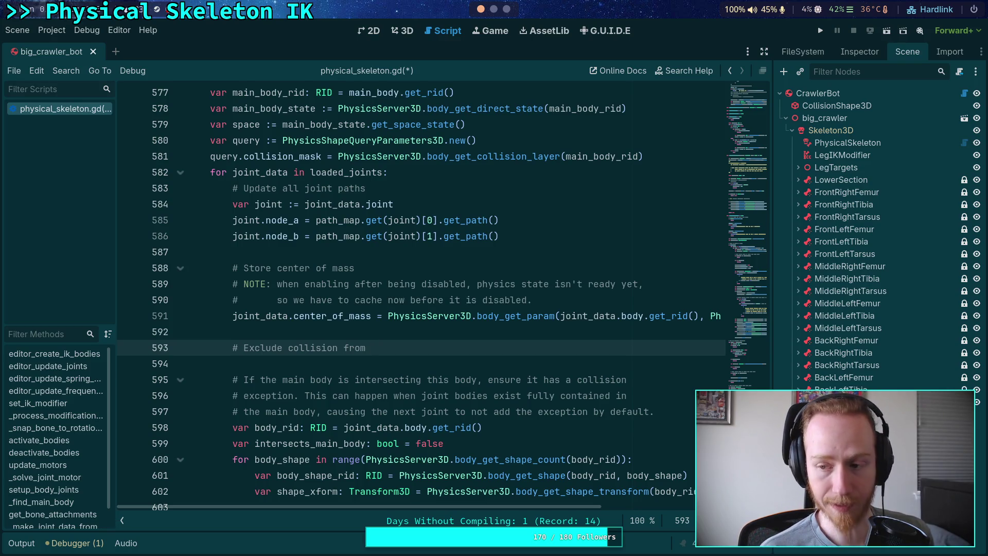
text(parnt)
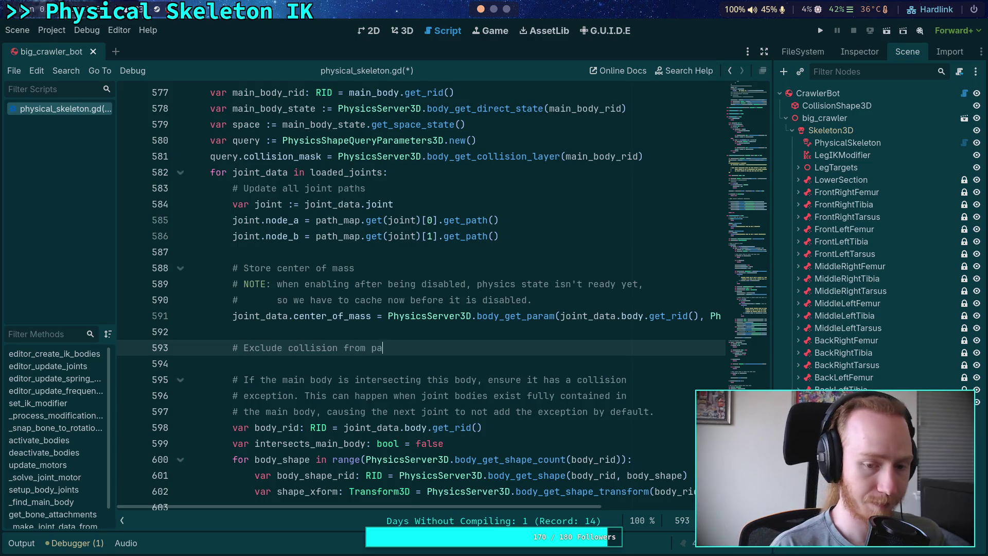
key(BackSpace)
key(BackSpace)
text(ent h)
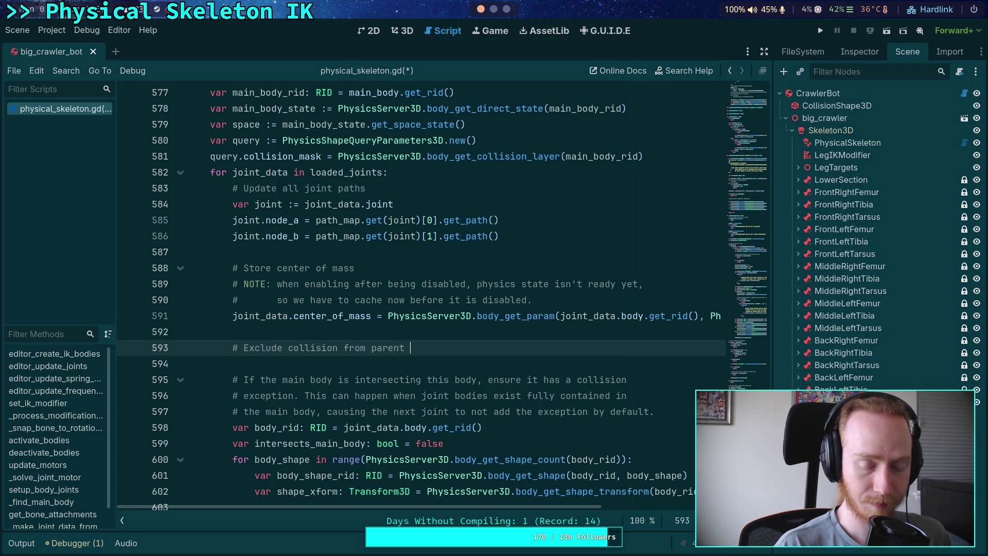
key(BackSpace)
text(physical boe)
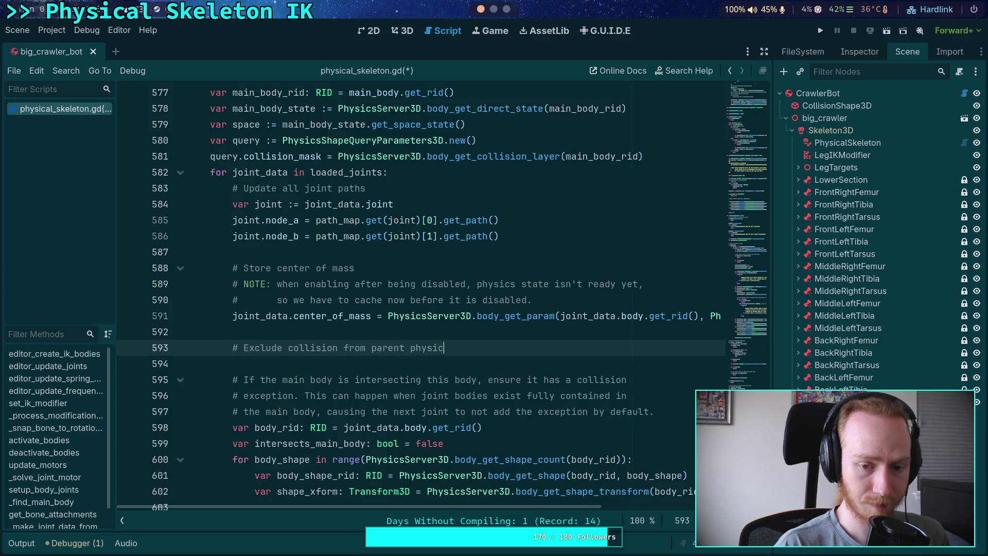
key(BackSpace)
text(ne, if it e)
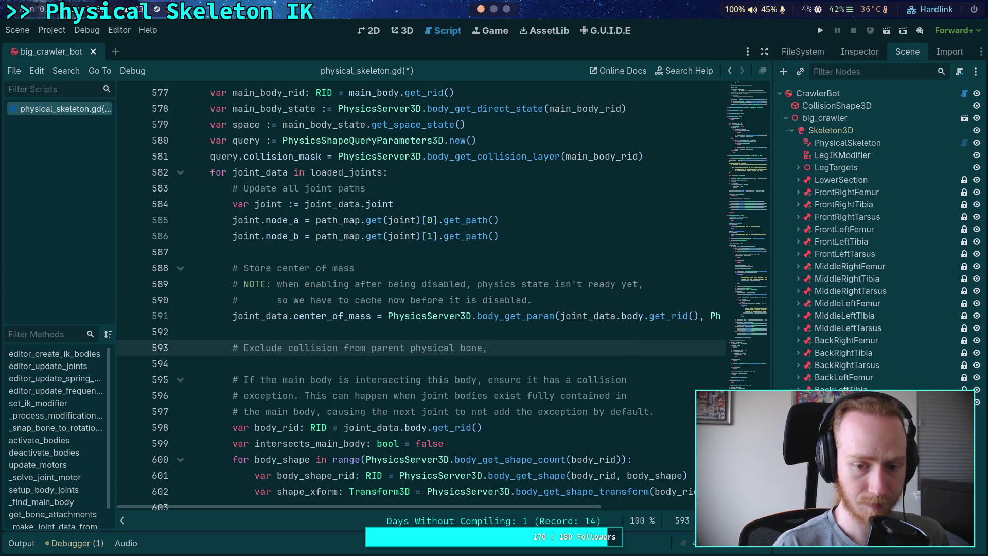
text(xists)
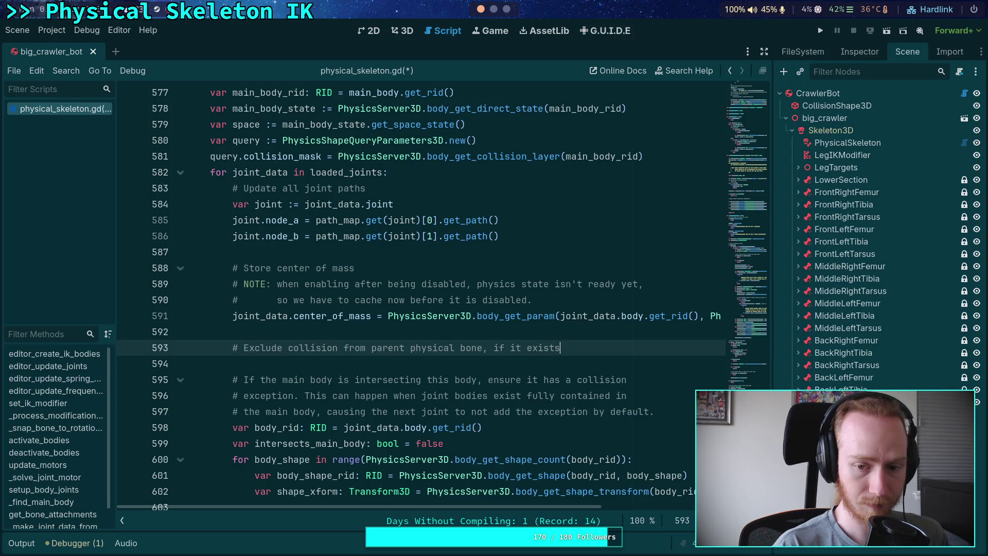
scroll(311, 285, up, 15)
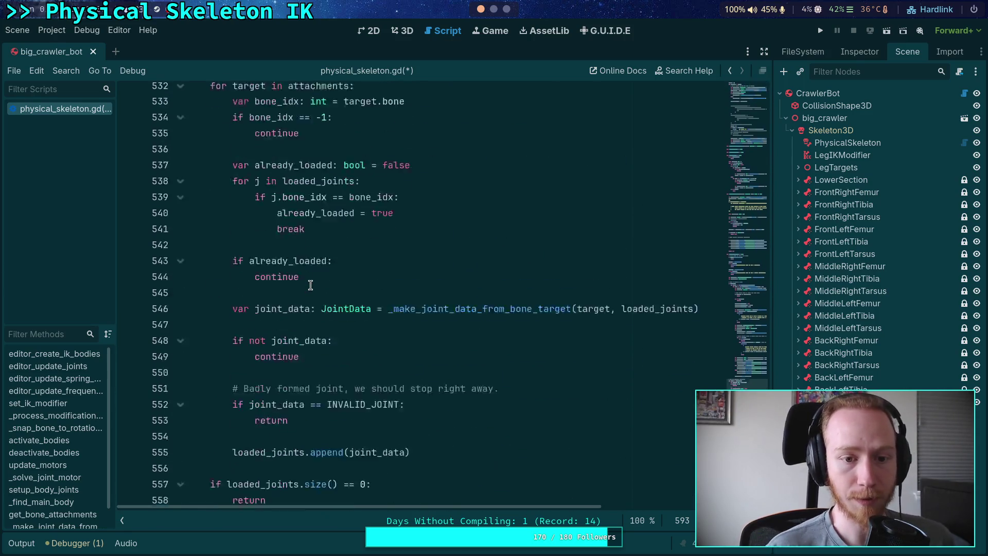
scroll(311, 285, up, 15)
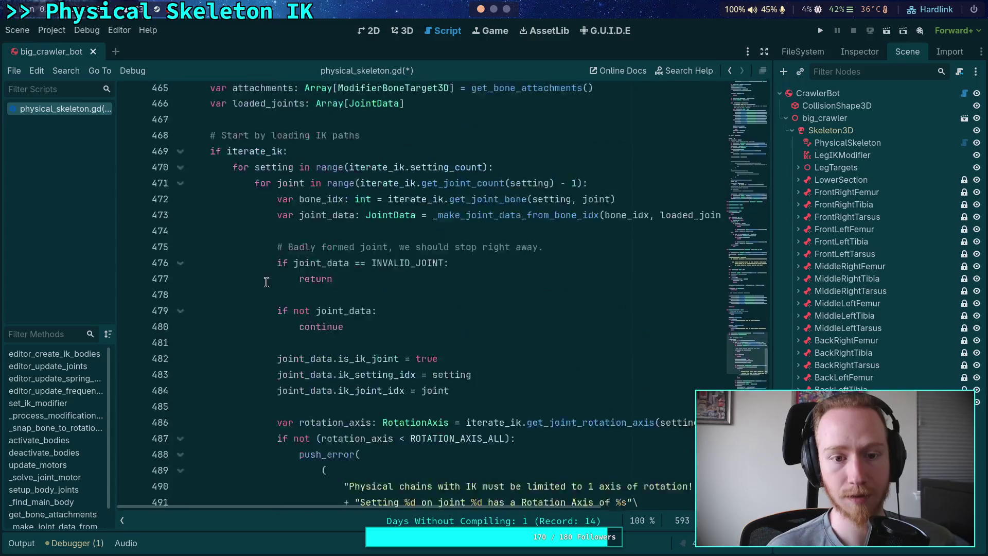
Fold the 'if iterate_ik:' block, review the attachments code, and open a blank line below the comment
click(186, 383)
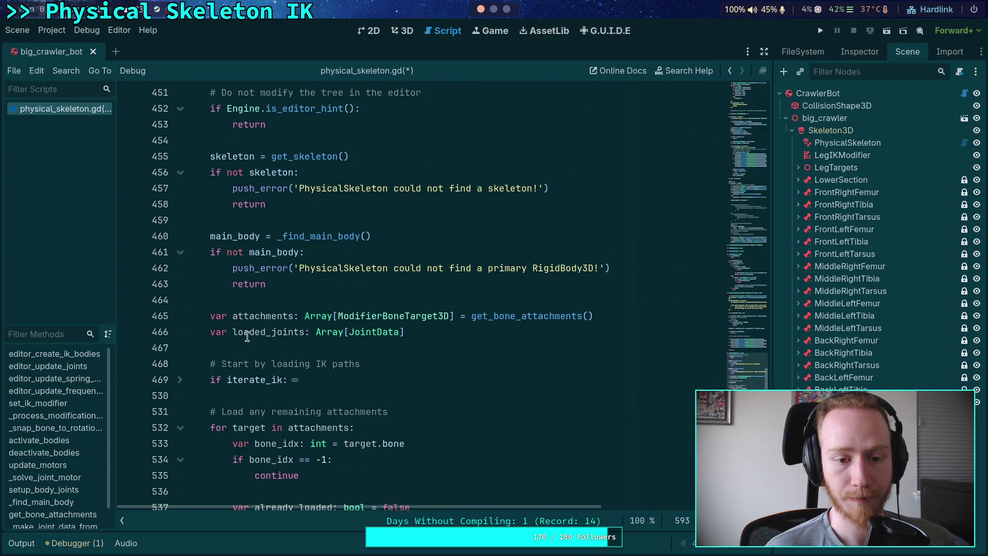
double_click(257, 316)
scroll(335, 359, down, 3)
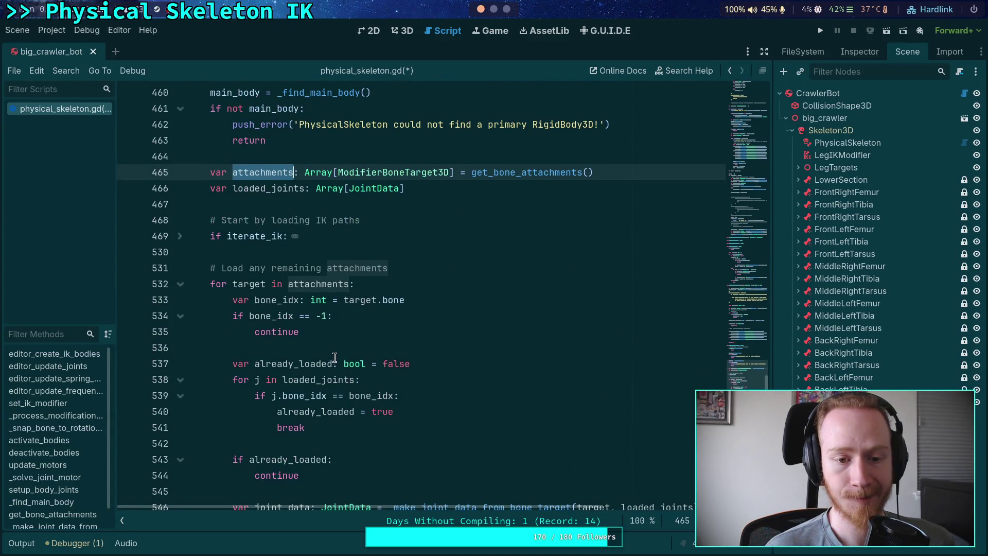
scroll(287, 319, up, 1)
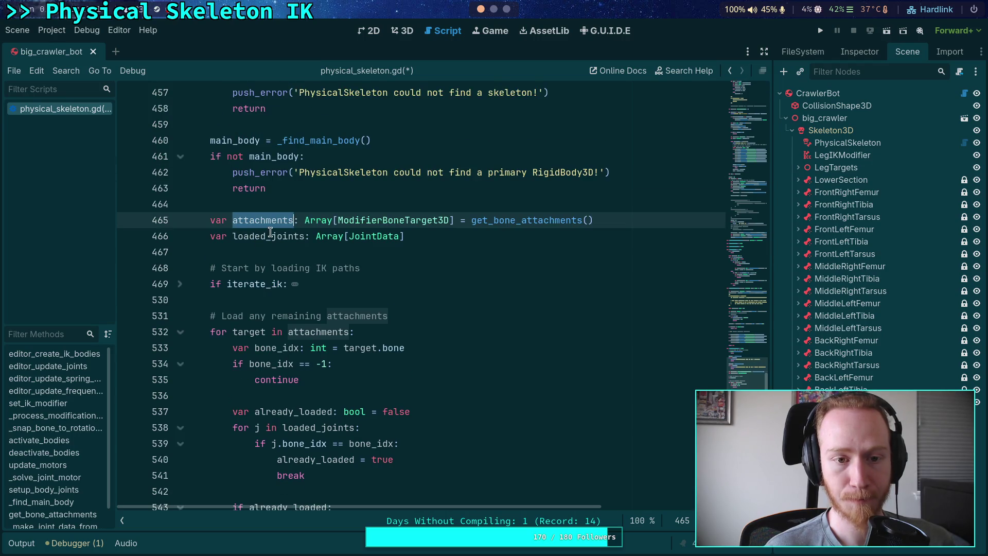
scroll(346, 326, down, 3)
scroll(279, 280, down, 7)
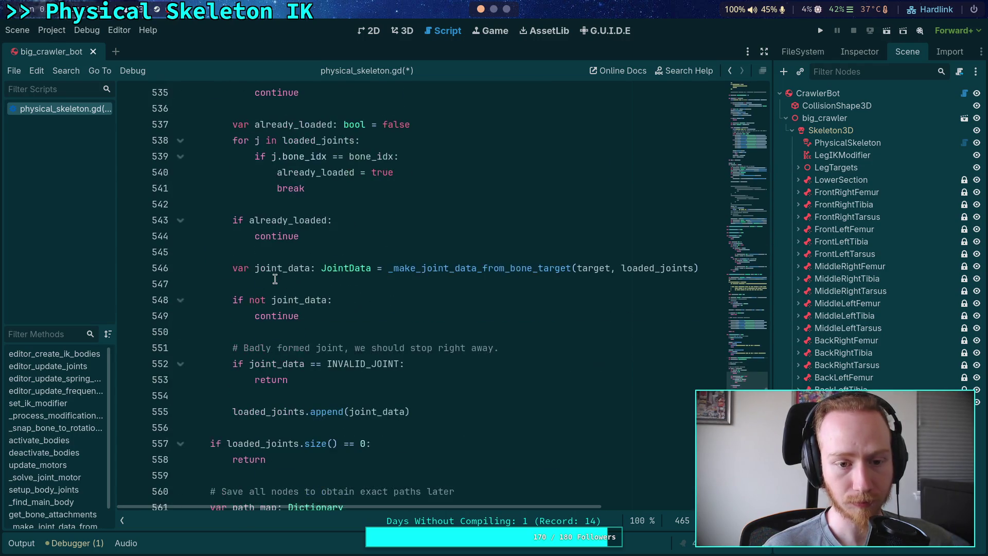
scroll(279, 280, down, 20)
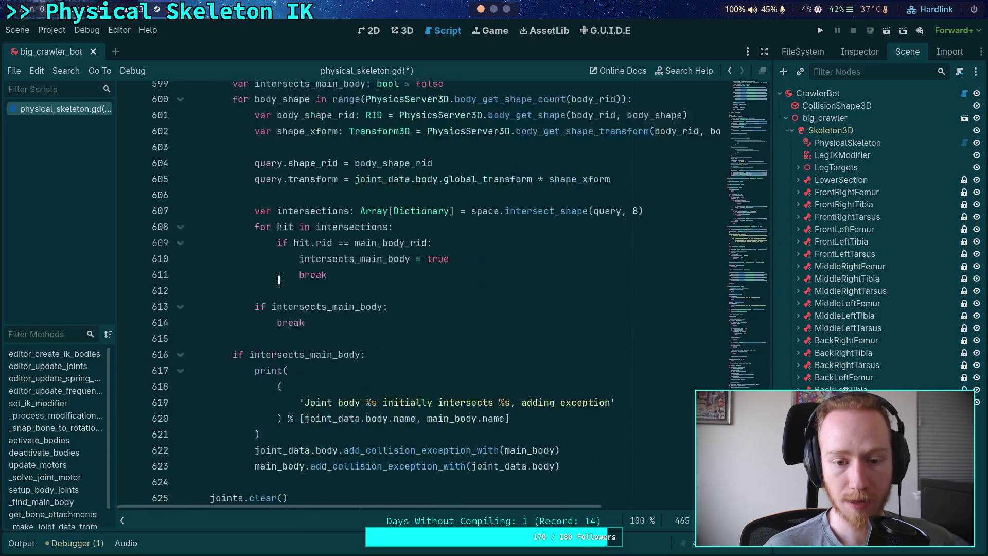
scroll(278, 279, up, 8)
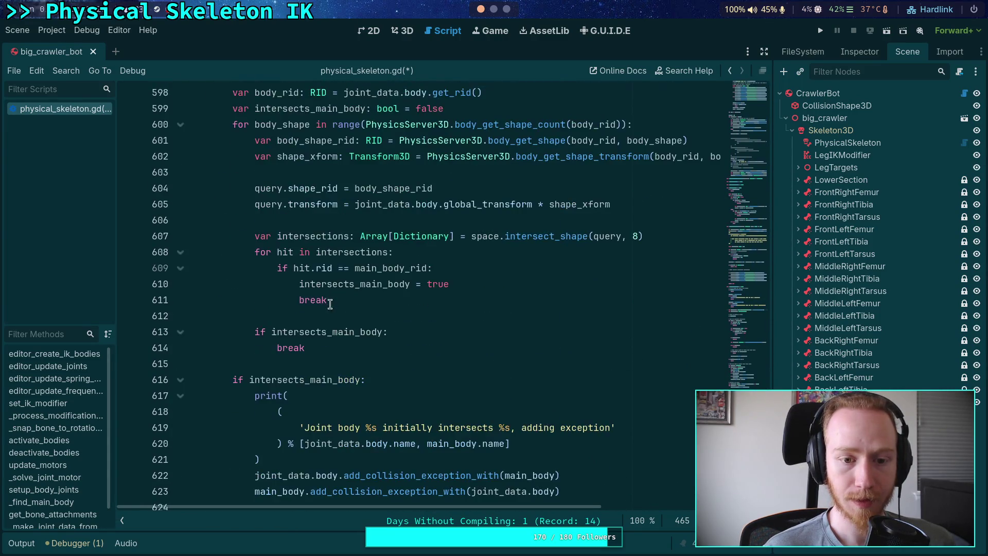
scroll(336, 296, up, 5)
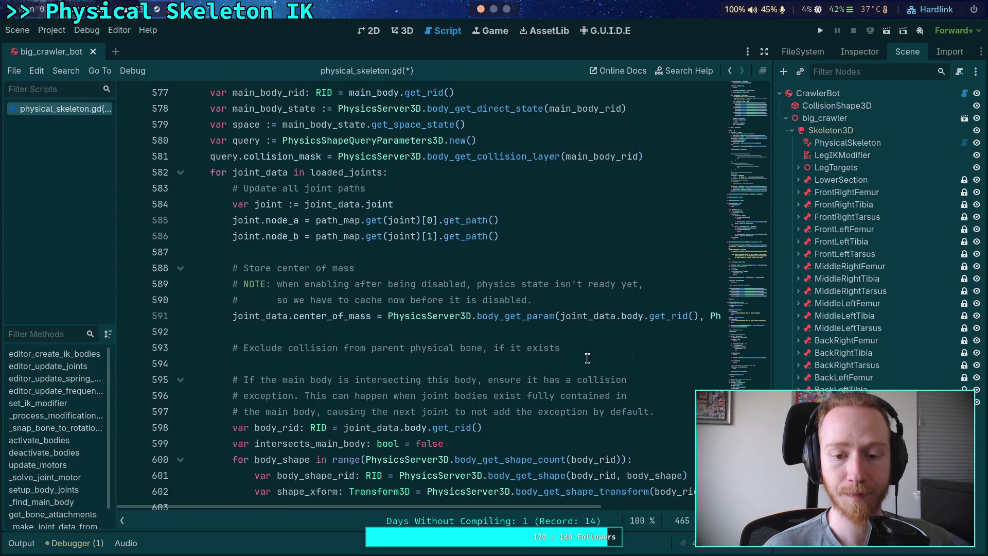
click(587, 358)
key(Return)
Write 'if joint_data.is_ik_joint:' under the comment and start its indented body
key(Up)
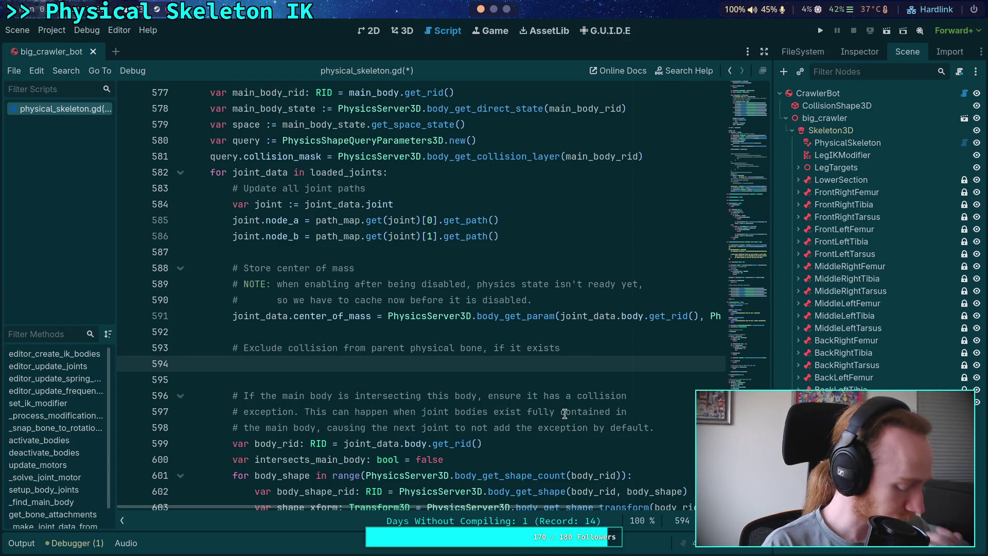
text(if )
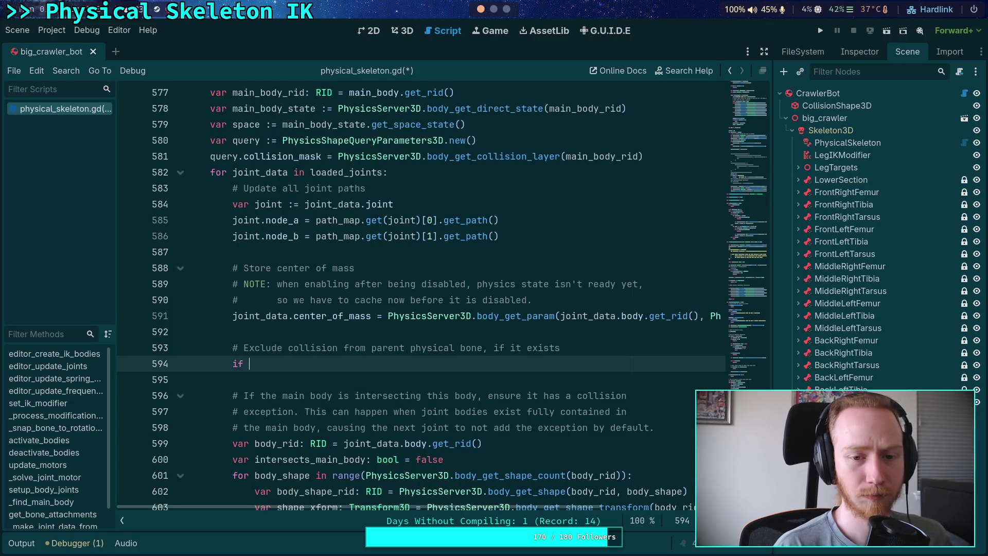
text(joint_)
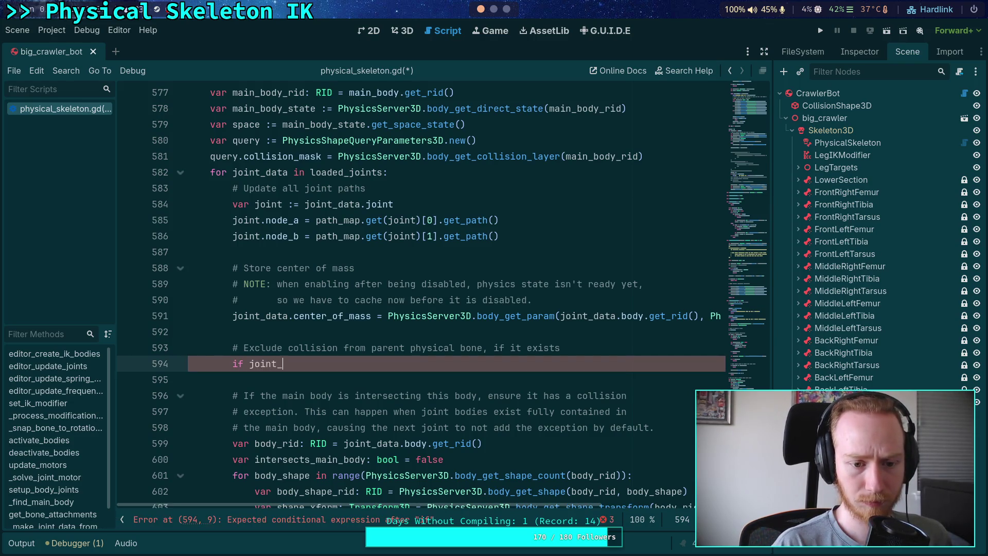
key(BackSpace)
key(BackSpace)
key(BackSpace)
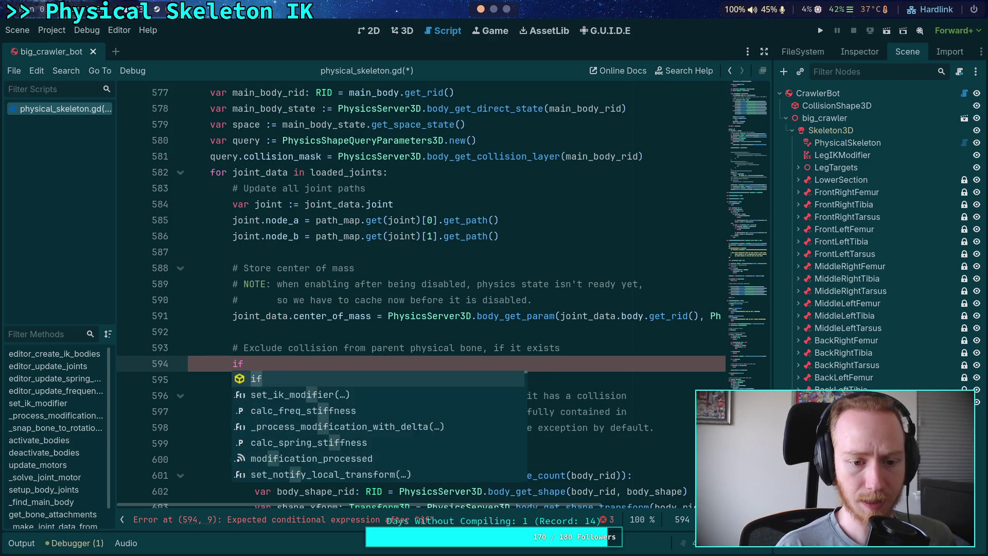
text(if joint_data.)
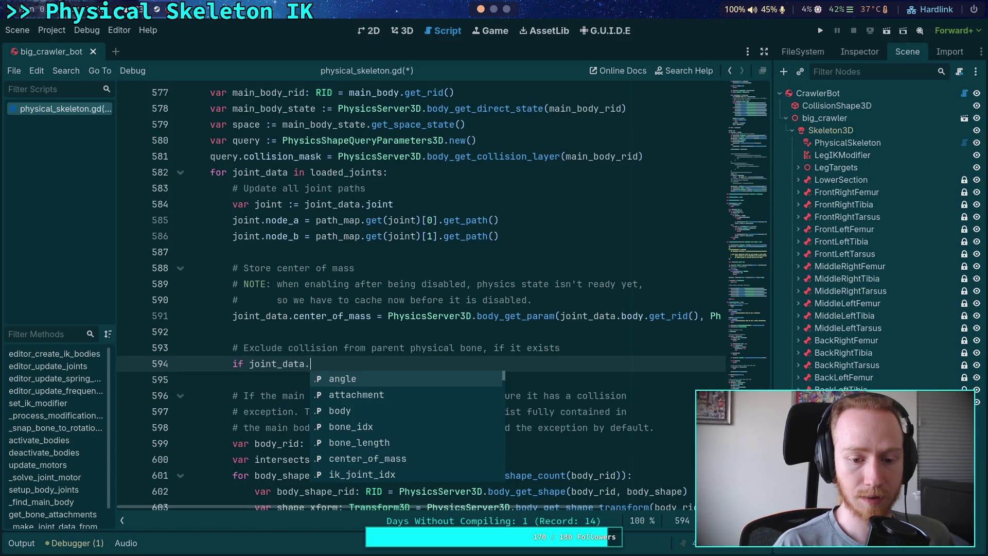
text(ix)
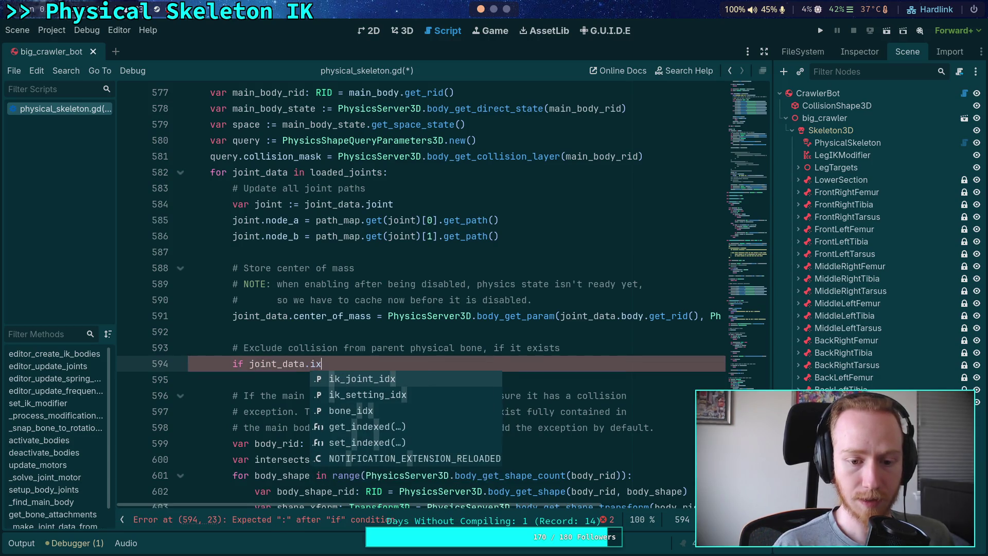
key(Down)
key(Down)
key(Down)
key(Up)
key(Up)
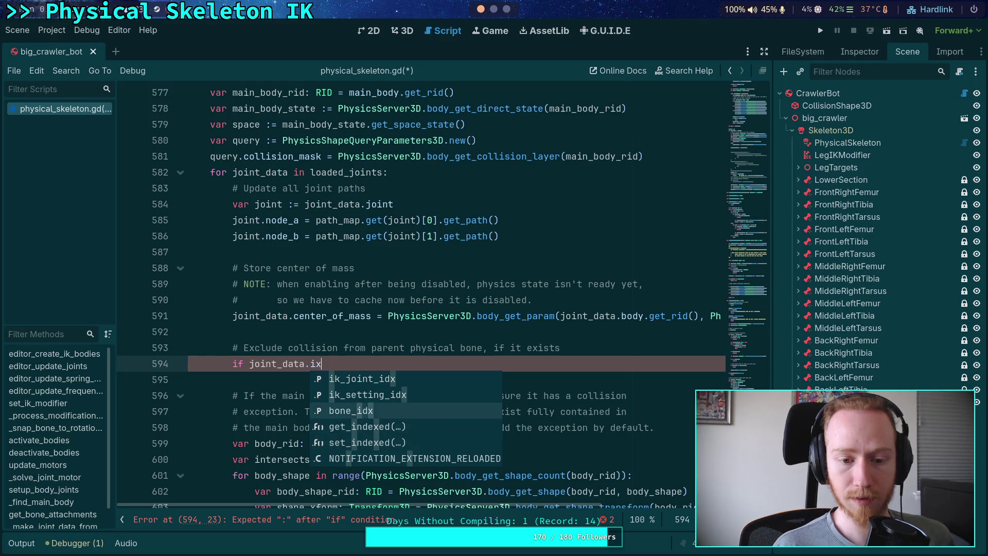
key(BackSpace)
text(k)
key(Down)
key(Down)
key(Return)
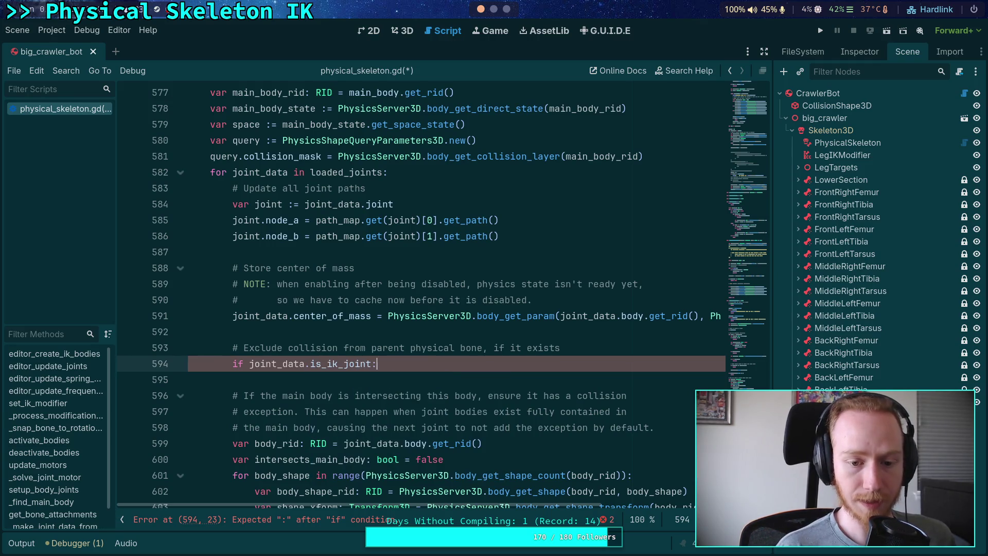
key(Return)
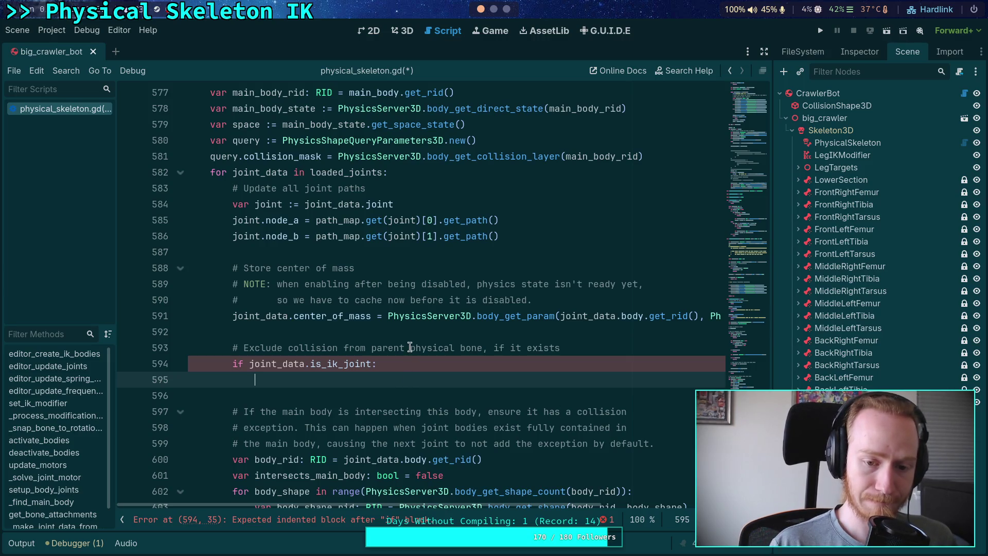
Insert 'IK' in the comment so it reads 'parent physical IK bone'
click(463, 348)
text(IK)
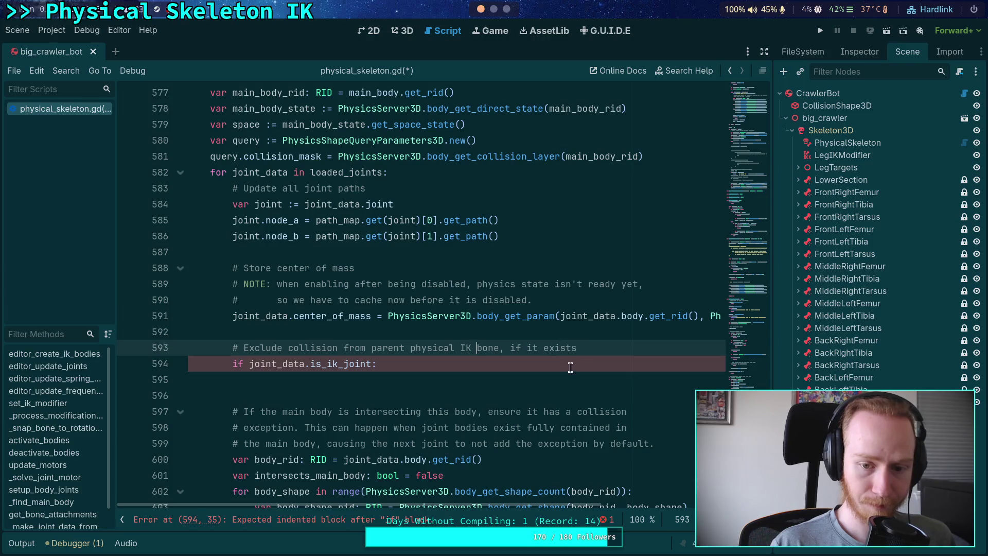
click(556, 379)
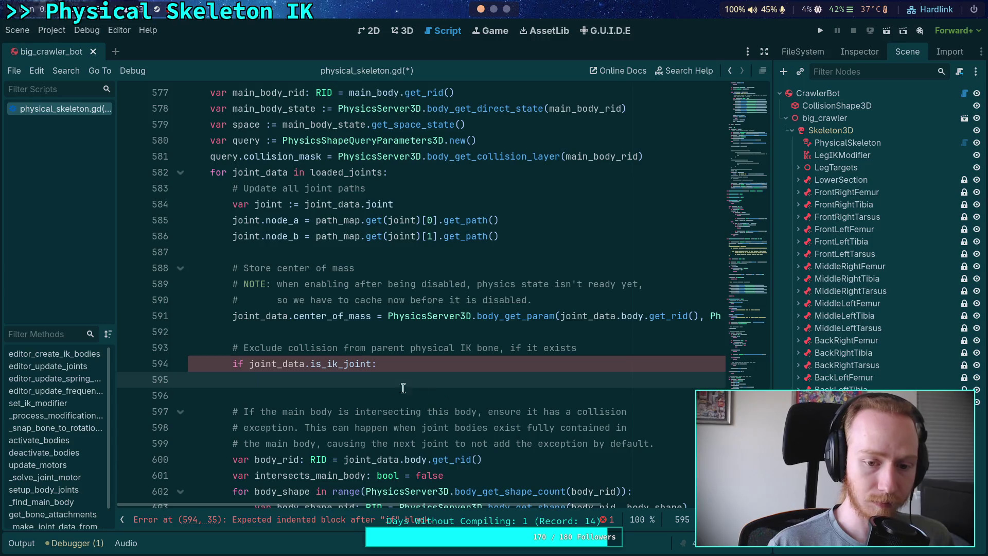
Extend the condition with 'and joint_data.ik_joint_idx > 0' and begin a variable declaration in its body
click(375, 369)
text(and )
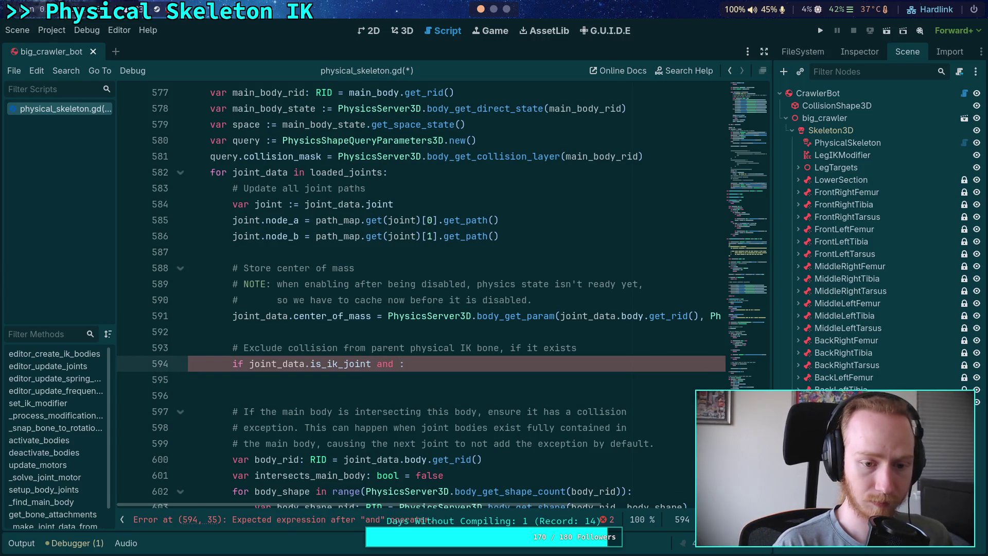
text(joint_data.)
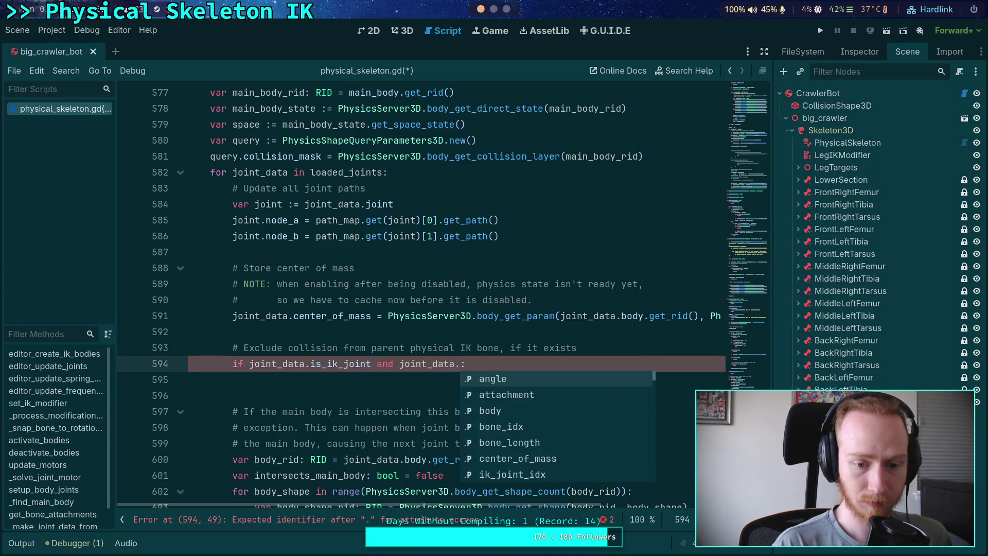
text(ik)
key(Return)
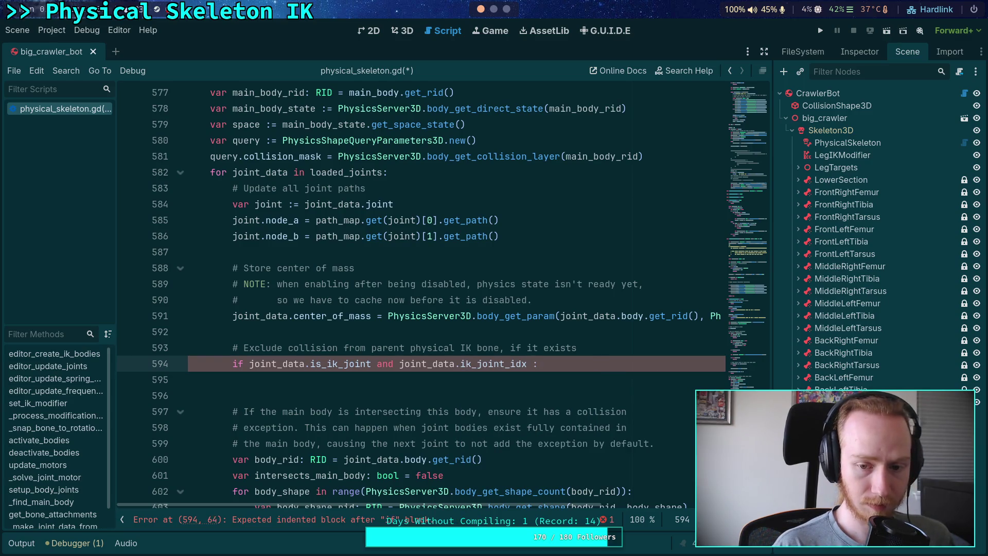
text(> 0)
click(255, 379)
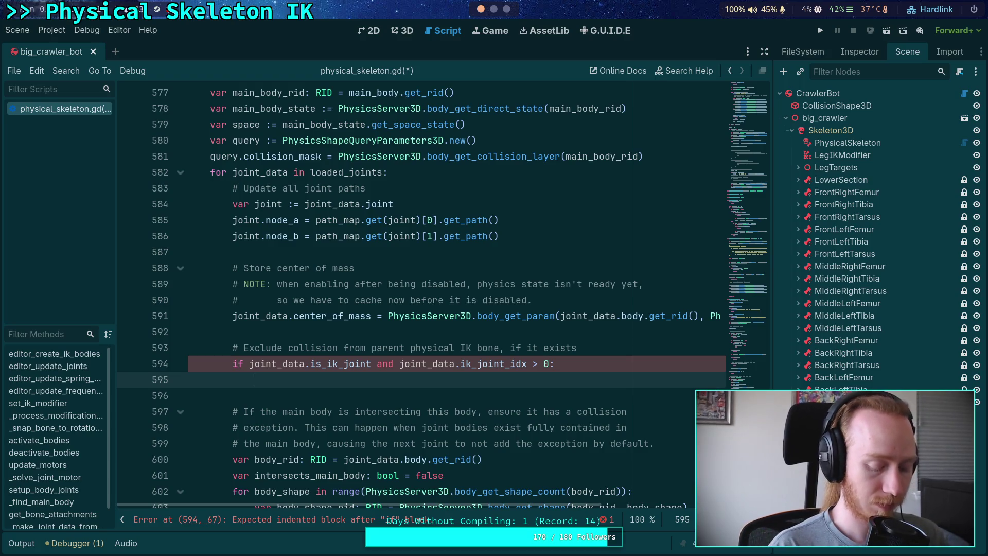
text(var parent_bone_idx: int =)
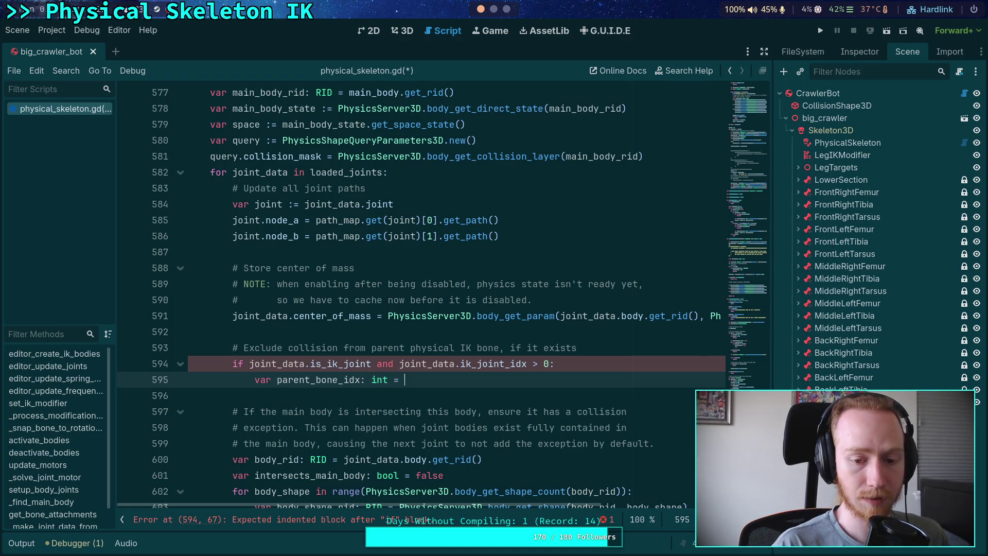
text(joint)
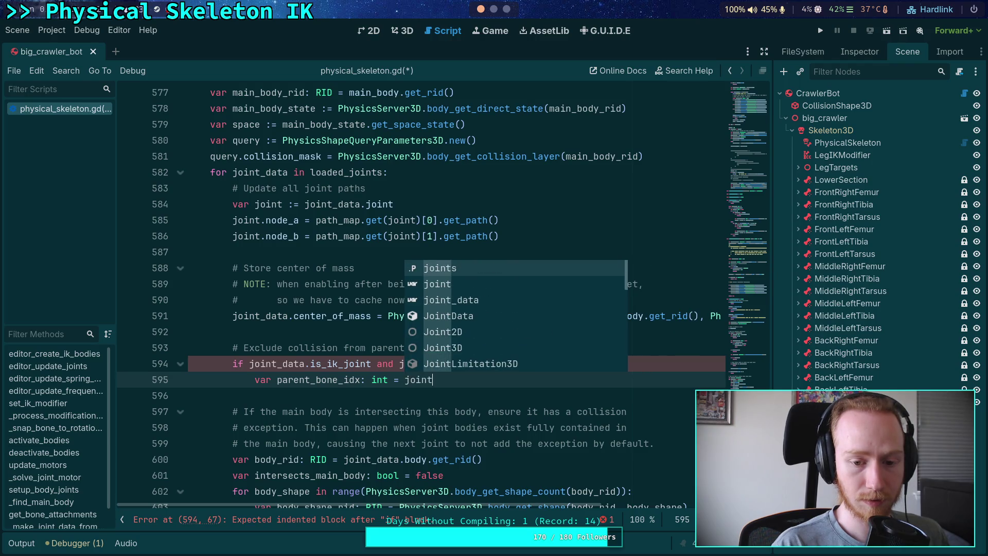
Set parent_bone_idx to iterate_ik.get_joint_bone(joint_data.ik_setting_idx, joint_data.ik_joint_idx - 1)
key(BackSpace)
key(BackSpace)
key(BackSpace)
key(BackSpace)
key(BackSpace)
text(iter)
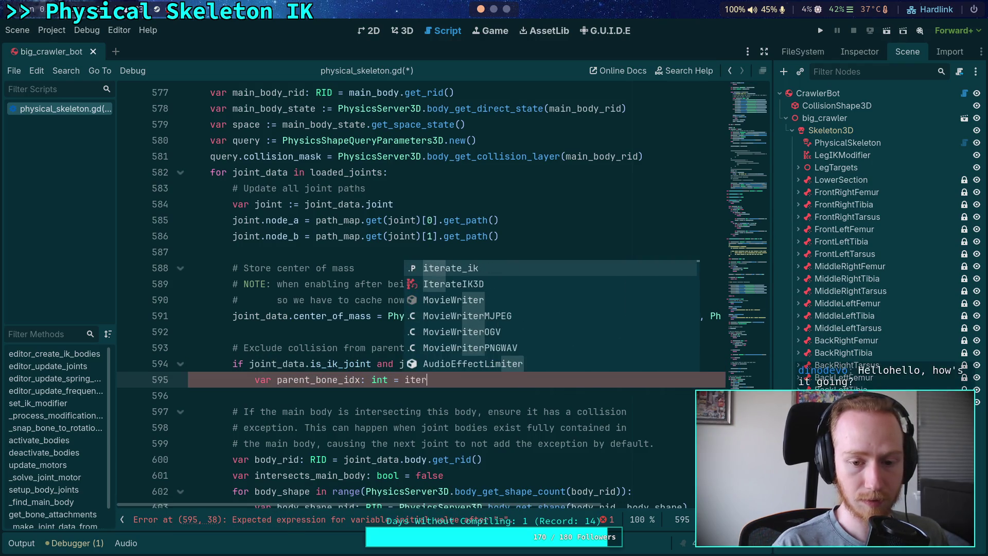
key(Return)
text(.)
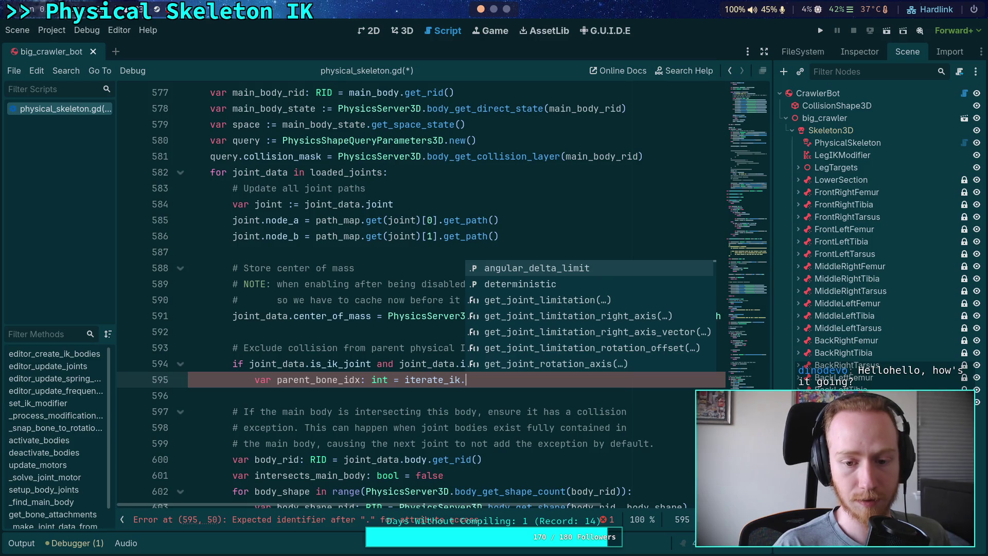
text(b)
key(BackSpace)
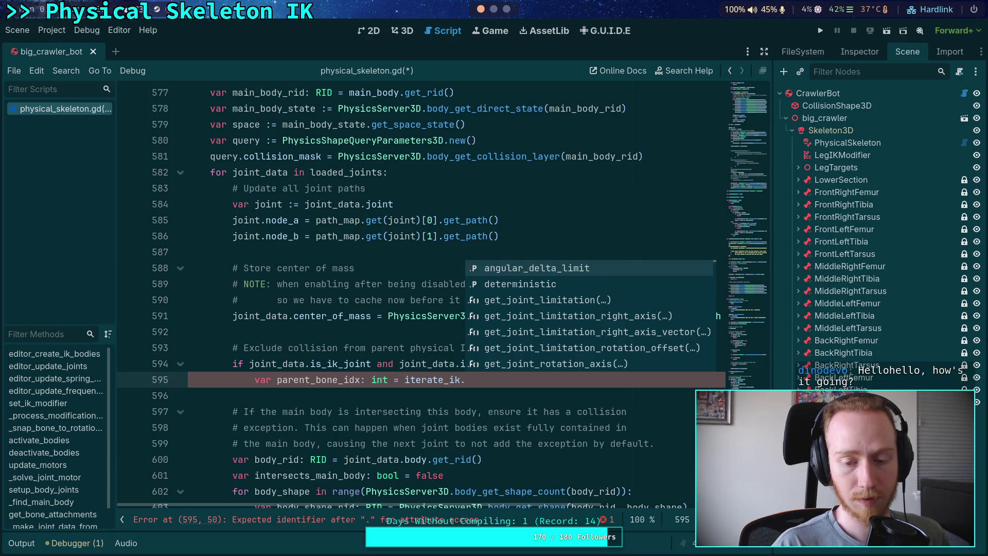
text(get_)
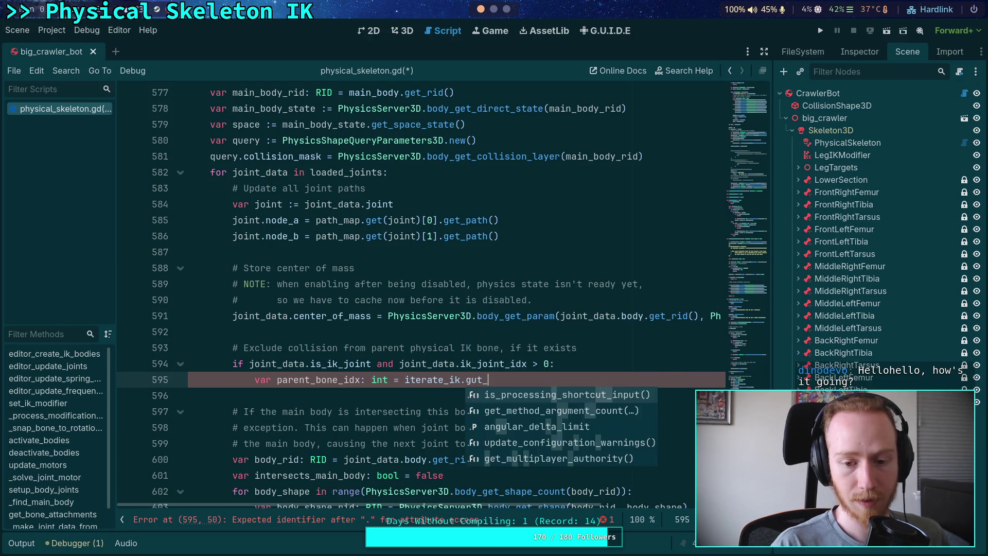
text(joint_bo)
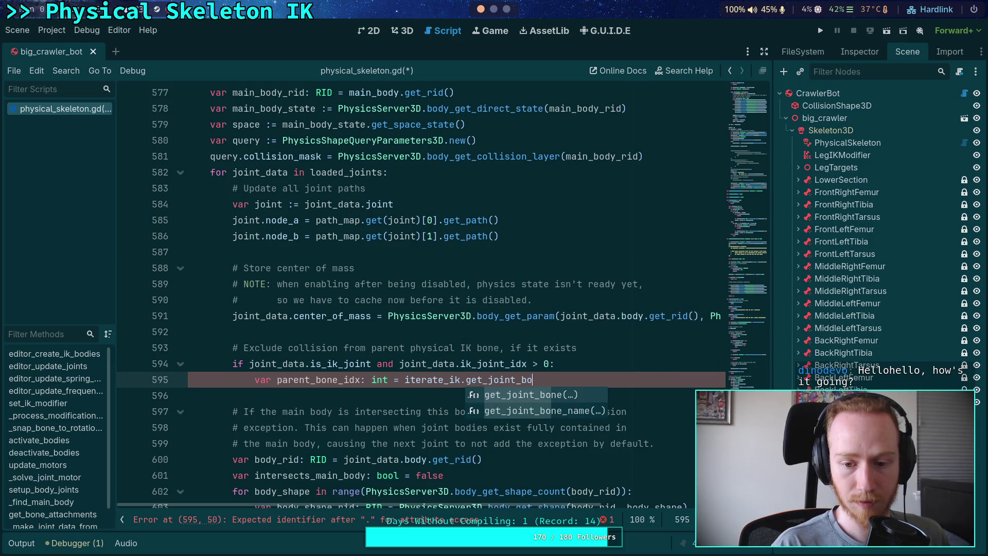
key(Return)
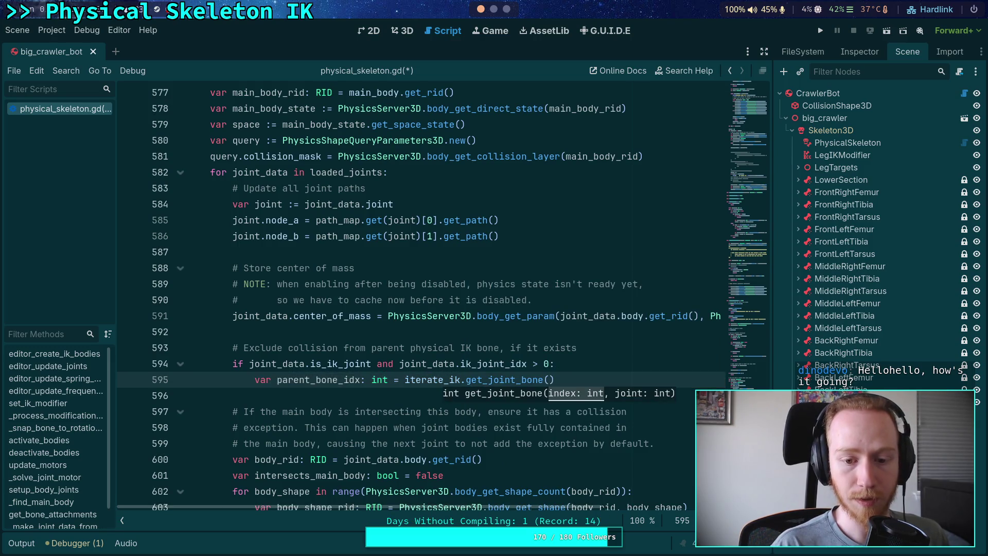
text(joint)
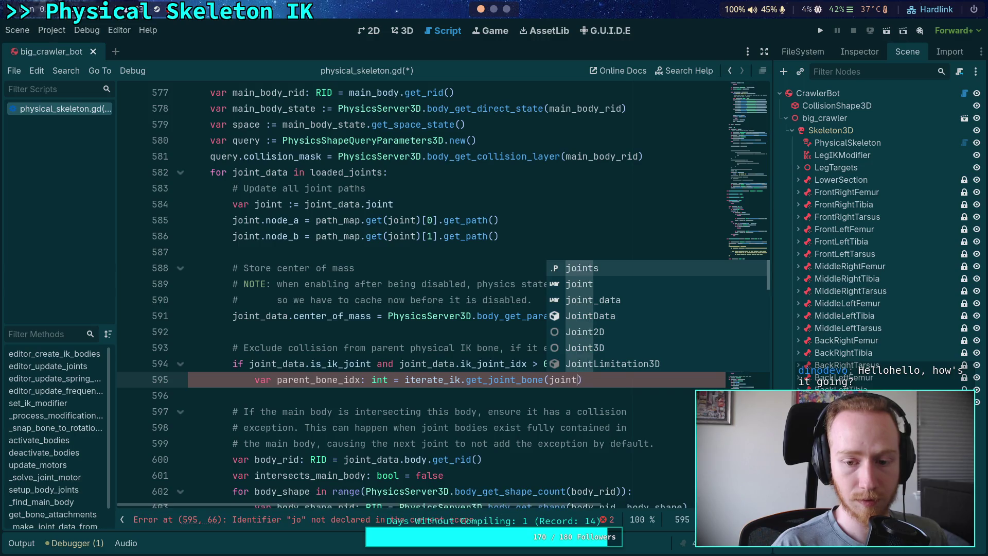
text(_data.ik)
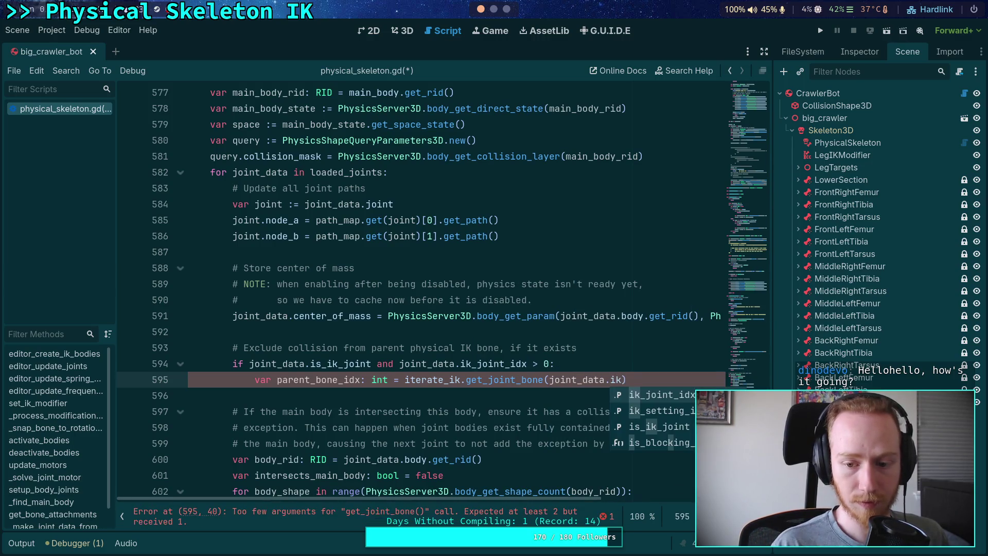
text(_s)
key(Return)
text(, j)
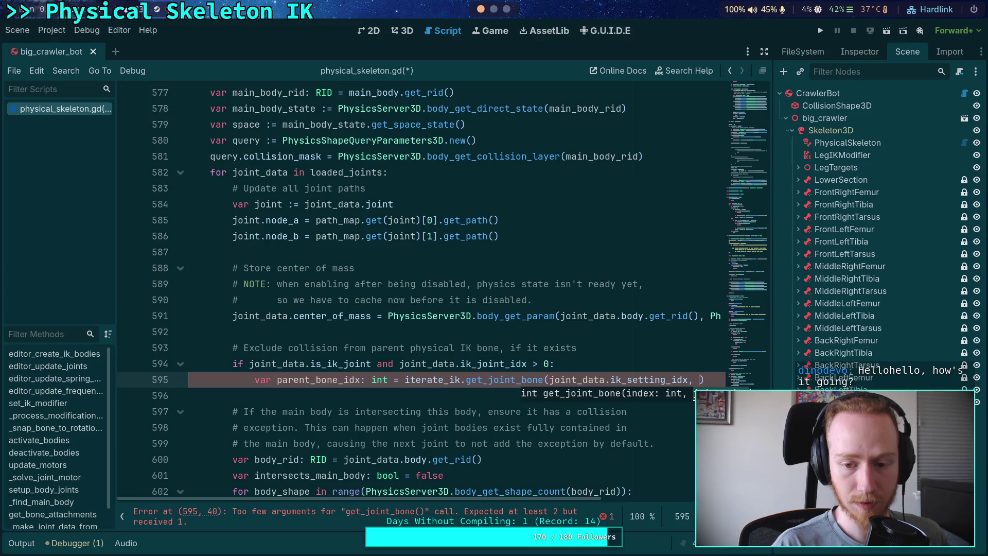
text(oint_data.ik)
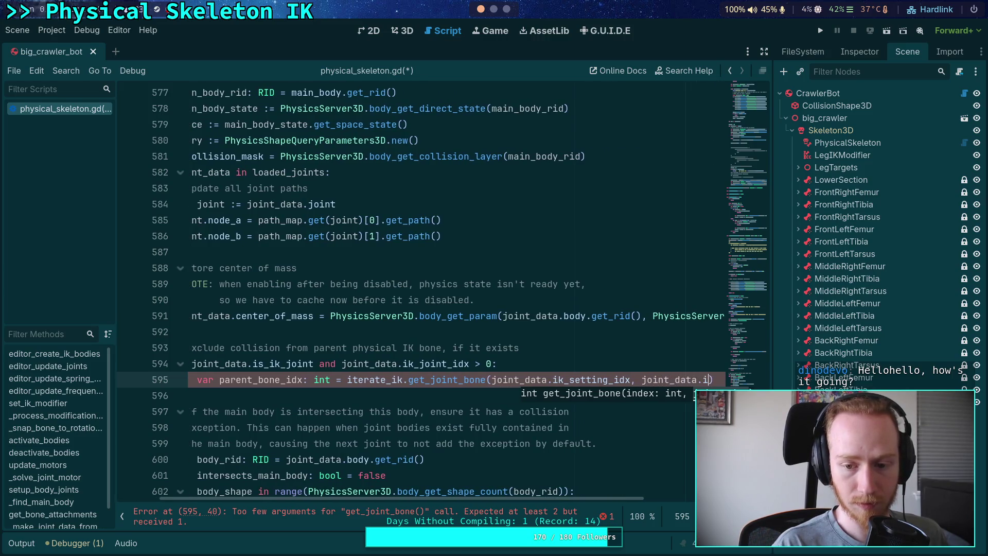
text(_j)
key(Return)
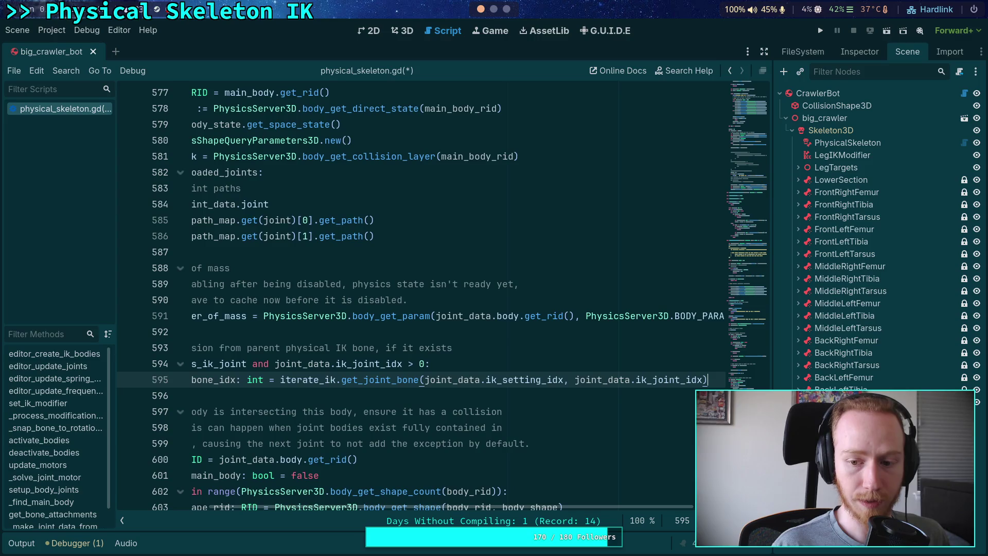
text(- 1)
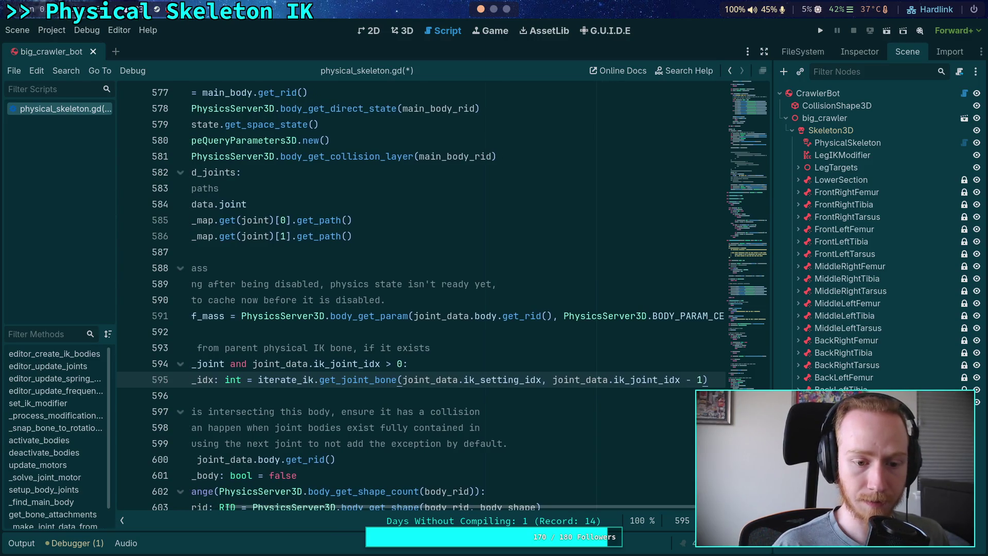
key(Return)
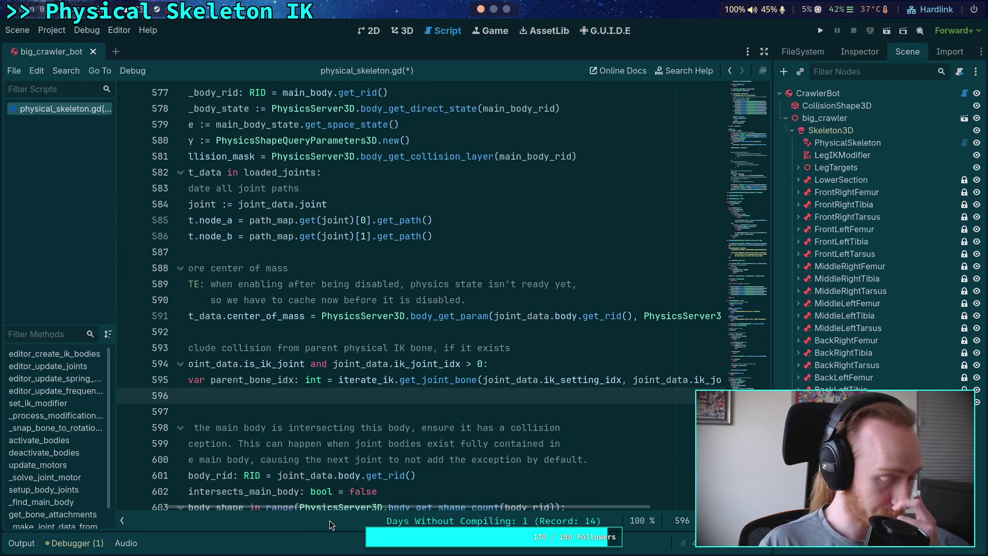
Save and run the project with F5 to test the crawler bot
drag(337, 507, 294, 460)
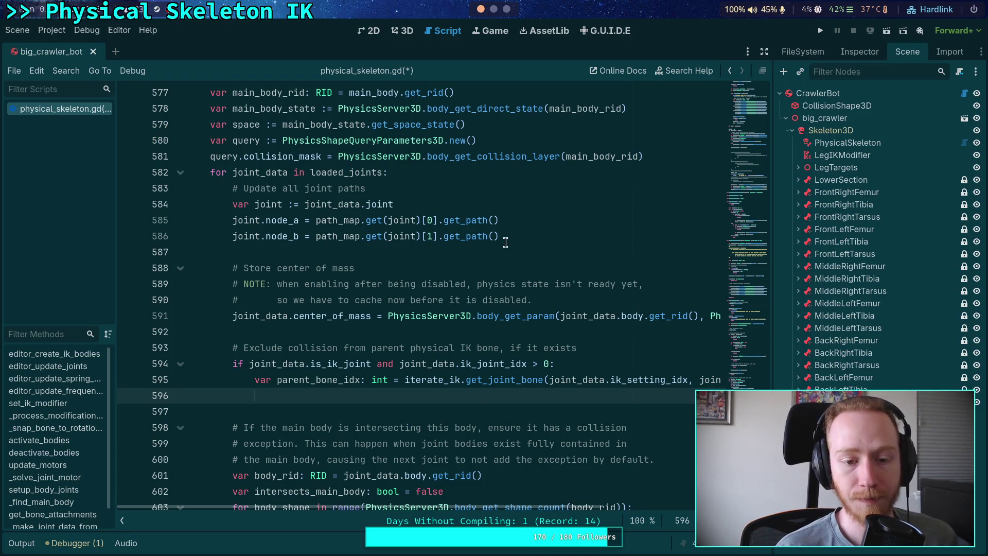
key(F5)
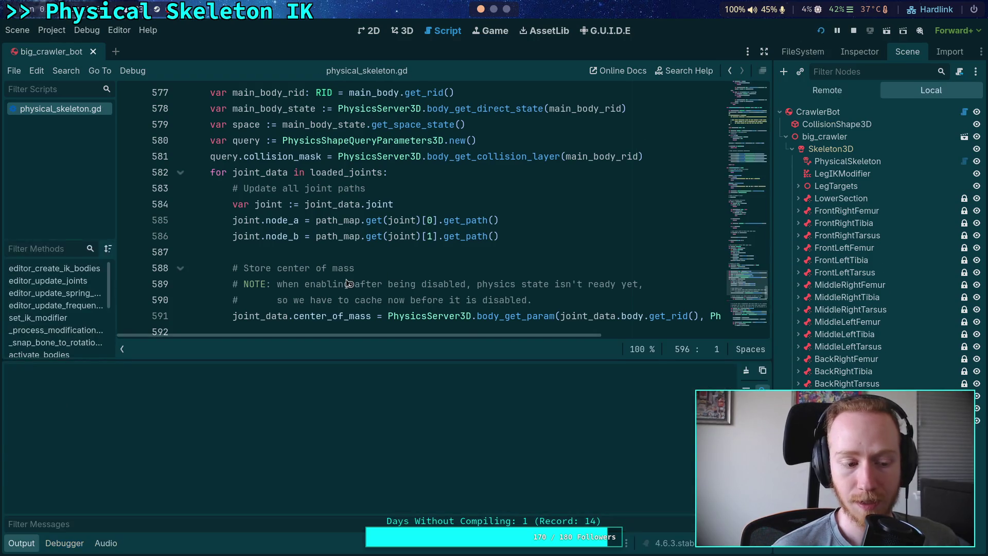
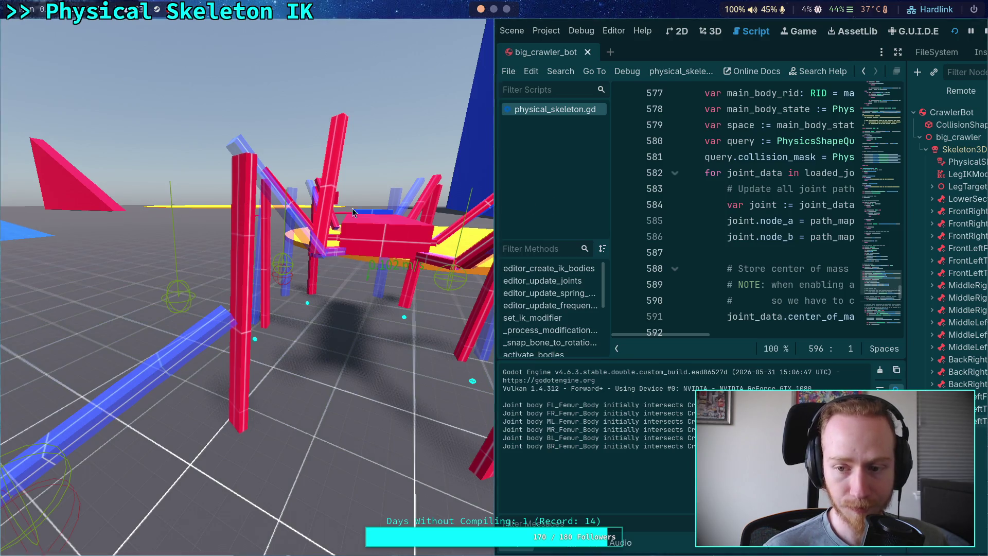
Stop the running game, collapse the Output panel, and add the parent_bone_idx lookup under the IK-joint check
click(983, 32)
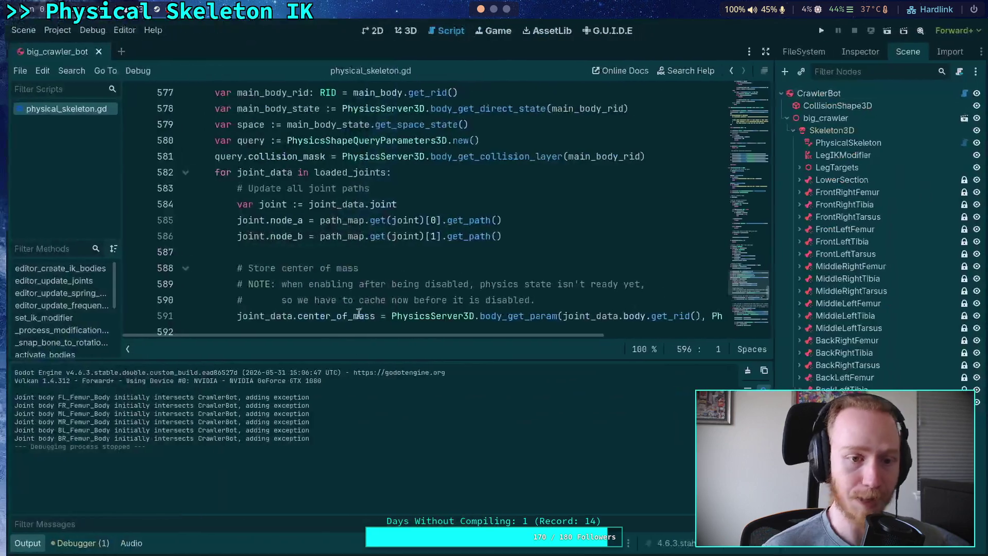
click(27, 548)
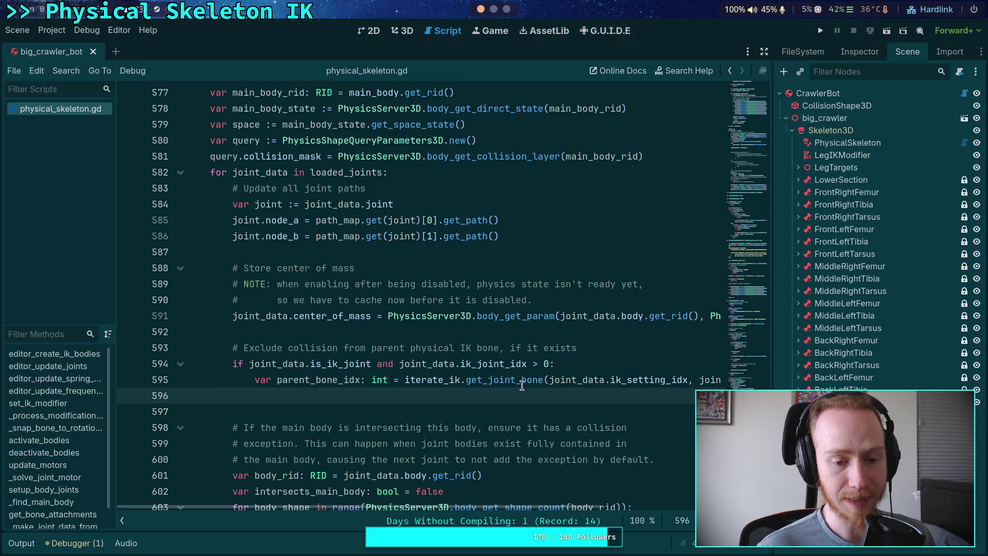
key(Tab)
mouse_move(522, 386)
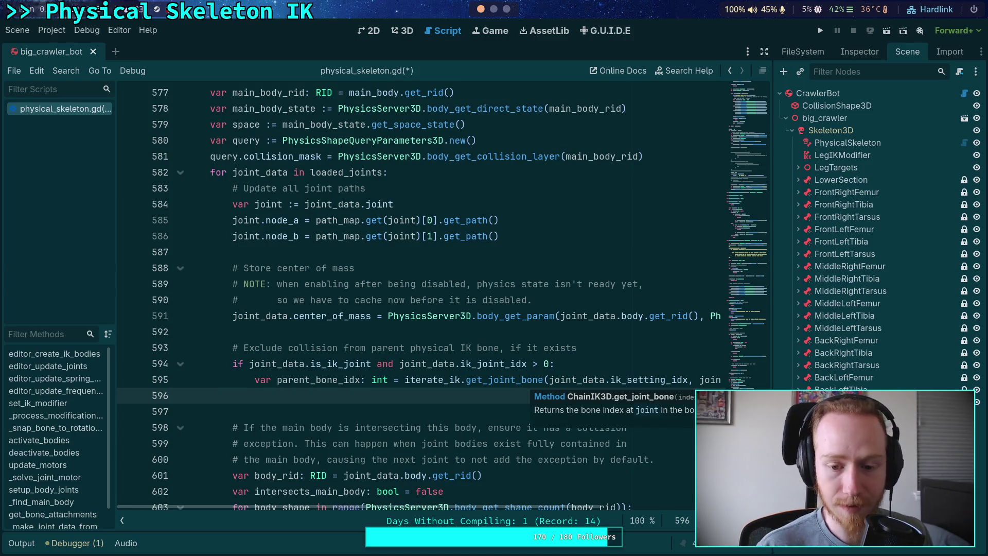
Widen the script with distraction-free mode and bring up Project Settings
scroll(547, 387, down, 1)
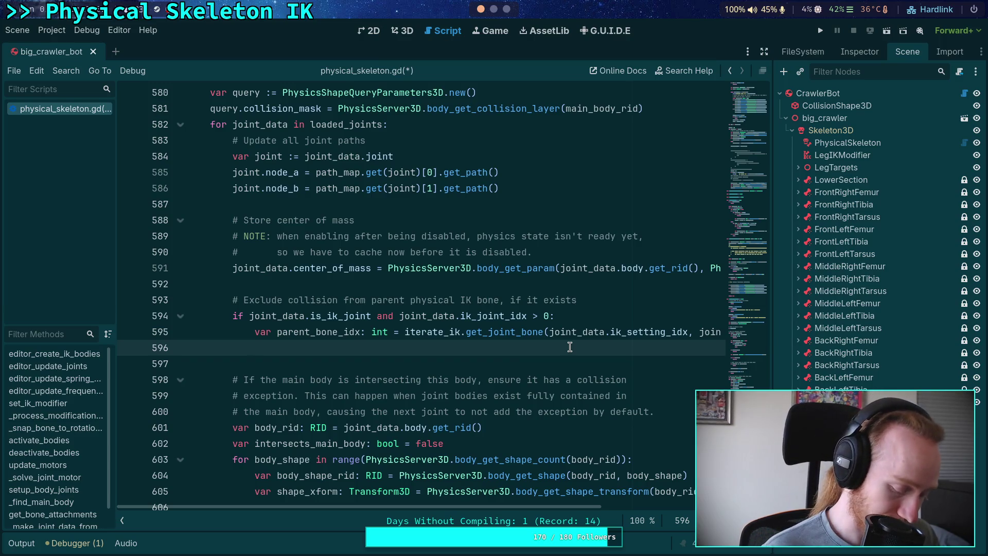
scroll(571, 347, up, 3)
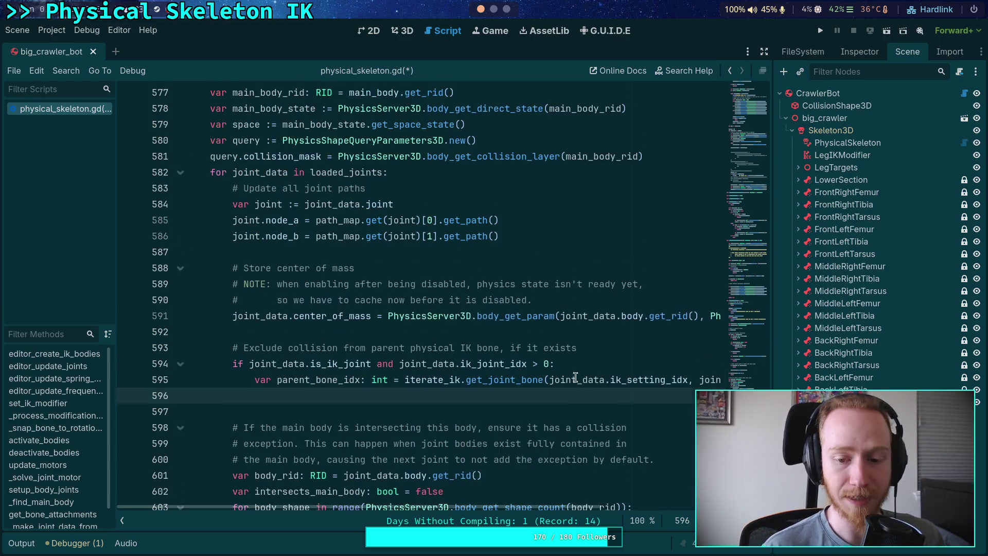
scroll(597, 348, down, 3)
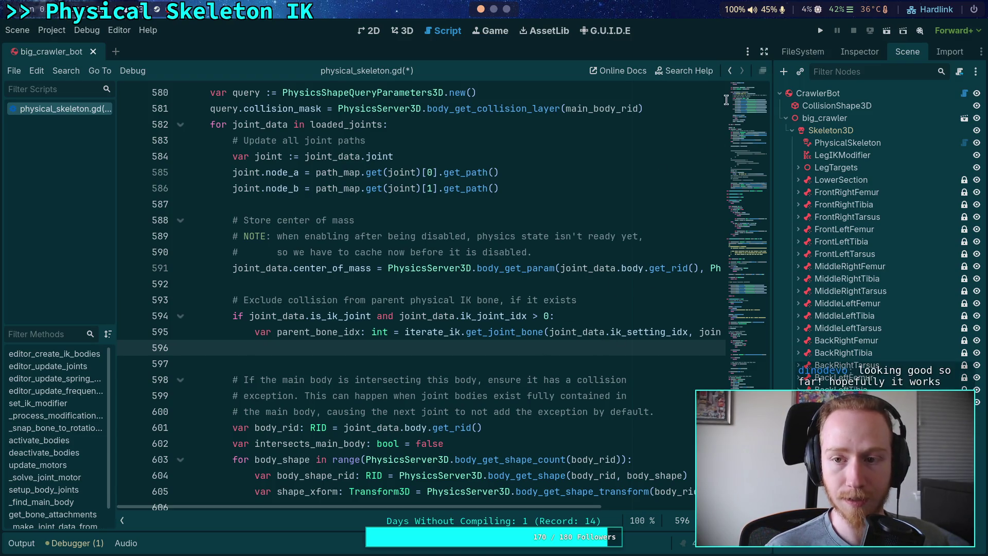
click(767, 53)
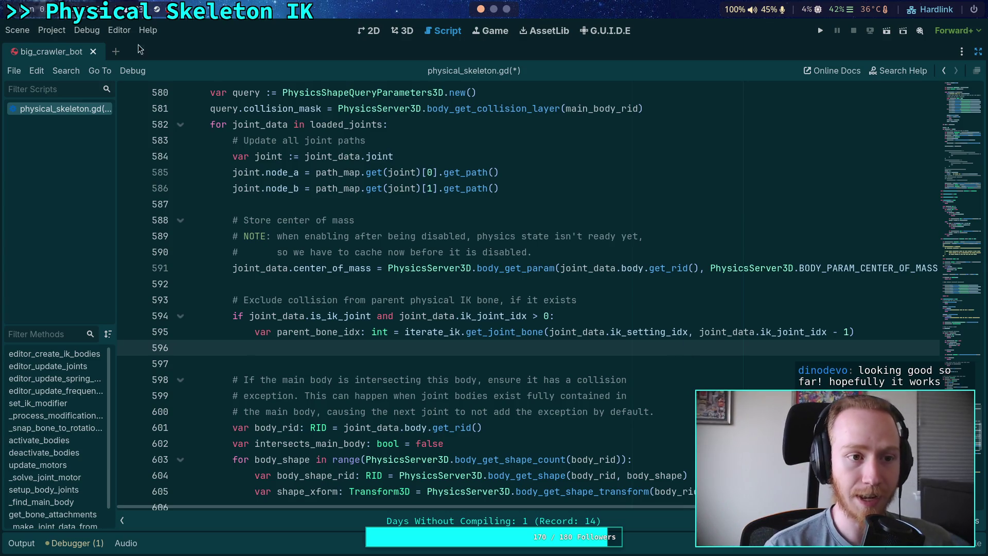
click(49, 30)
click(62, 42)
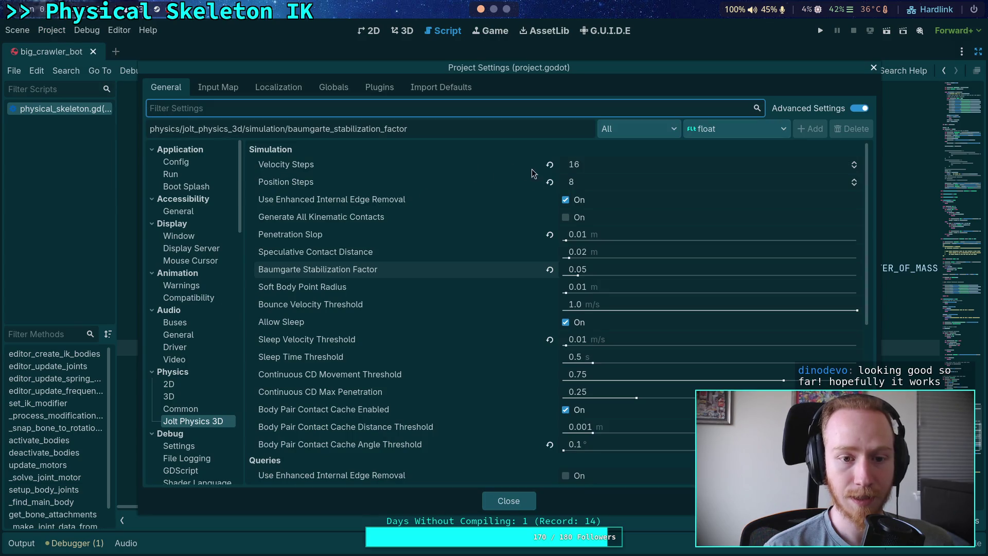
click(594, 184)
text(100)
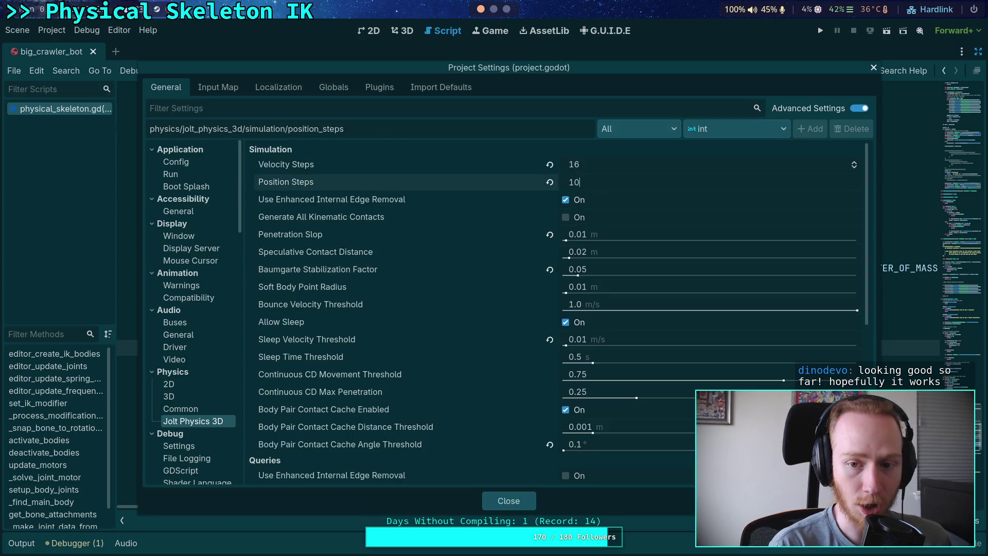
key(Return)
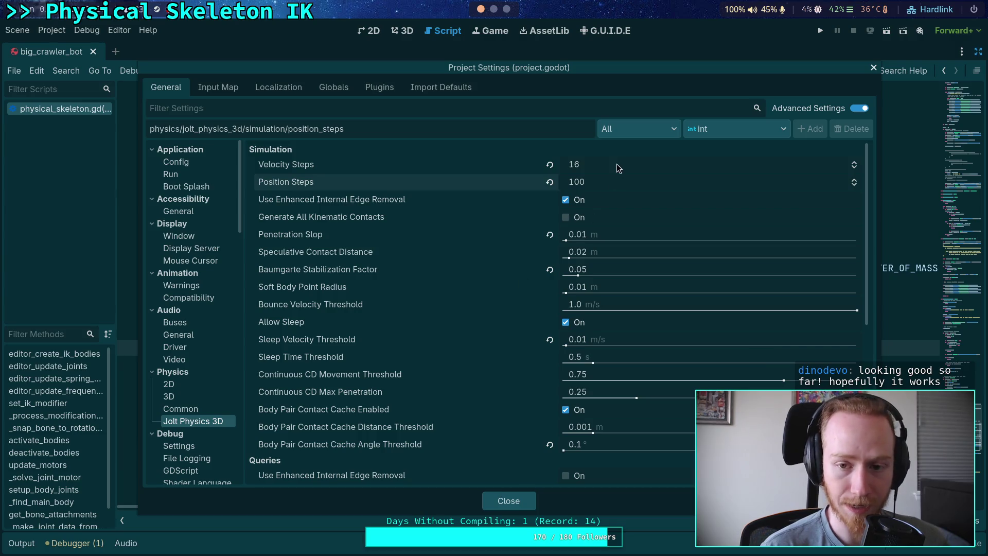
click(617, 164)
text(100)
key(Return)
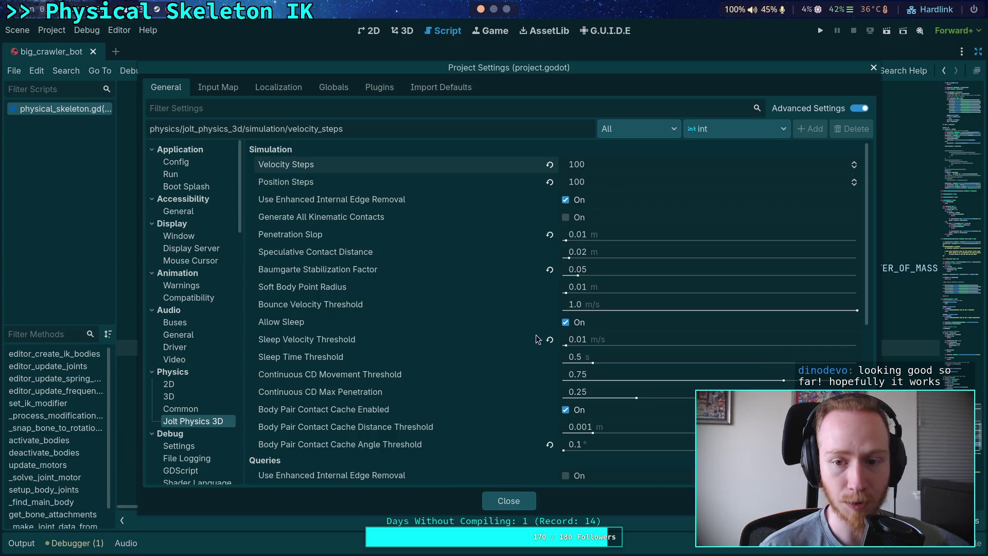
click(626, 166)
text(16)
click(614, 177)
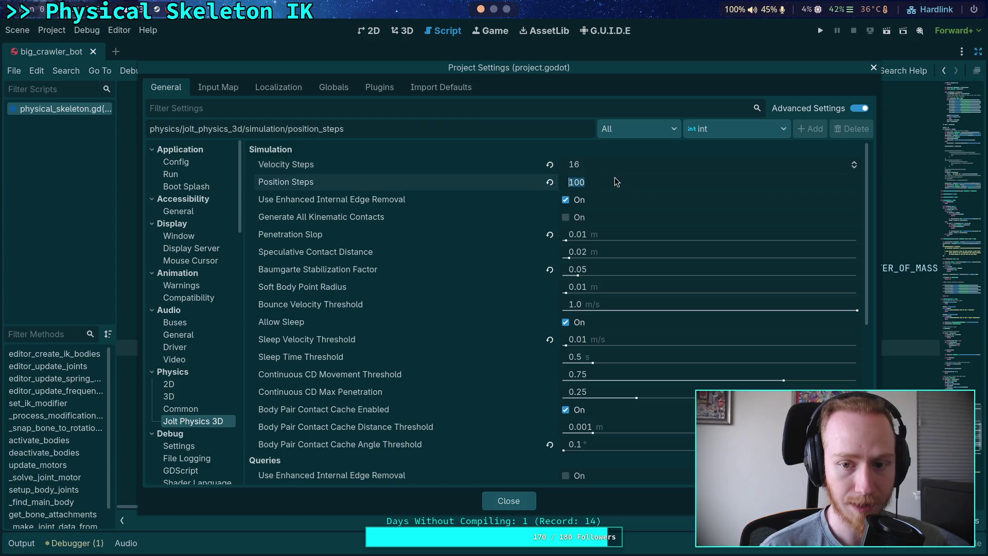
text(7)
key(BackSpace)
text(8)
key(Return)
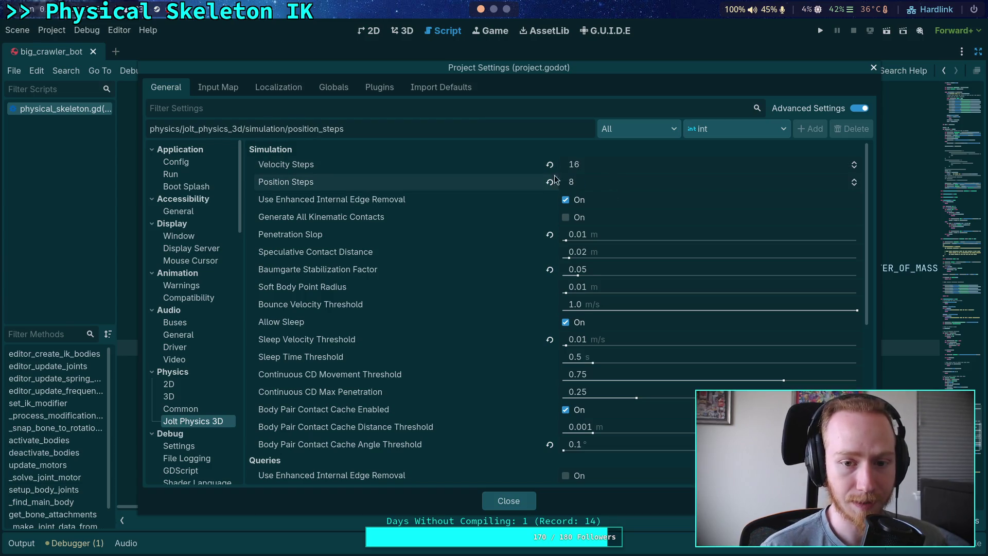
click(507, 502)
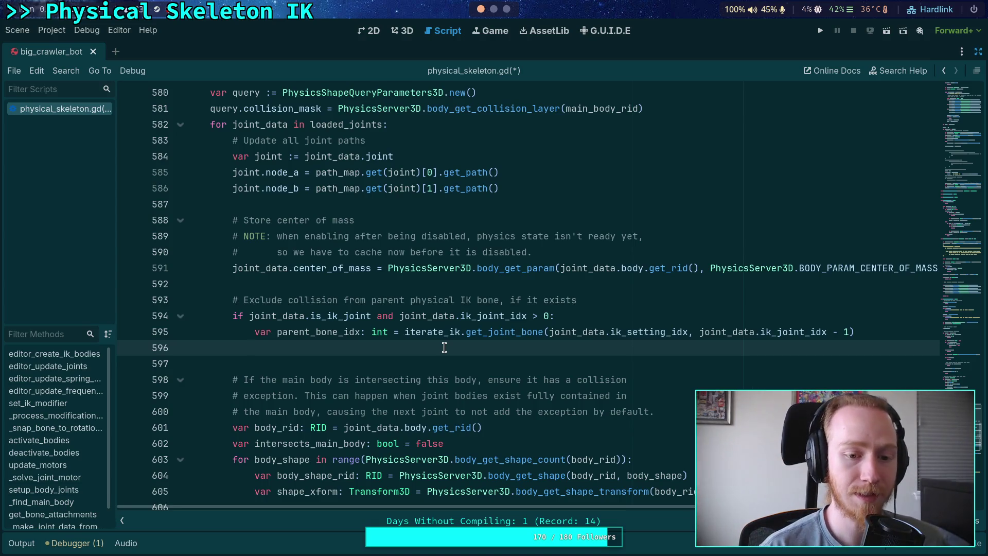
Read the script's documentation popups, then show big_crawler_bot's physical skeleton legs in the 3D view
scroll(444, 347, up, 1)
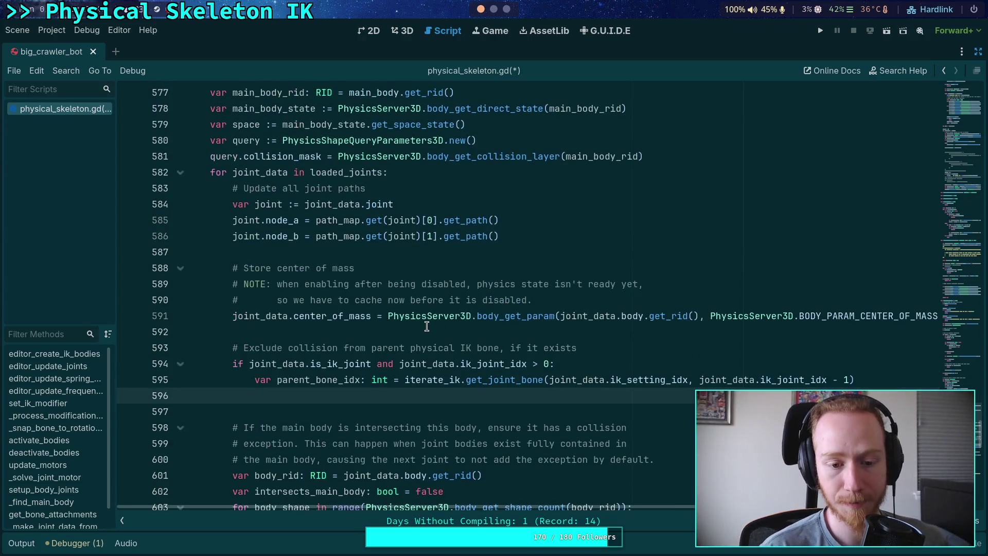
scroll(444, 347, down, 1)
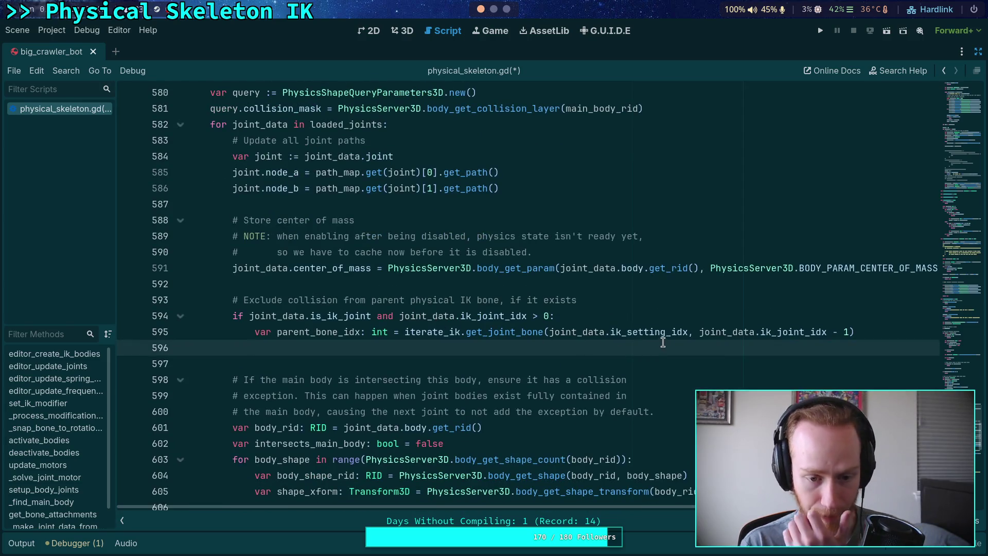
mouse_move(662, 338)
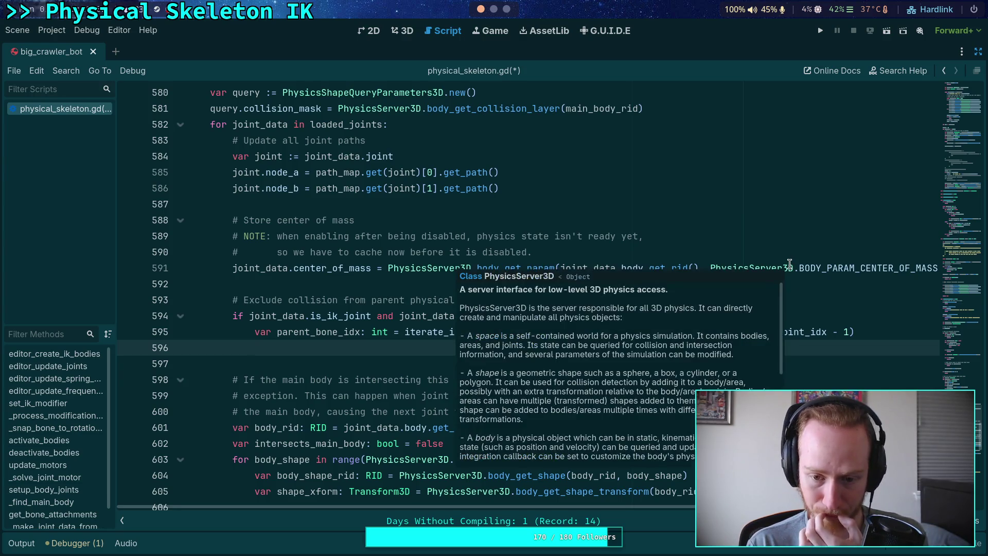
click(402, 32)
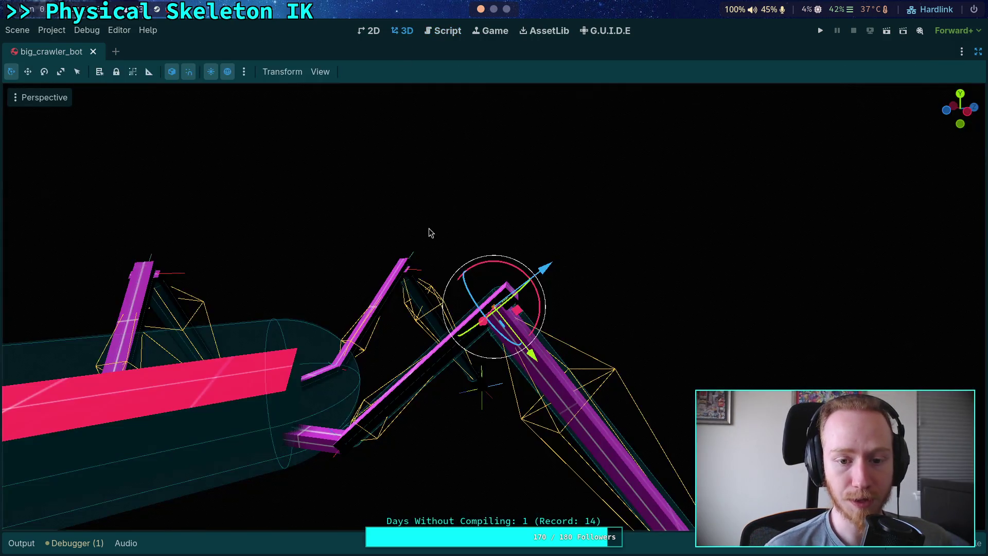
Orbit around the selected leg bone, then go back to the physical_skeleton.gd script
drag(551, 372, 398, 193)
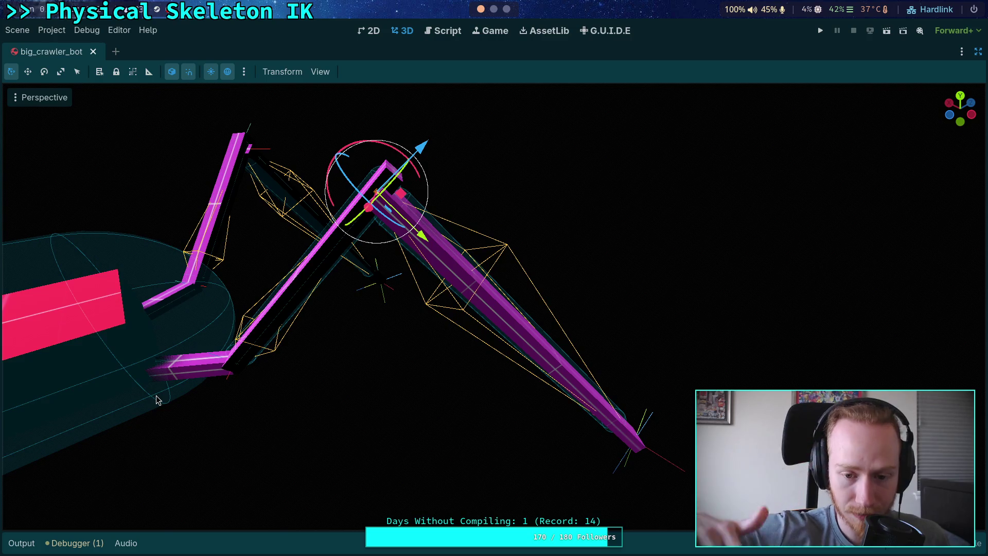
click(436, 32)
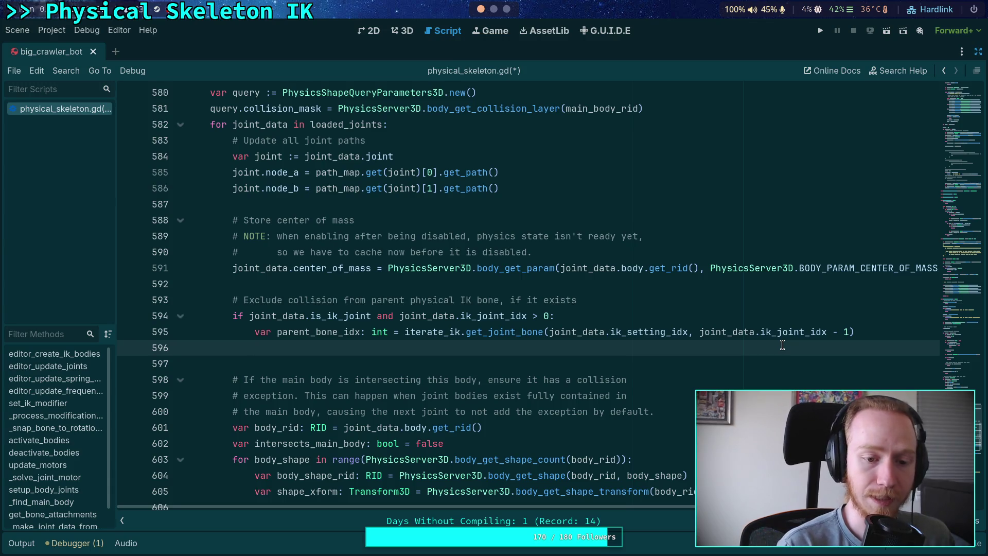
Add a 'for ... in attachments:' loop on line 596
text(for )
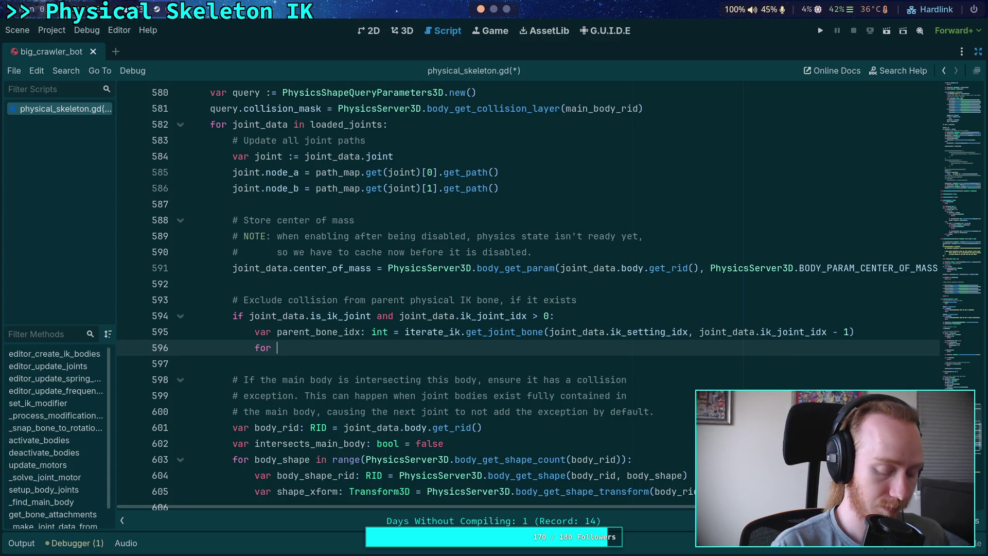
text(attachment in at)
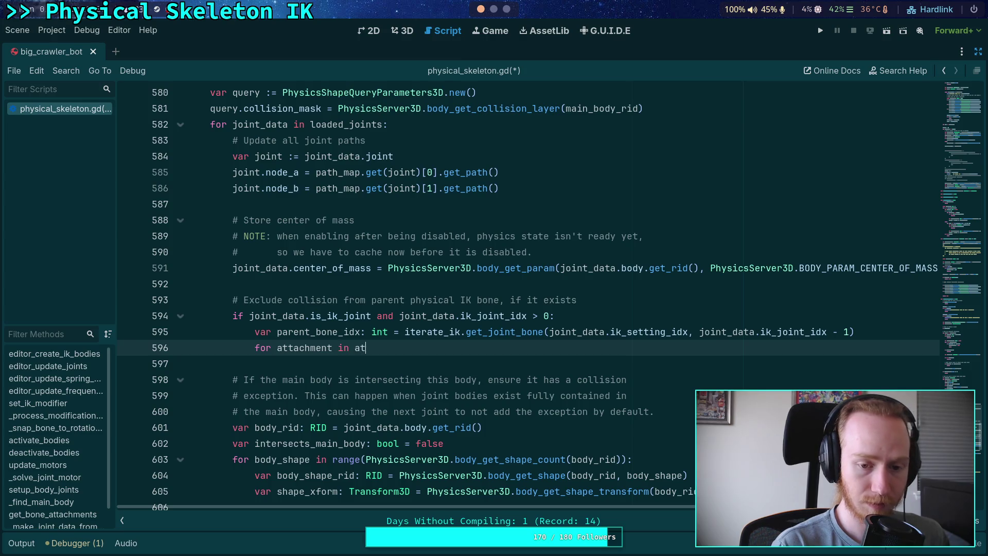
text(t)
key(Return)
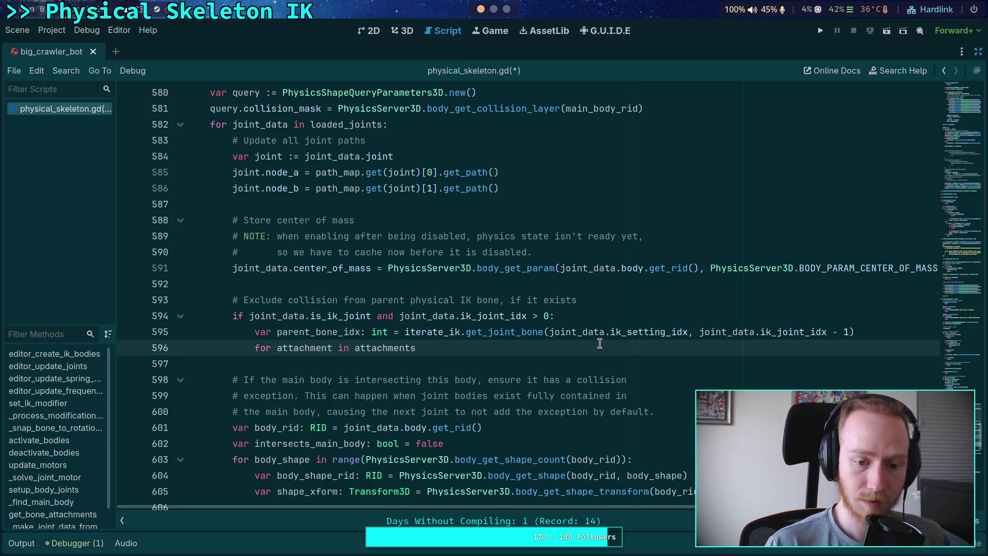
drag(286, 347, 335, 347)
key(BackSpace)
click(417, 349)
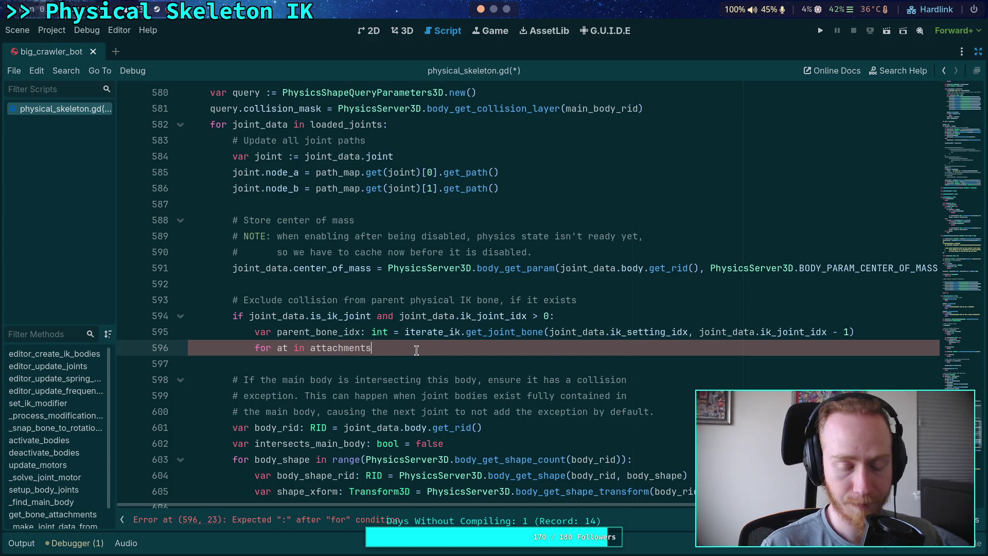
text(:)
key(Return)
Rename the attachments loop variable to 'target'
double_click(280, 348)
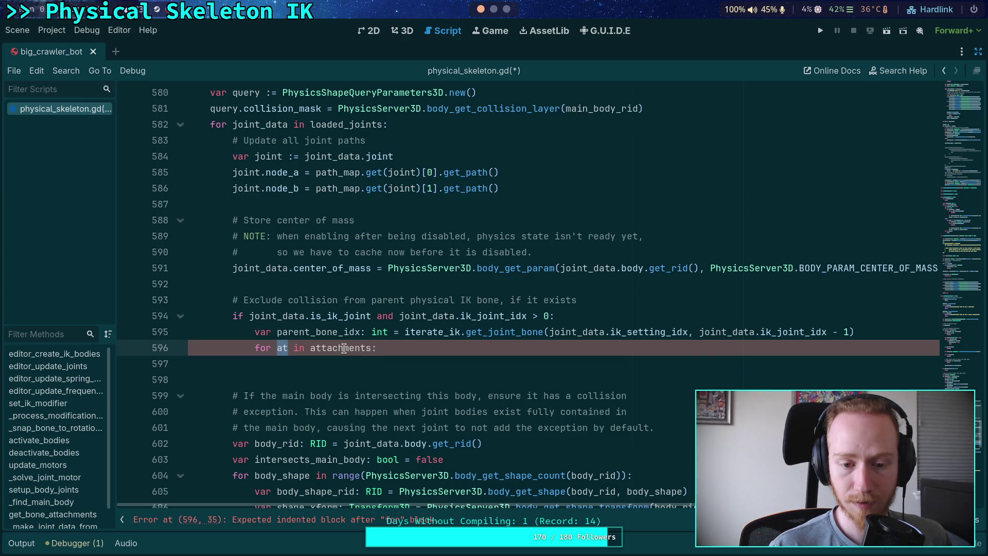
mouse_move(344, 348)
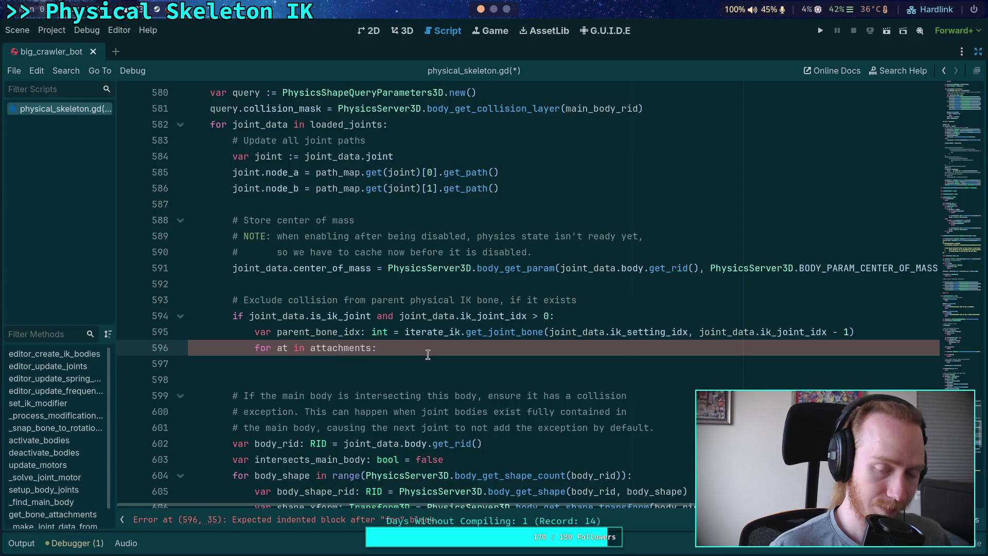
scroll(410, 359, up, 8)
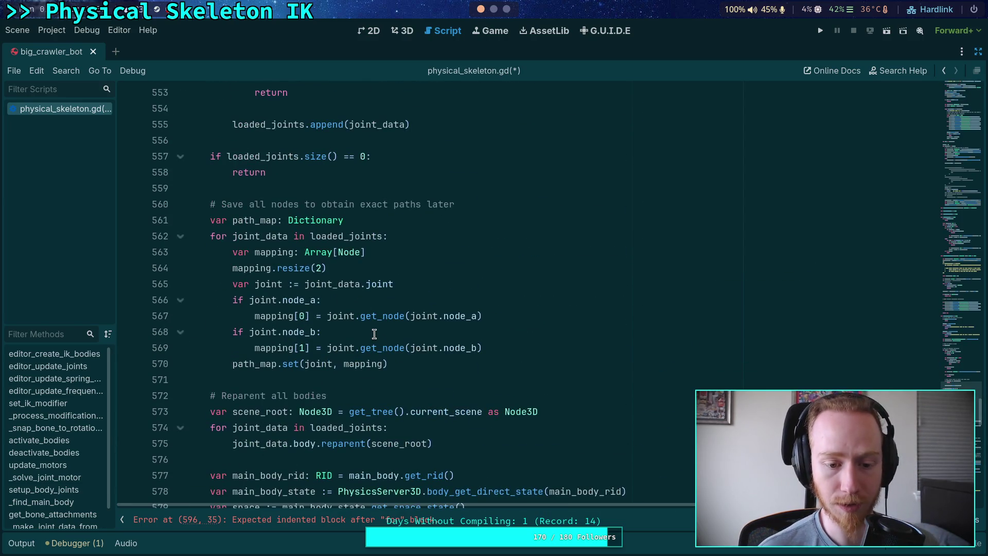
scroll(374, 334, up, 20)
scroll(374, 334, up, 3)
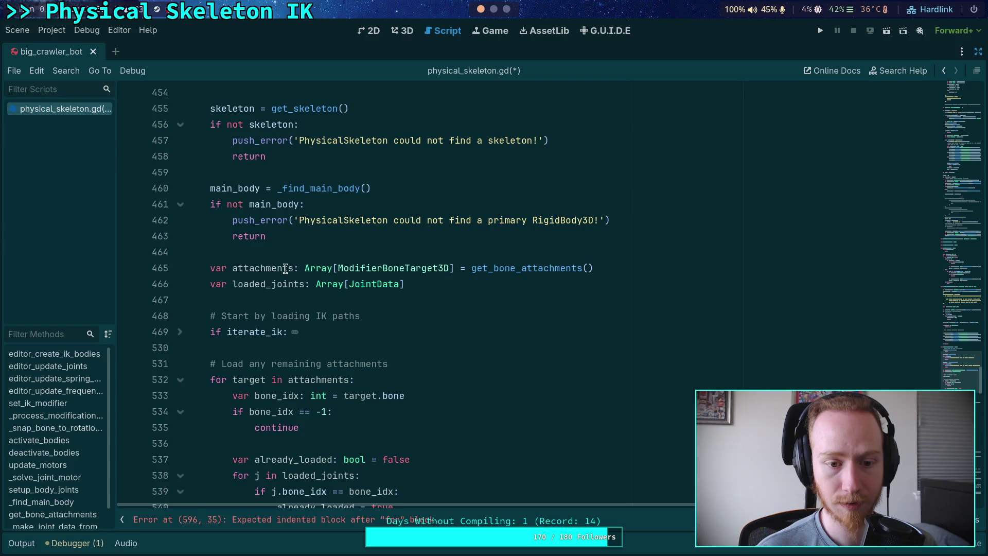
double_click(267, 267)
scroll(425, 321, down, 1)
scroll(425, 321, down, 20)
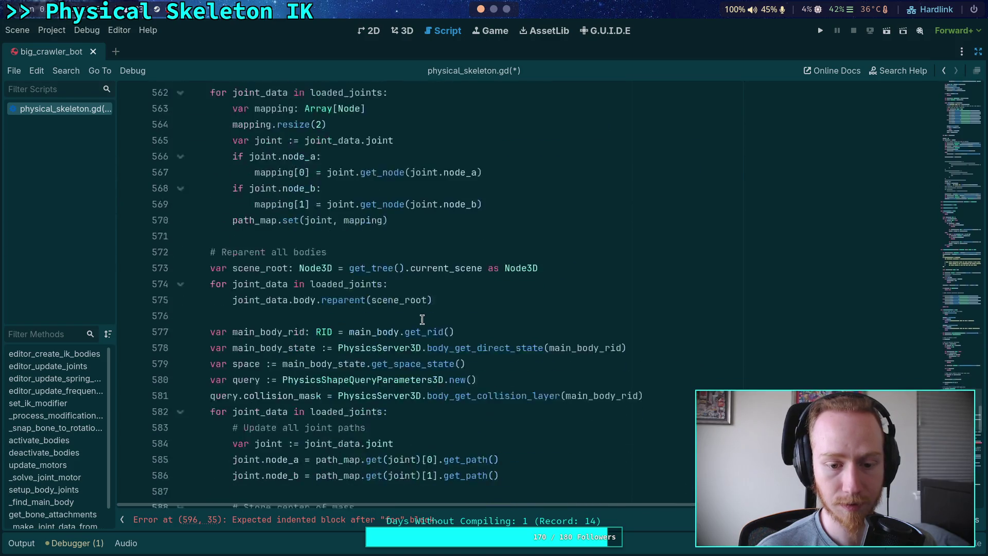
double_click(280, 348)
text(target in attachments:)
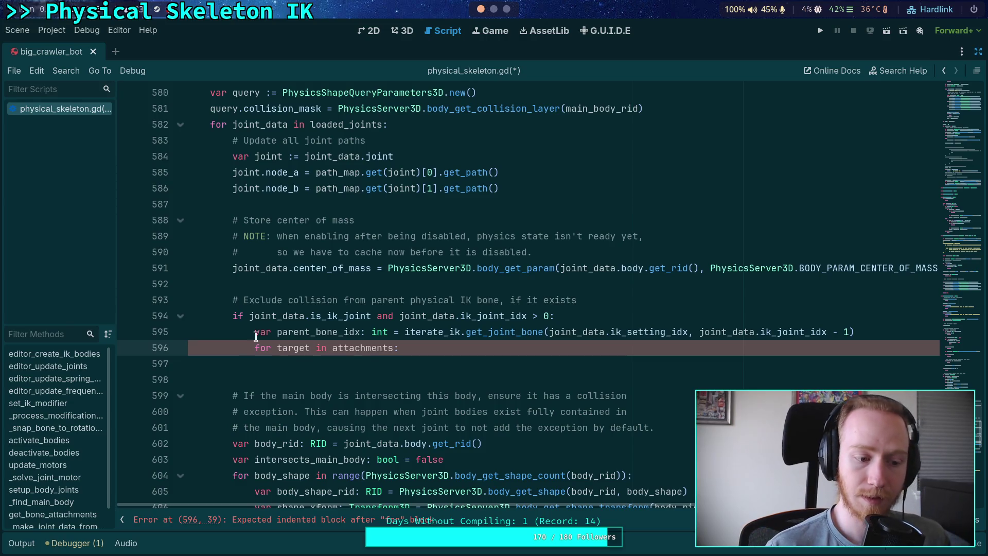
key(Return)
Add 'if target.bone == parent_bone_idx:' inside the attachments loop
scroll(309, 332, down, 1)
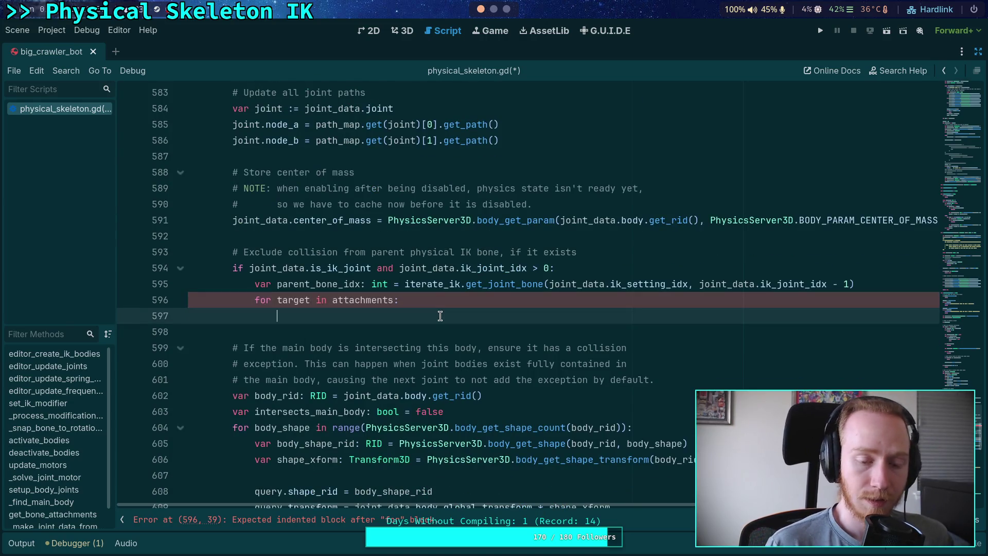
text(if targ)
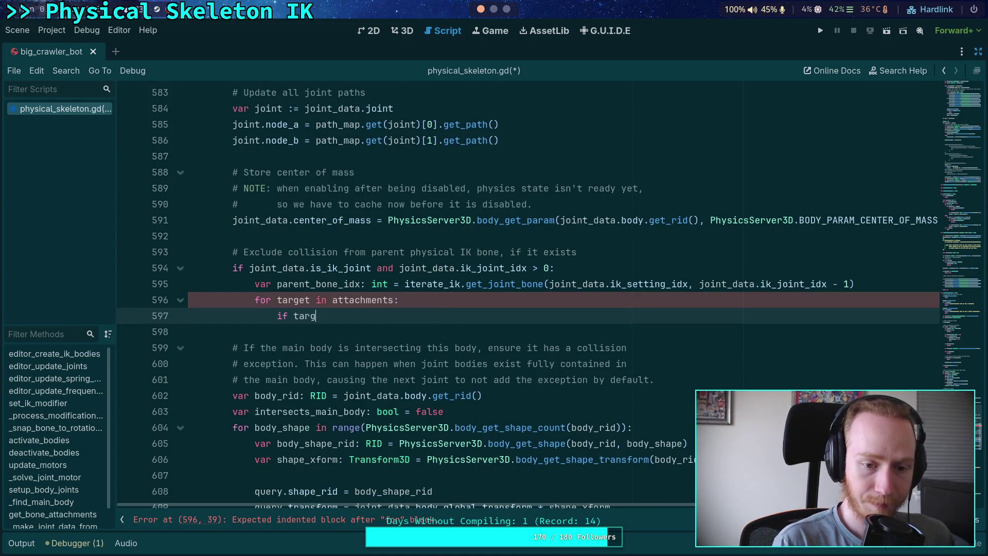
text(et.bon)
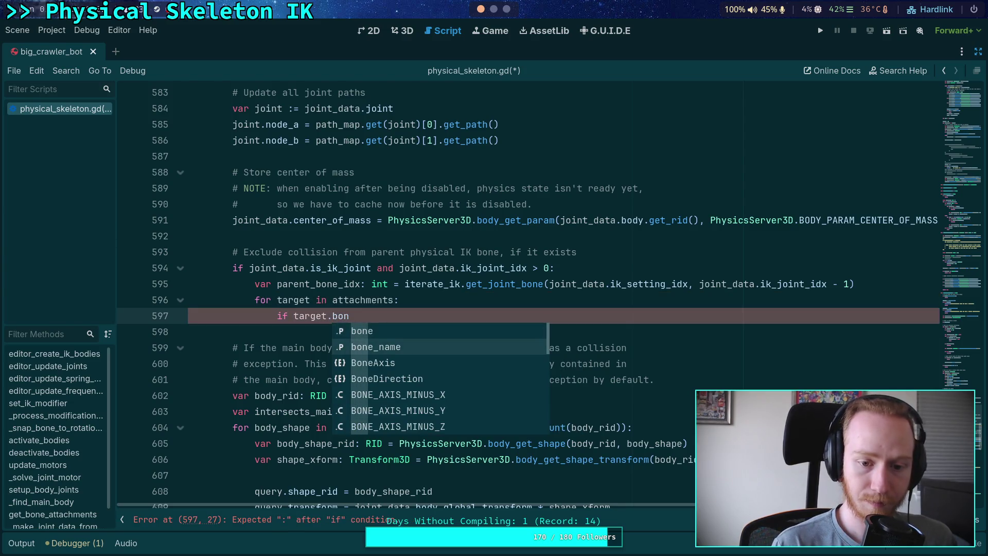
text(e == par)
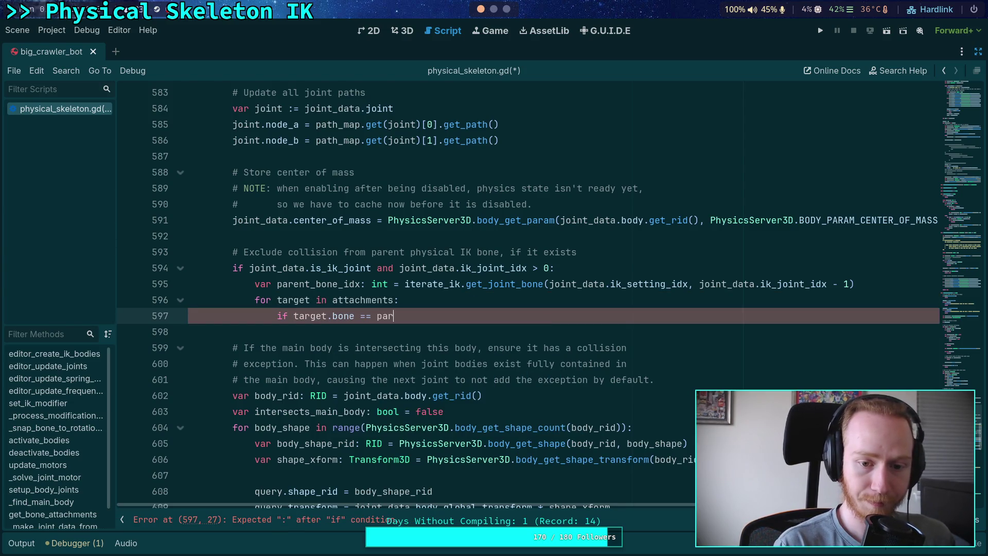
key(Return)
text(:)
key(Return)
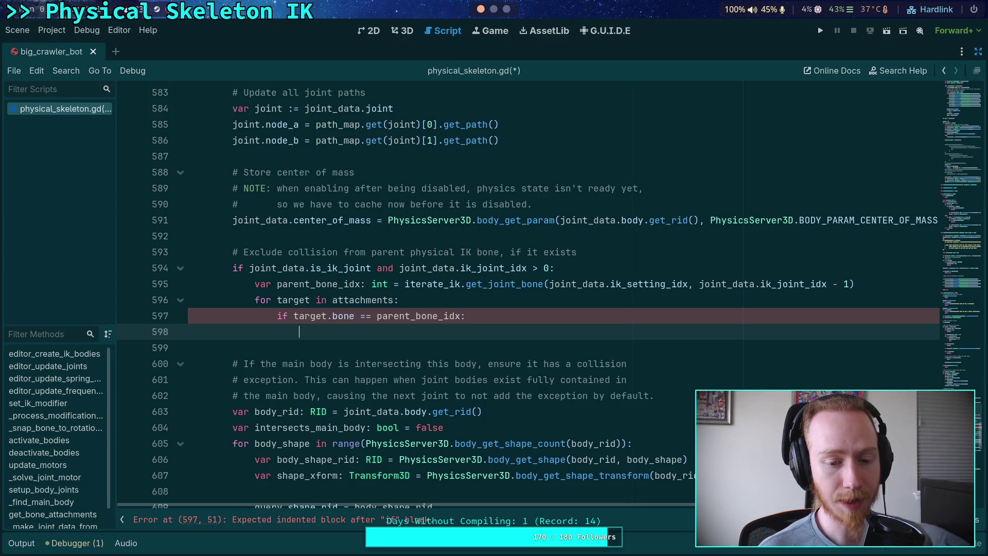
Cut the exclude-collision block, lines 592–597, out of the joint loop
scroll(415, 327, up, 3)
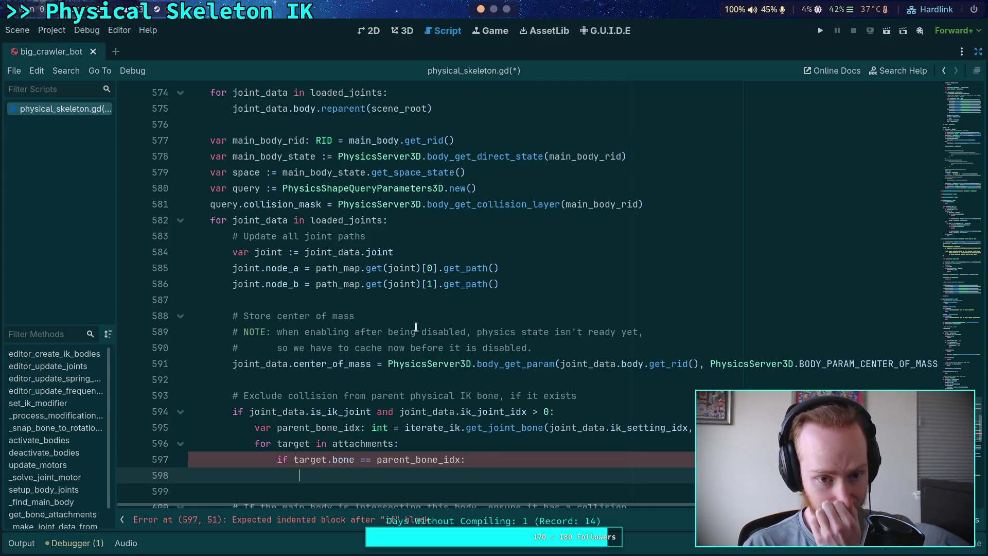
scroll(416, 327, up, 2)
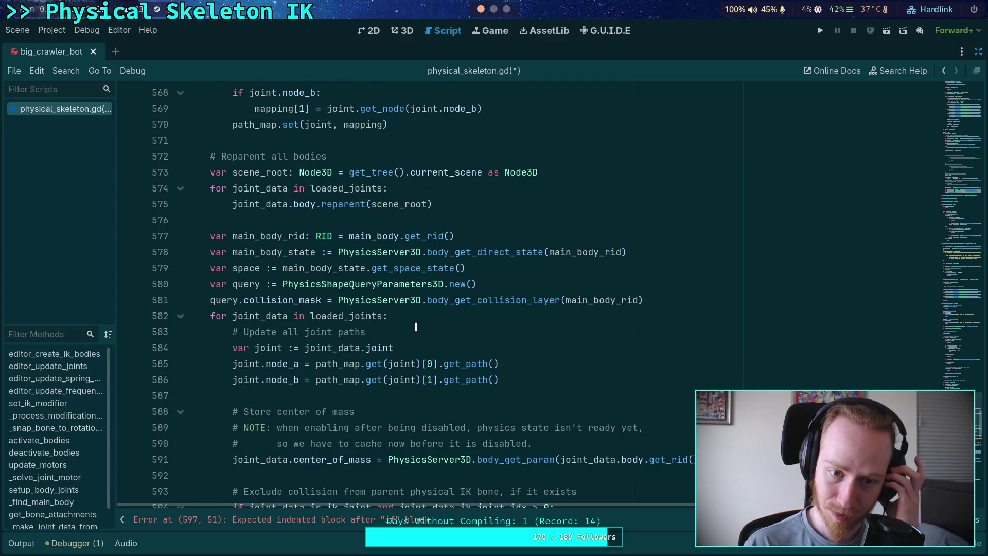
scroll(415, 327, up, 3)
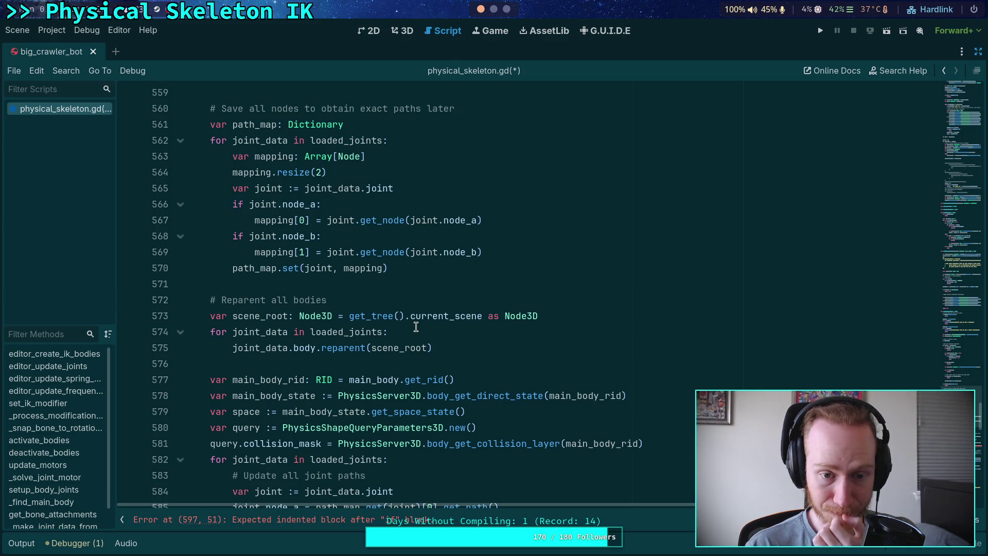
scroll(416, 327, up, 2)
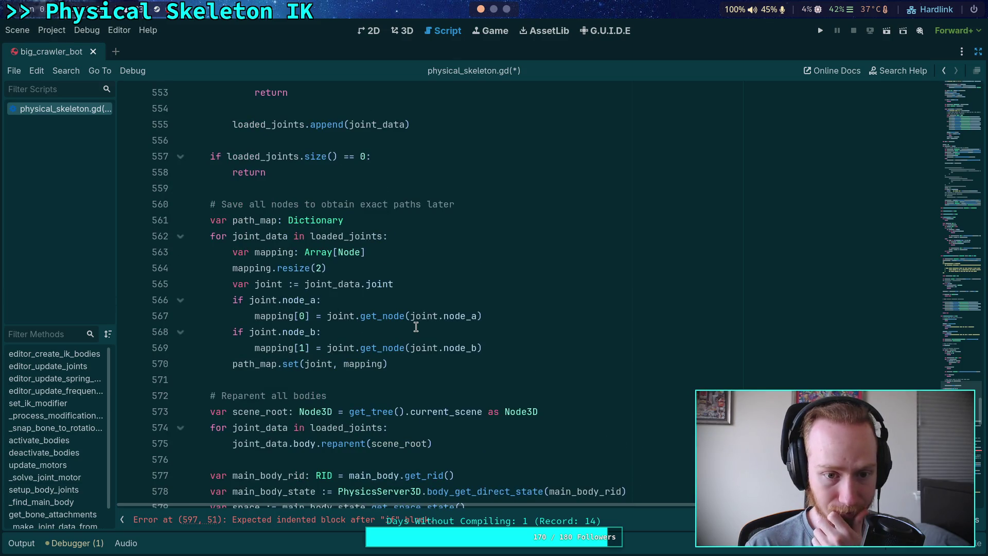
scroll(416, 327, down, 10)
scroll(441, 403, up, 2)
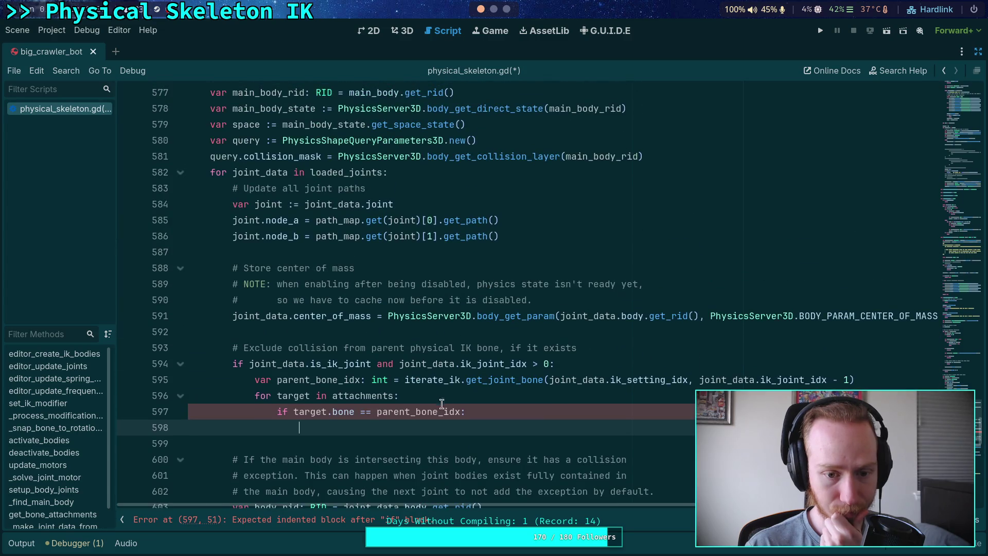
drag(465, 412, 192, 330)
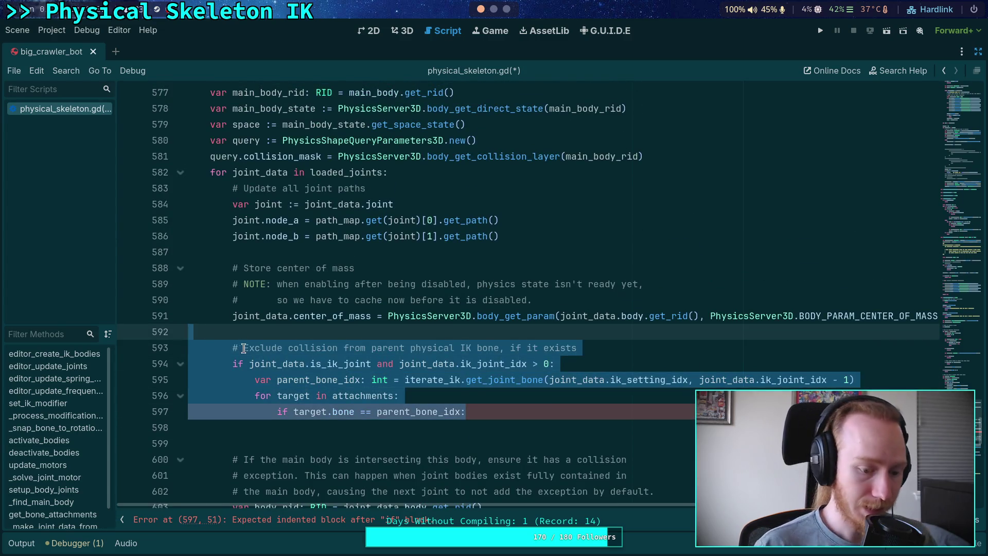
key(ctrl+x)
key(Down)
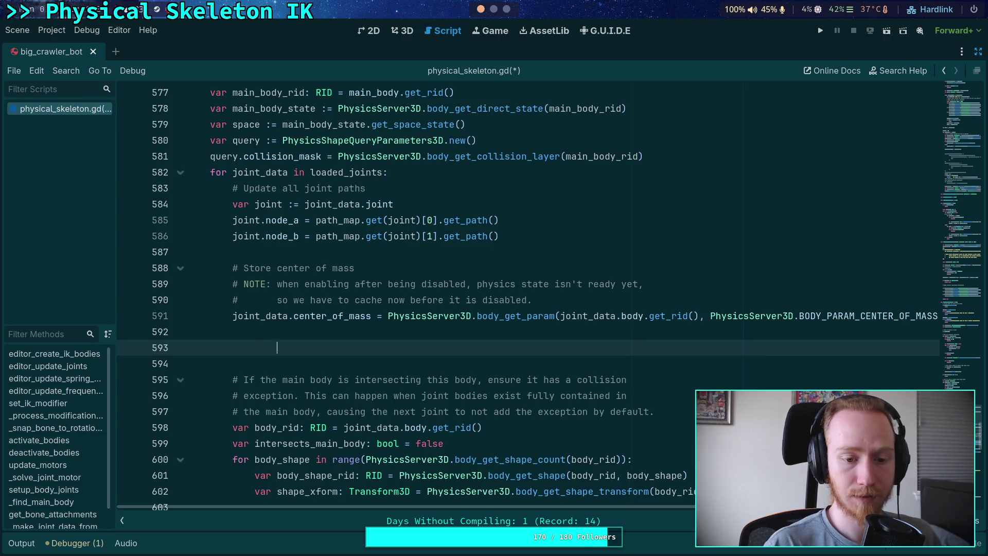
Paste the cut block after the path_map.set line, remove the extra blank line, and add an empty check body
key(BackSpace)
key(BackSpace)
key(BackSpace)
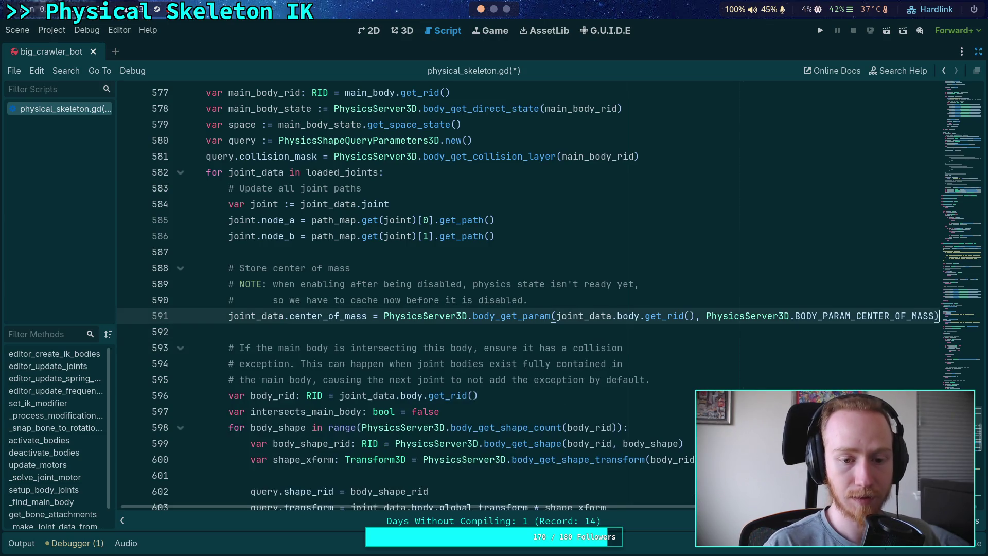
scroll(255, 360, up, 9)
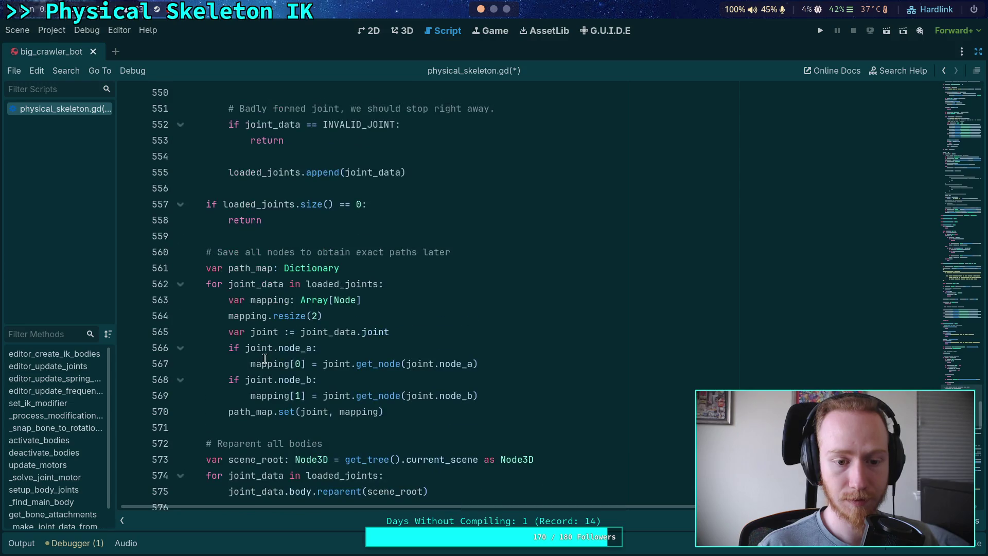
click(477, 412)
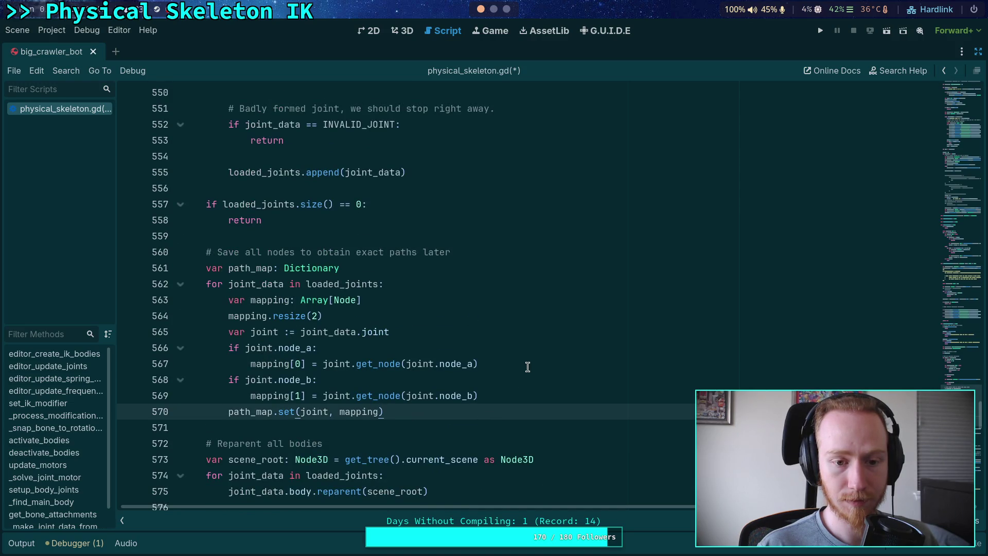
scroll(530, 363, up, 5)
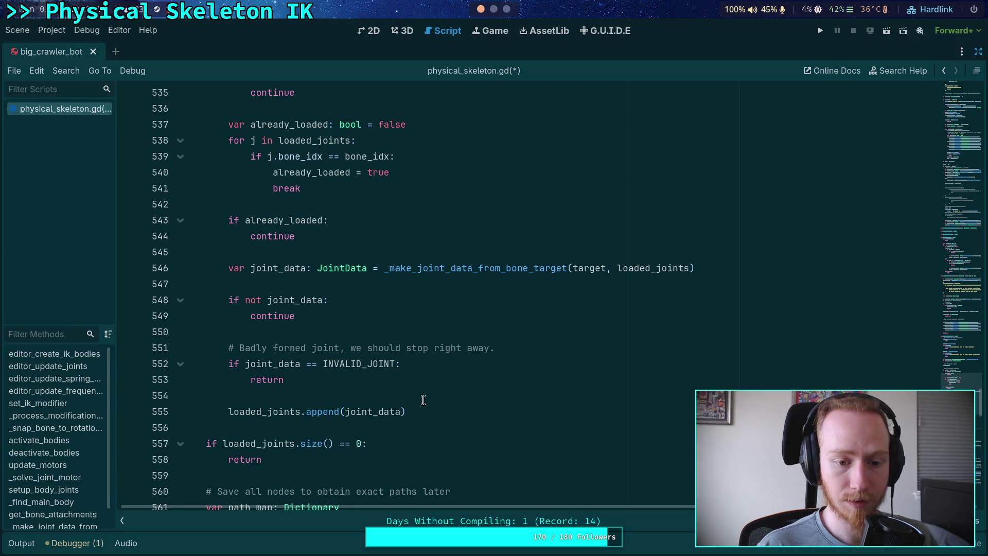
scroll(423, 398, down, 7)
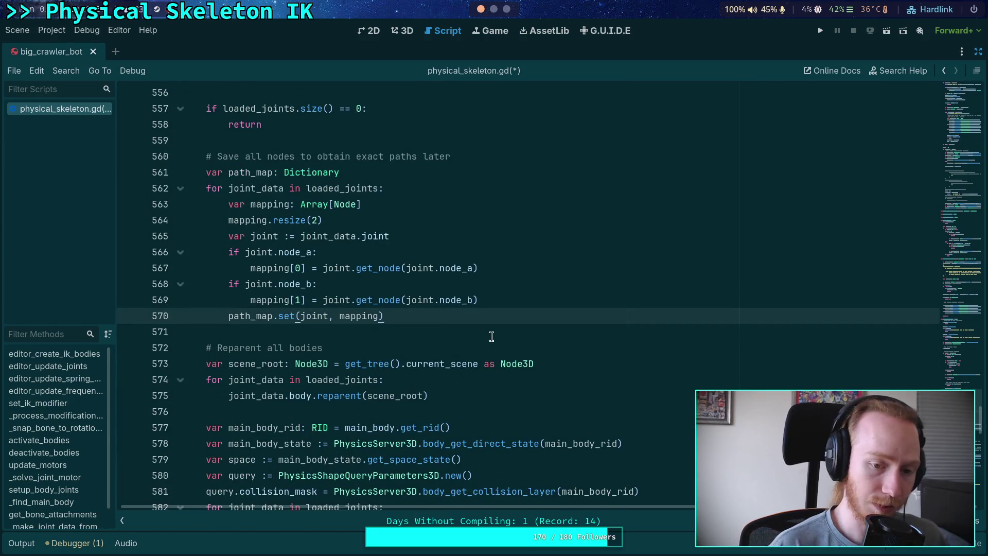
key(Return)
key(ctrl+v)
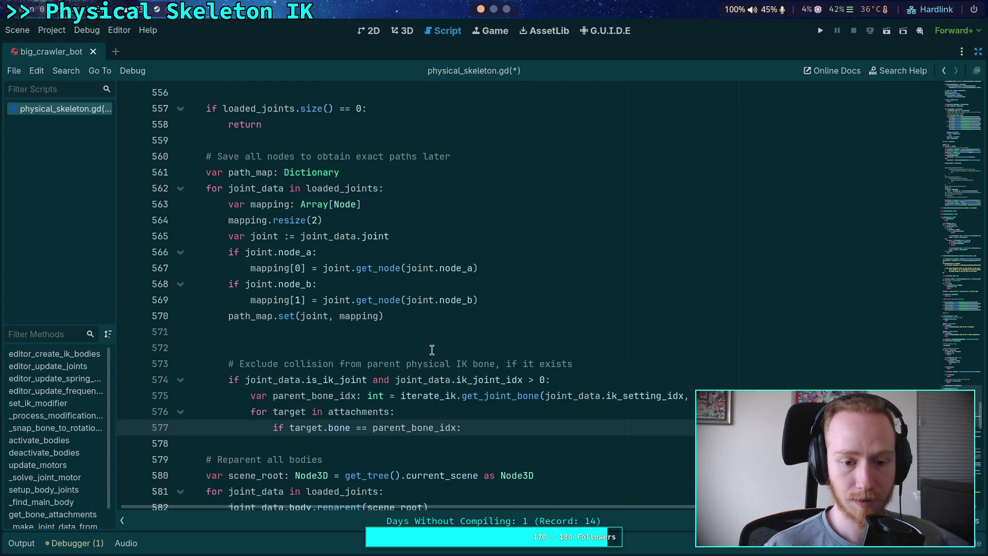
click(364, 348)
key(BackSpace)
key(BackSpace)
click(533, 403)
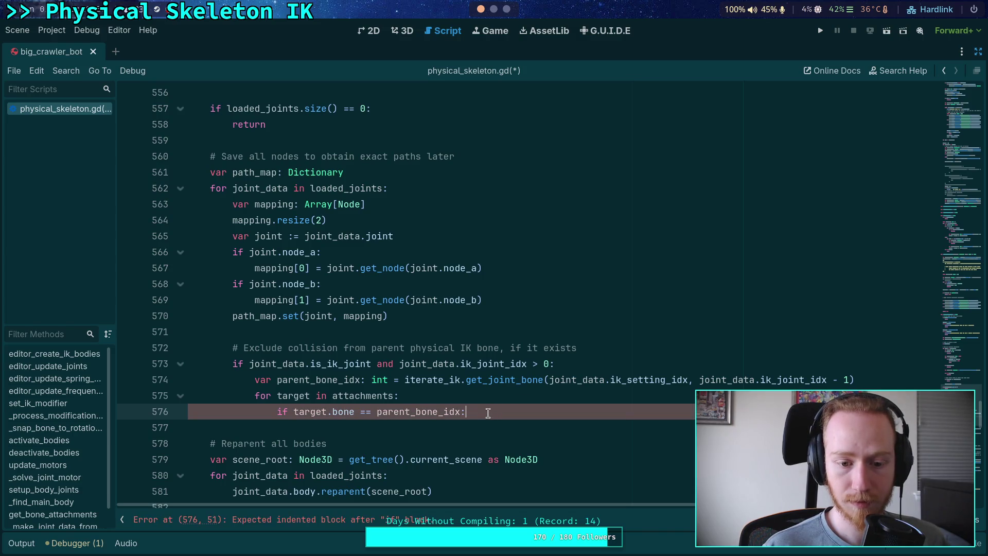
key(Return)
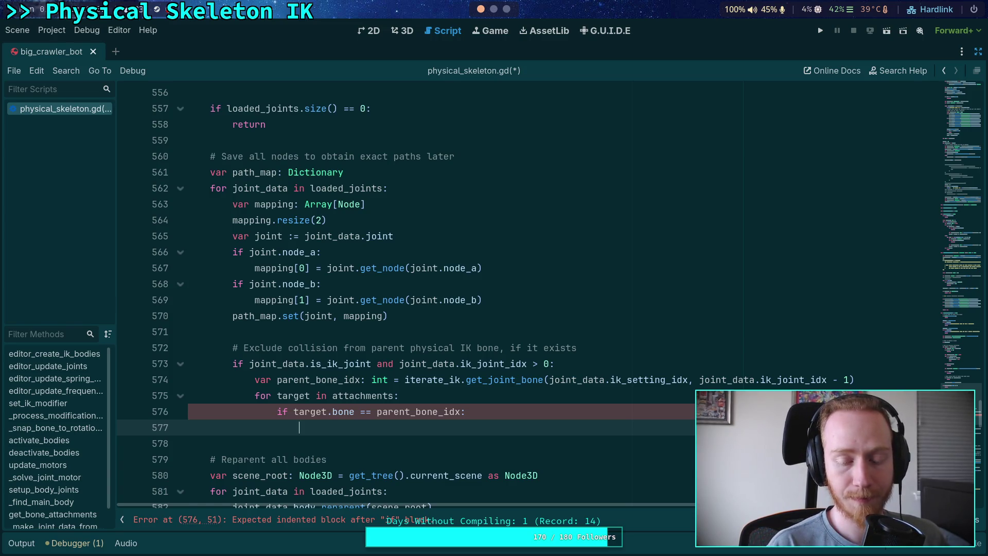
scroll(539, 396, up, 10)
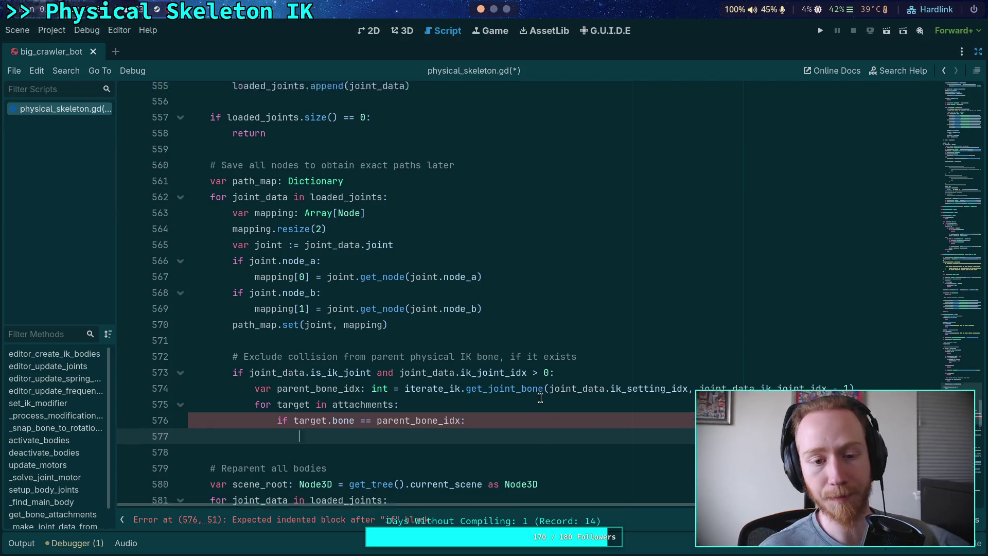
scroll(538, 399, down, 4)
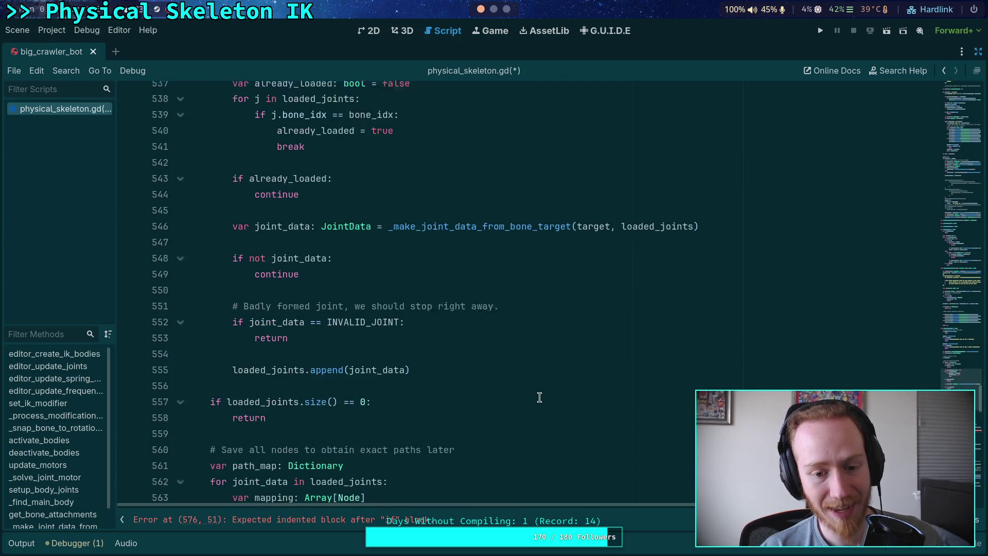
scroll(499, 381, up, 4)
double_click(312, 191)
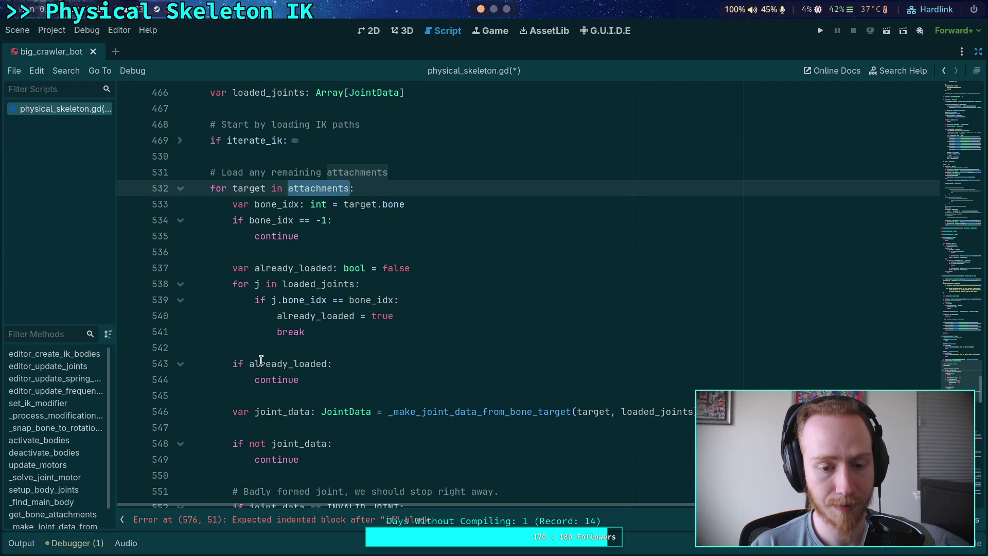
scroll(258, 355, up, 2)
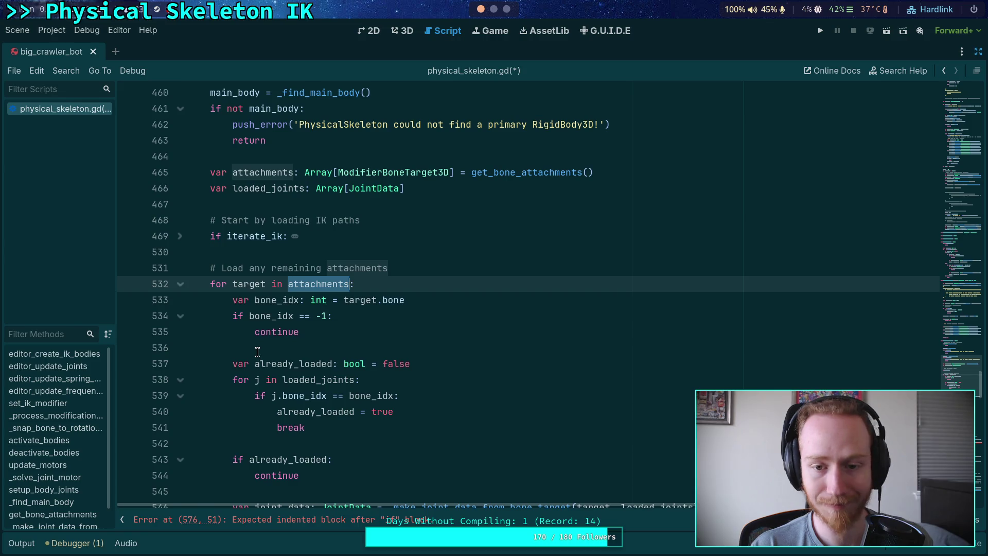
scroll(262, 335, down, 20)
click(570, 427)
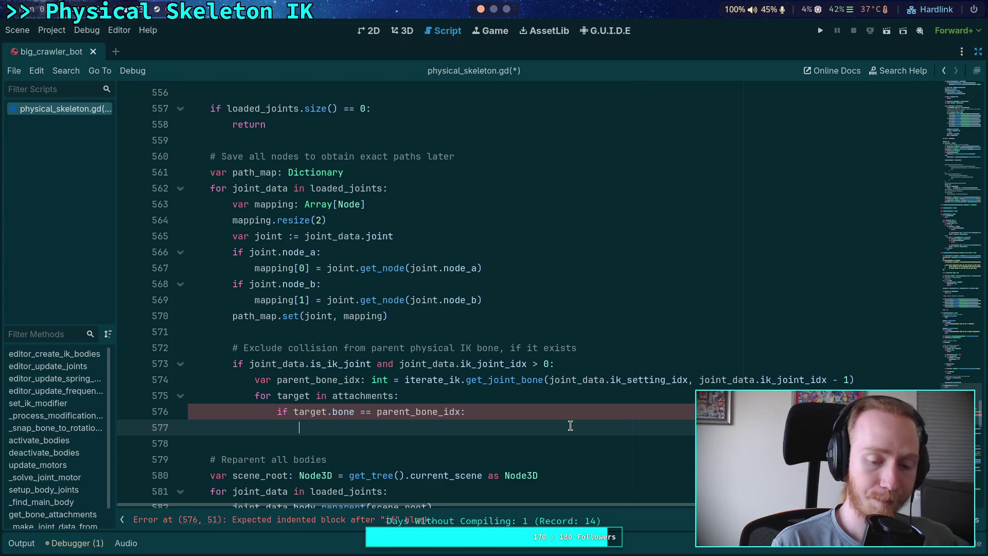
Declare 'var body: RigidBody3D = target.find_children()' on line 577
text(var )
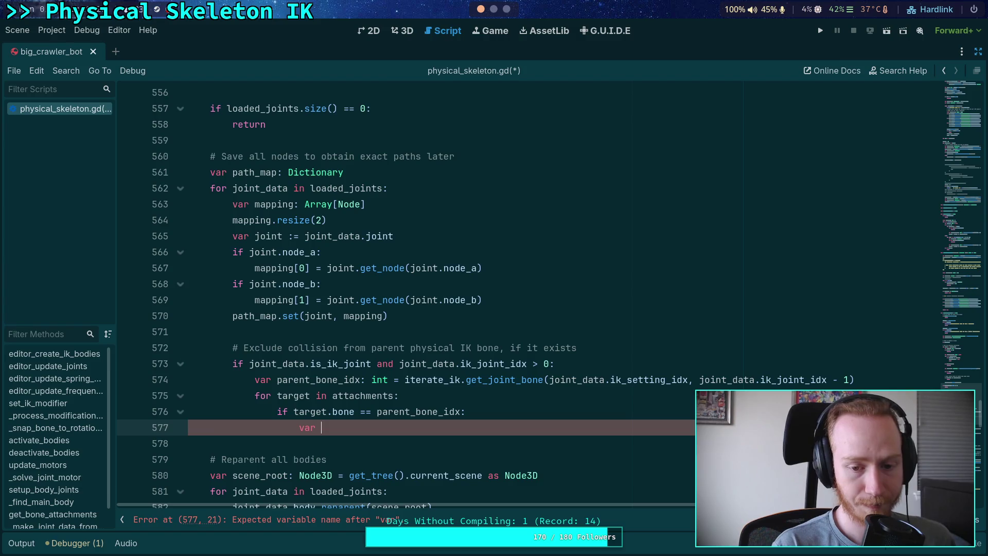
text(body: )
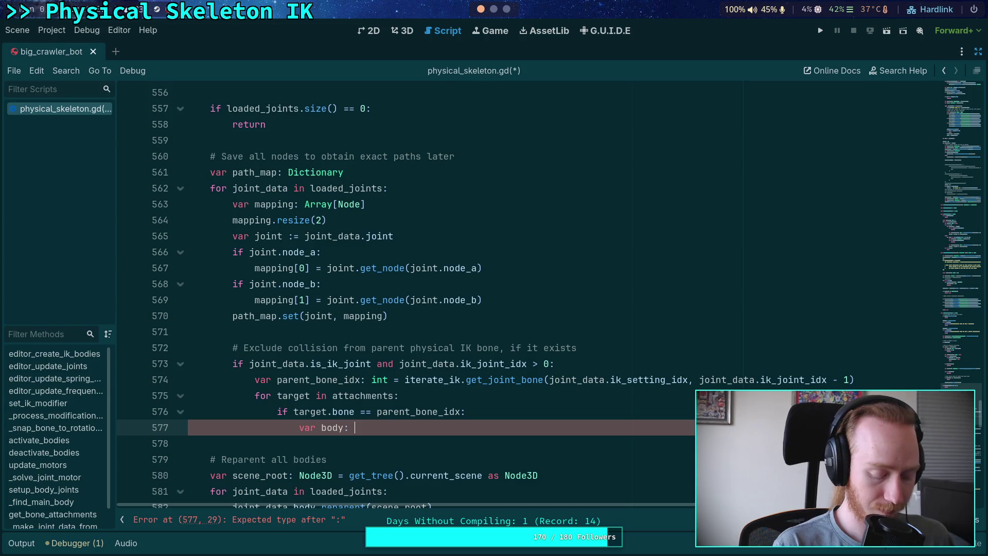
text(Rigid)
key(Return)
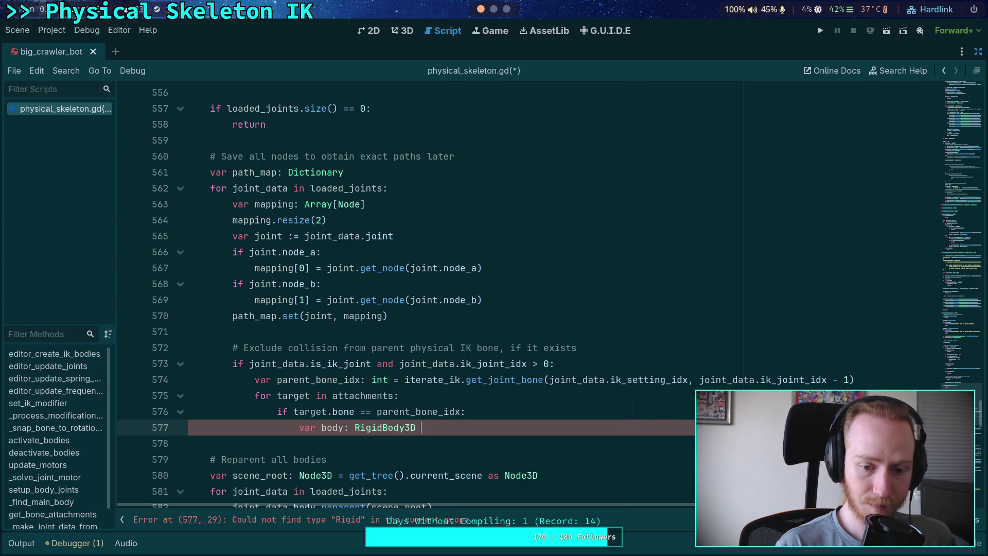
text(= target.)
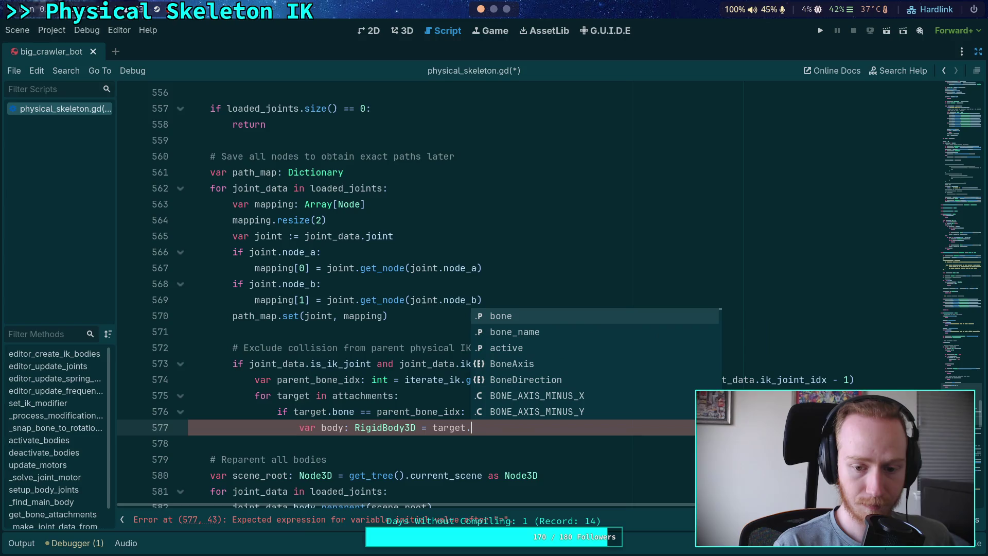
text(get_ch)
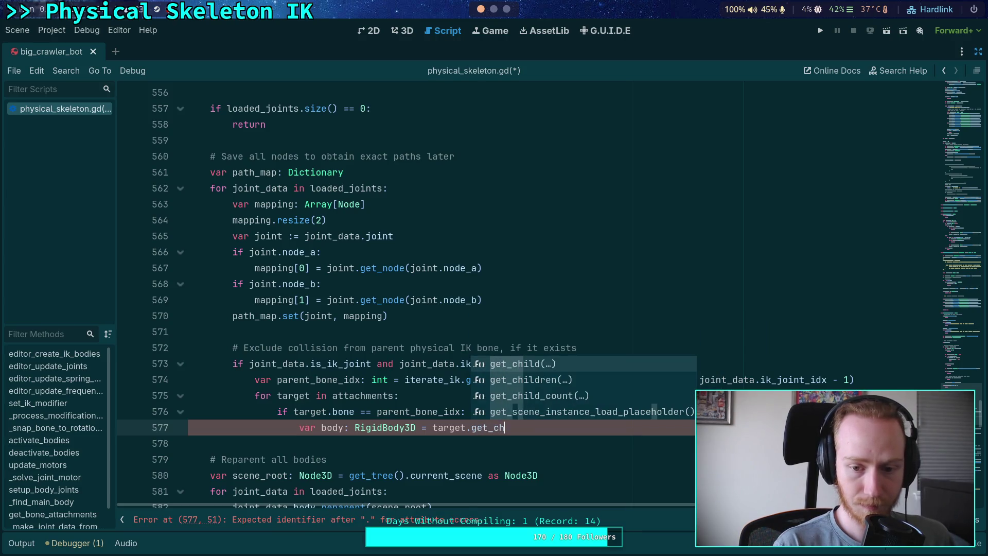
key(Return)
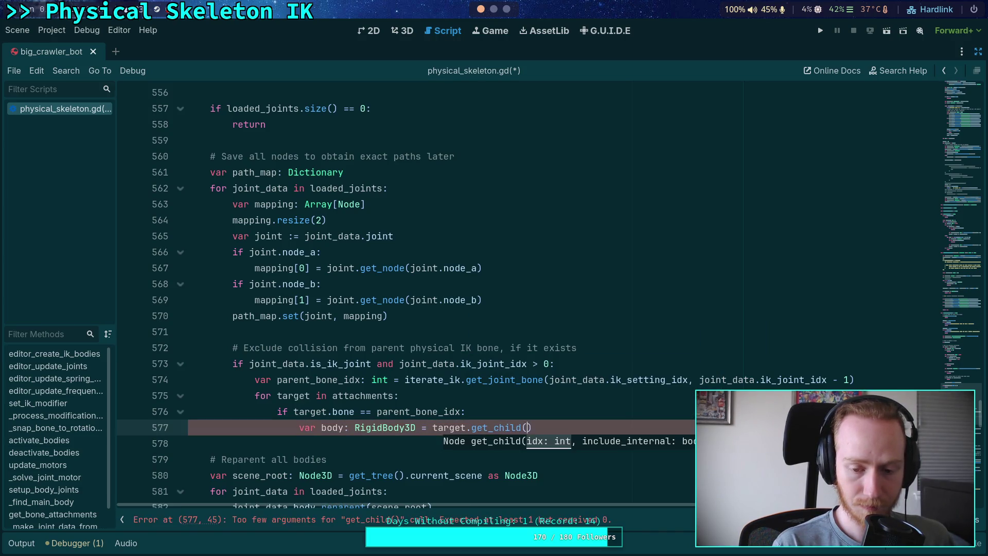
key(BackSpace)
key(BackSpace)
key(BackSpace)
key(BackSpace)
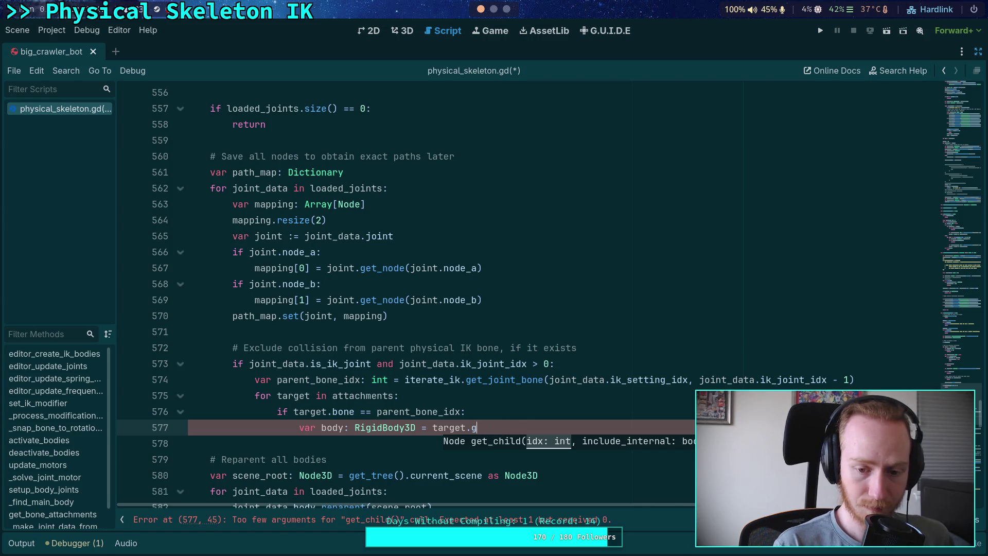
text(find)
key(Down)
key(Return)
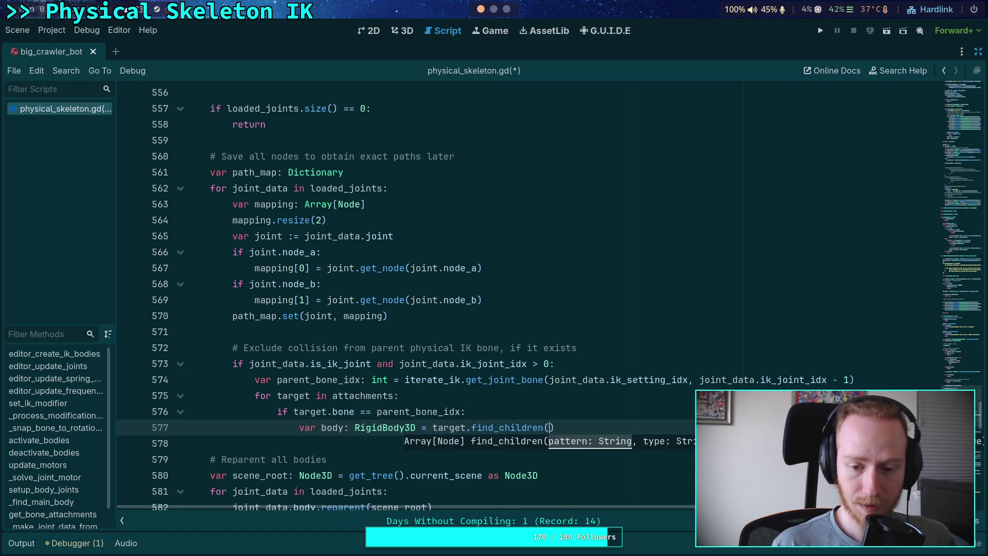
drag(416, 427, 300, 427)
click(300, 427)
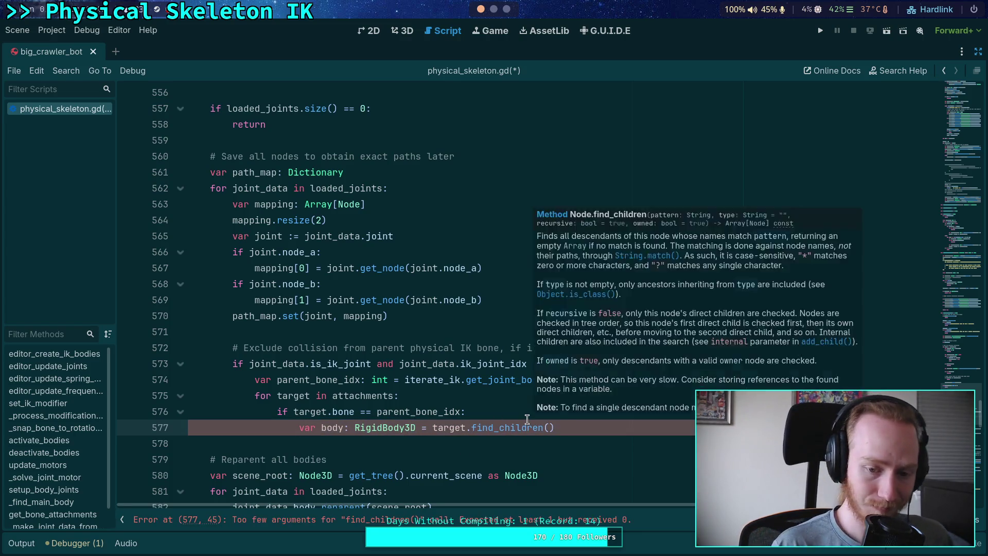
Declare bodies as Array[RigidBody3D] and assign it the target's RigidBody3D children via find_children
key(ctrl+shift+Return)
text(dies)
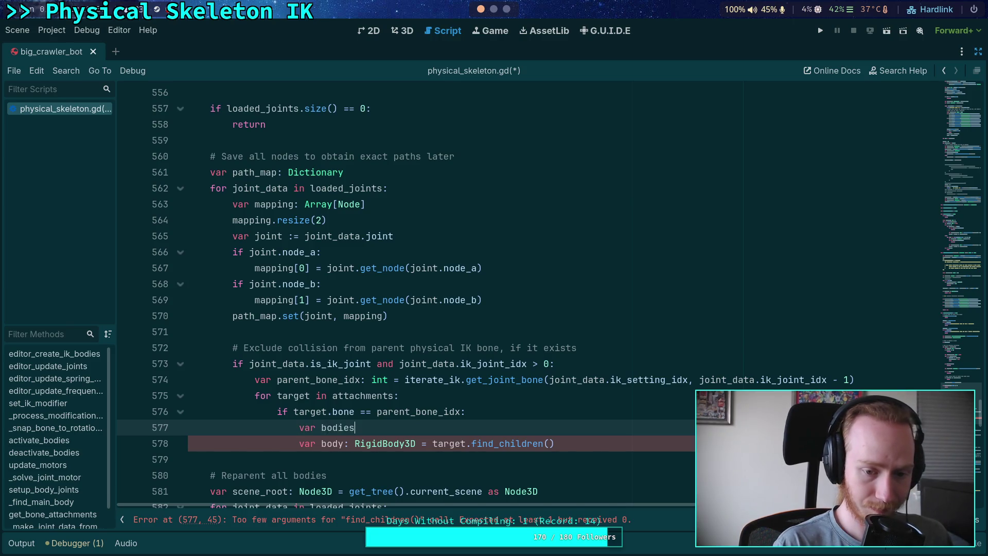
text(: Array[RigidB)
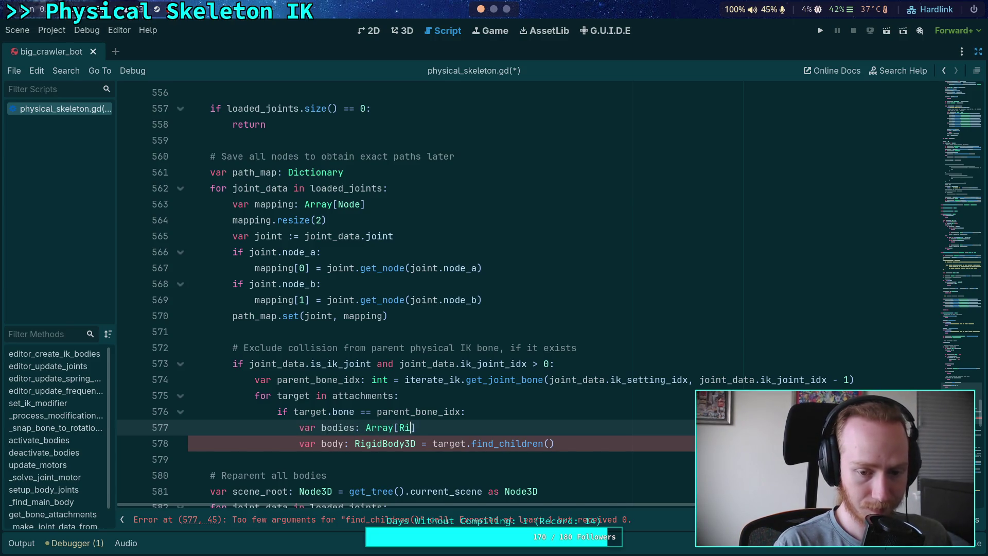
key(Down)
key(Return)
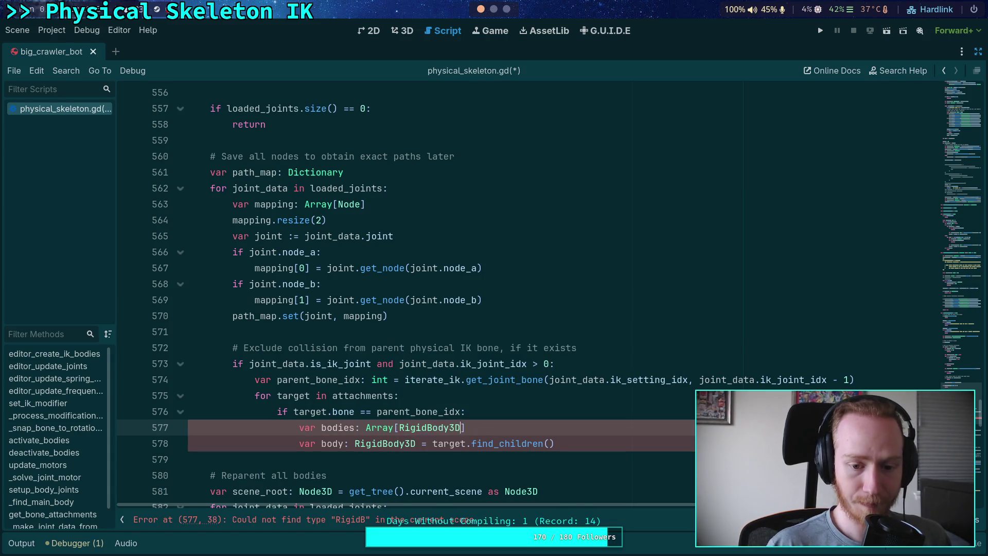
drag(296, 443, 425, 443)
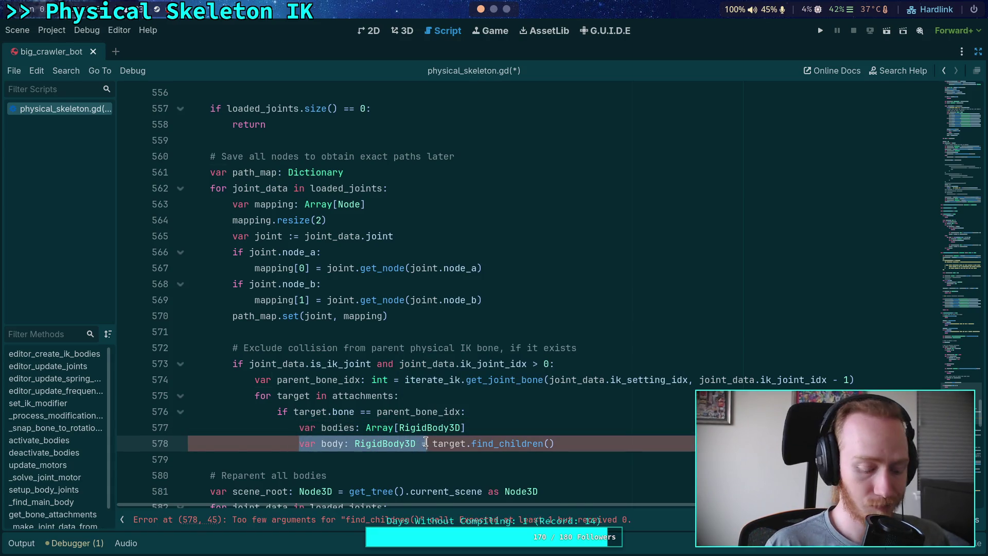
text(bodies.)
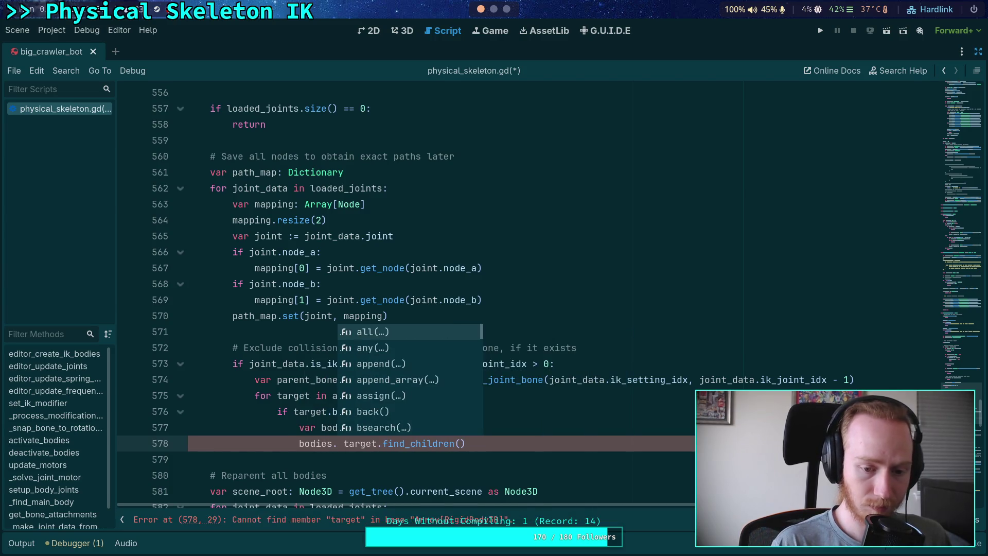
text(assin)
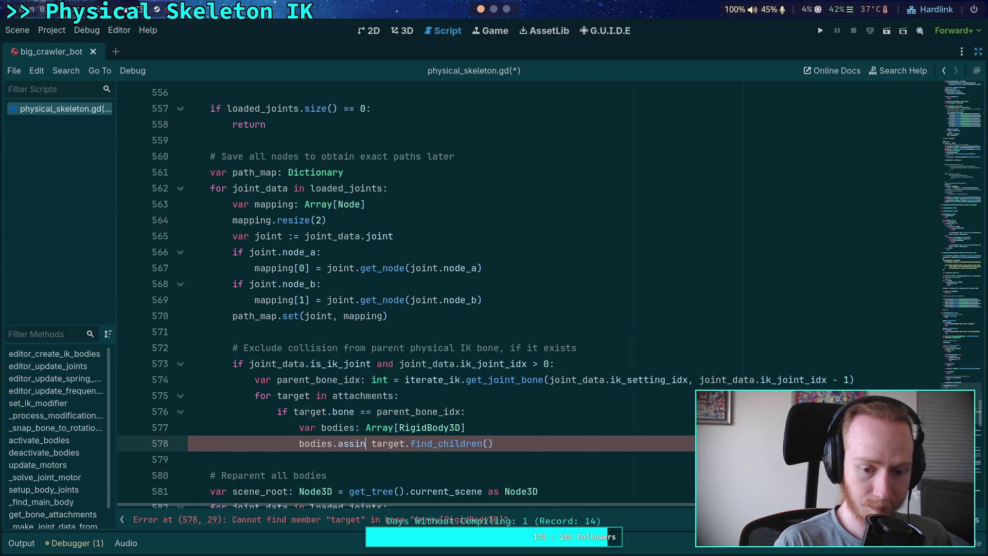
key(BackSpace)
text(gn()
key(Delete)
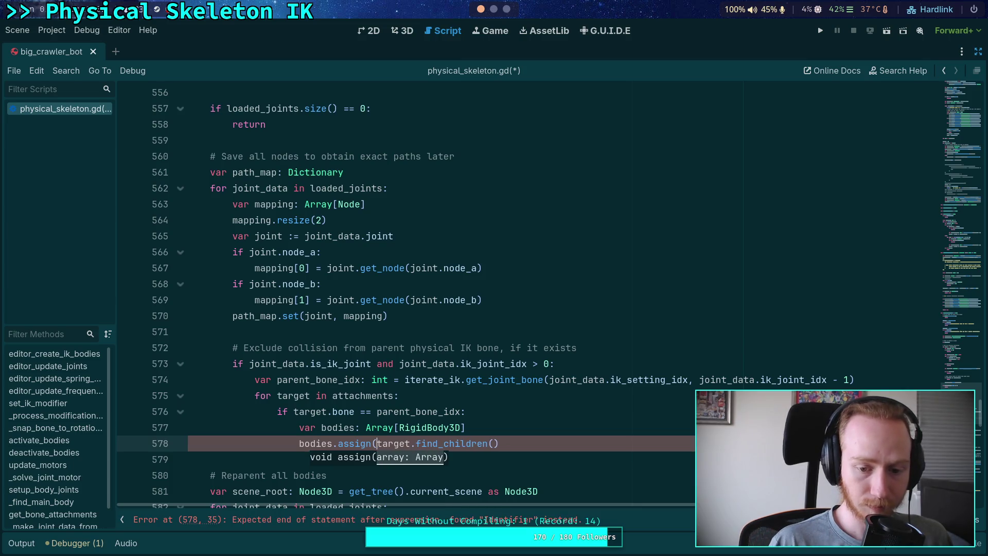
key(End)
text())
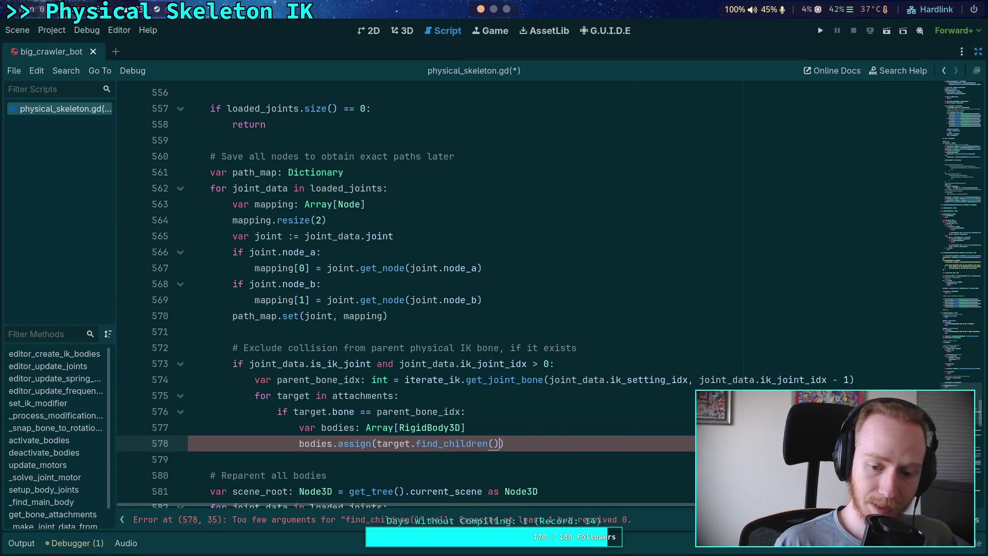
text(')
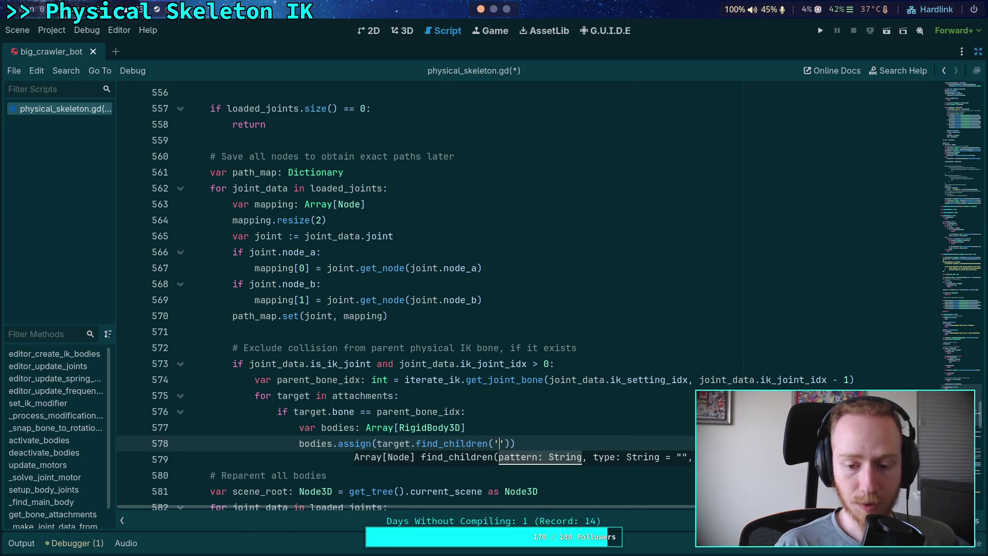
text( ')
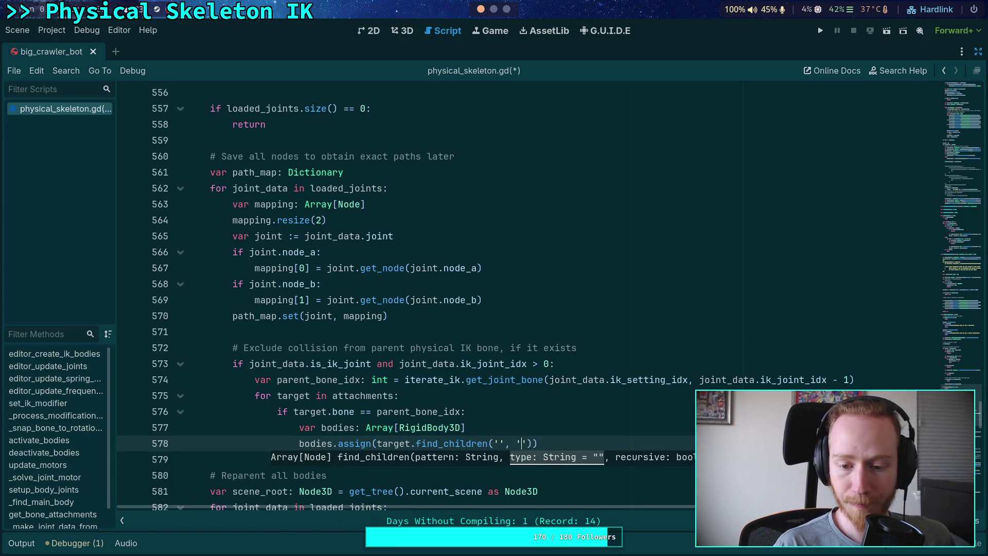
text(RigidBody3D)
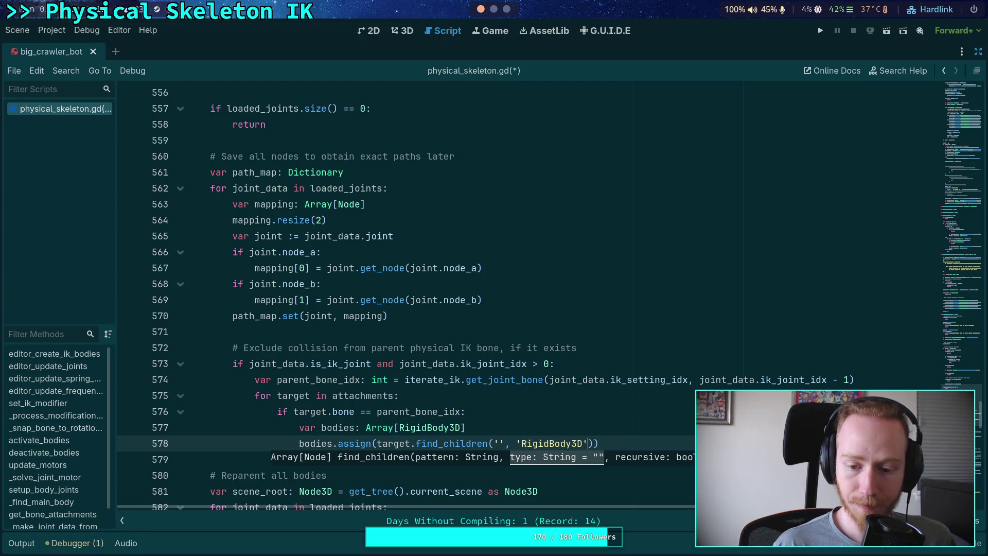
text(, false,)
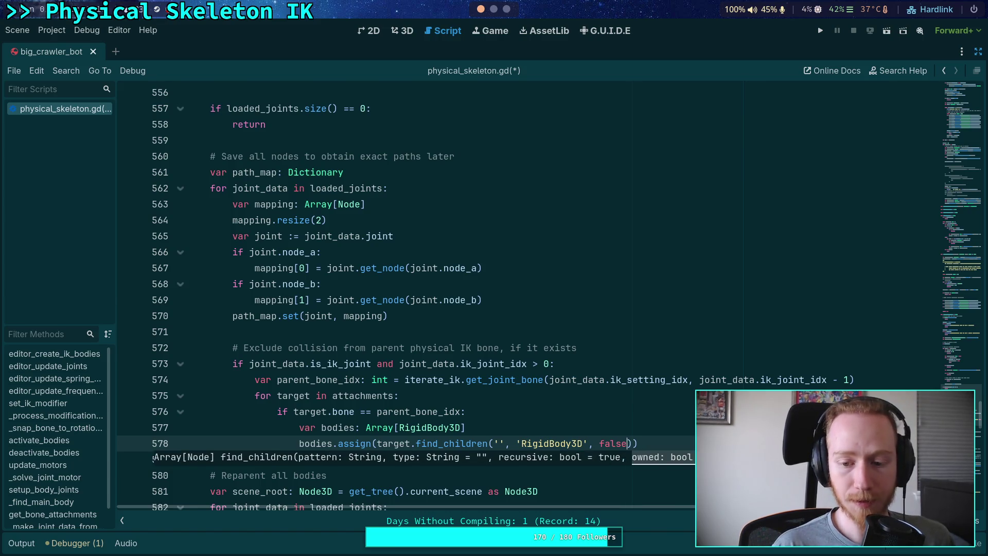
key(Return)
text(if)
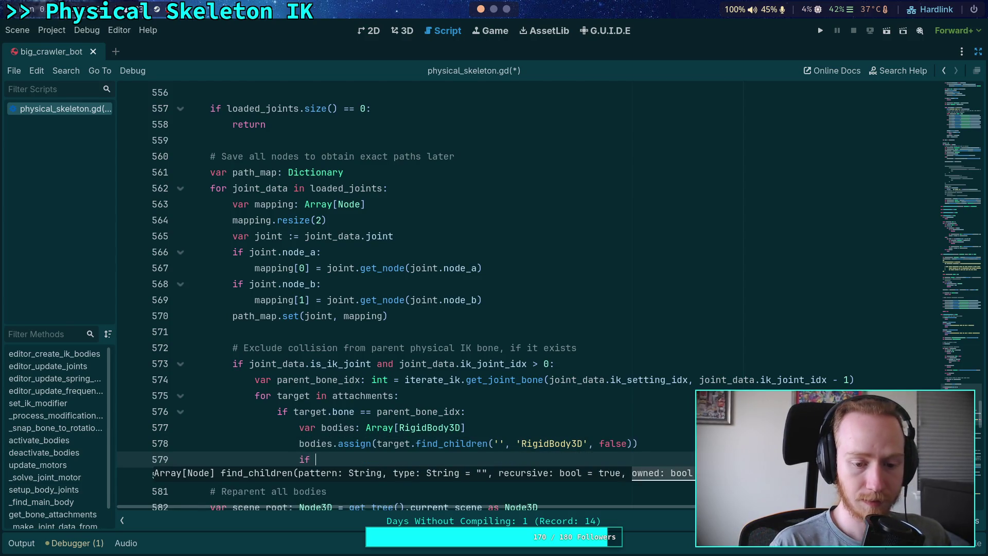
When bodies.size() is non-zero, set a RigidBody3D body to bodies[0]
text(bodies.size)
key(Return)
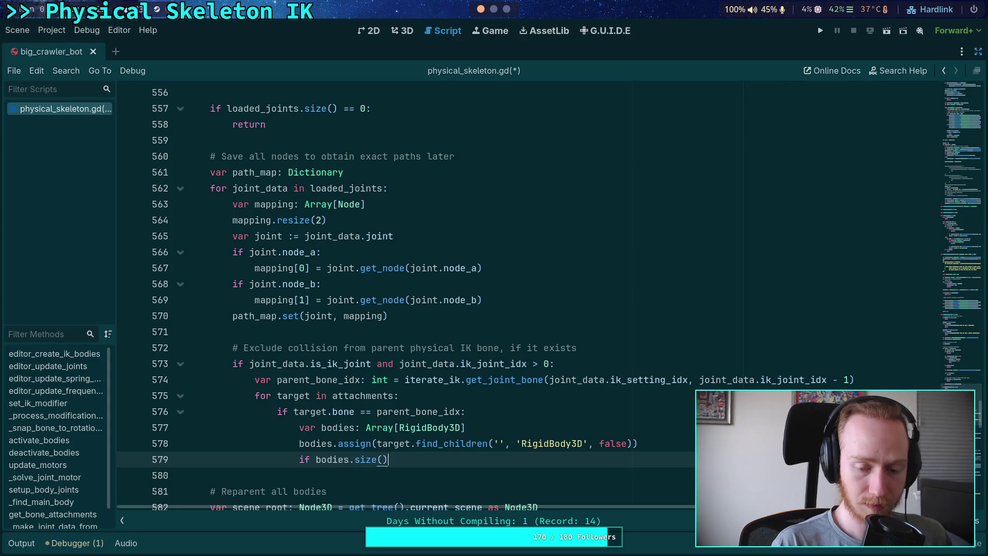
text( > 0:)
key(Return)
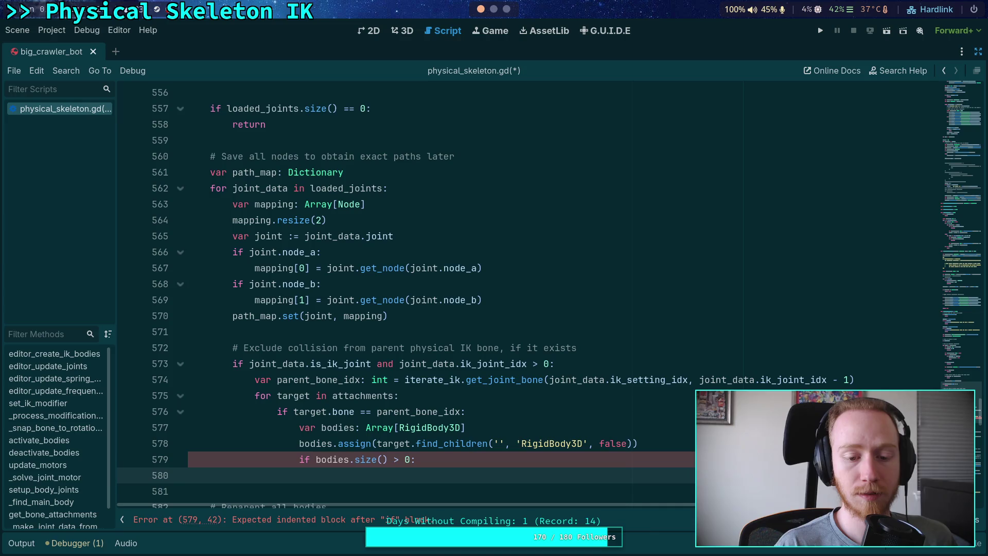
text(var body)
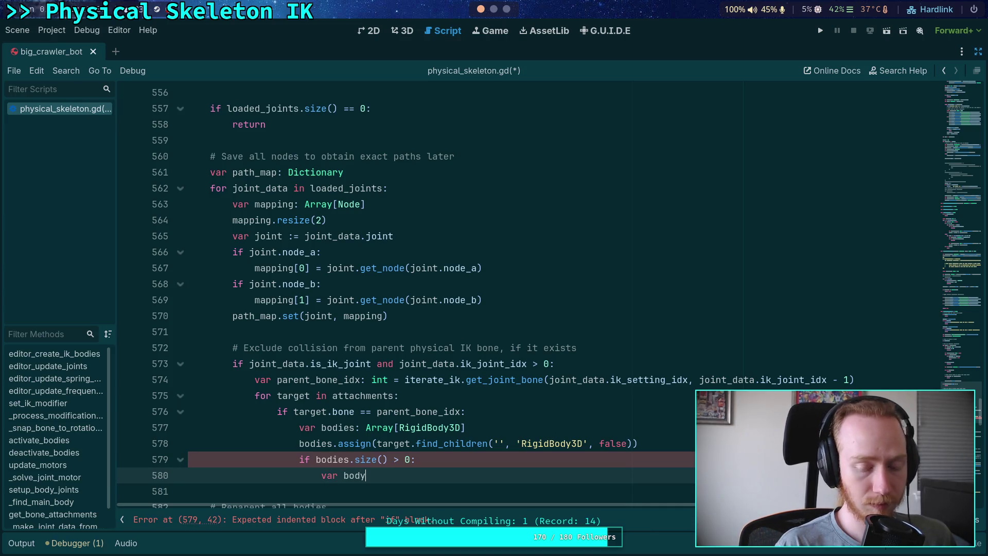
text(: RigidB)
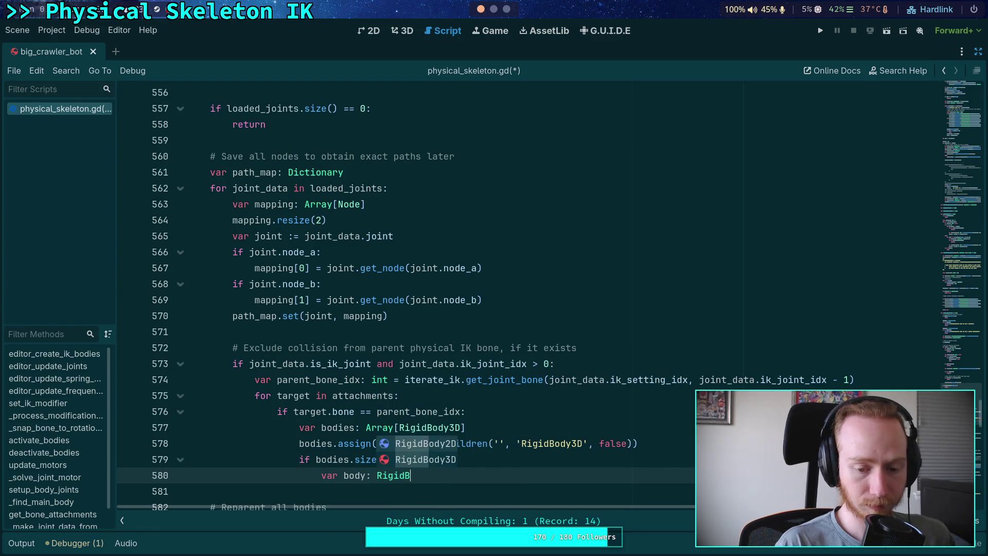
text(do)
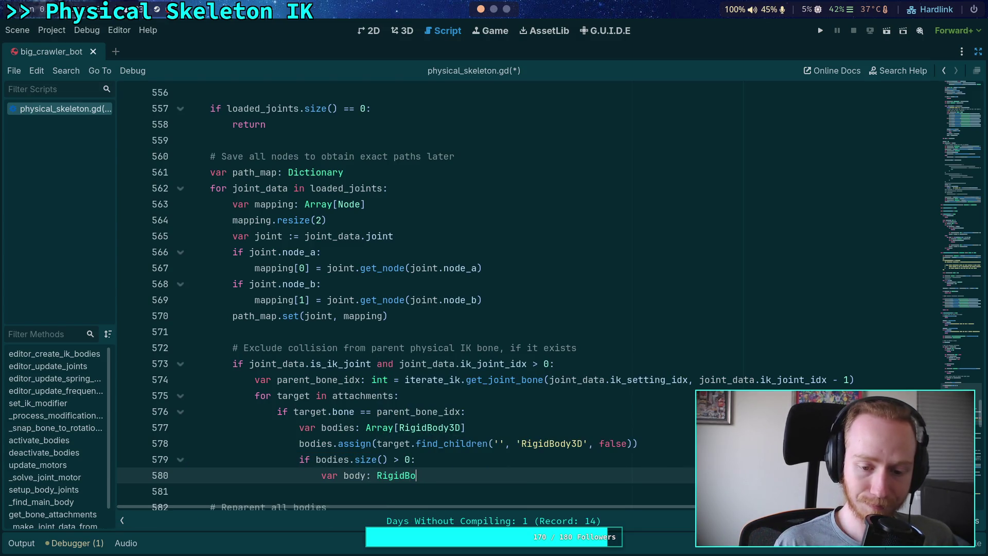
text(dy3D)
text(bodies)
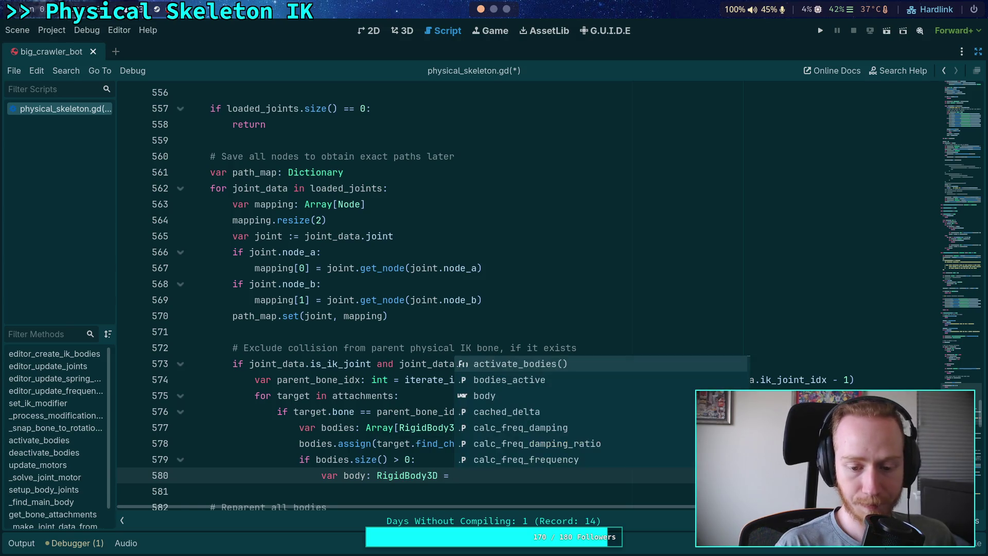
text(.)
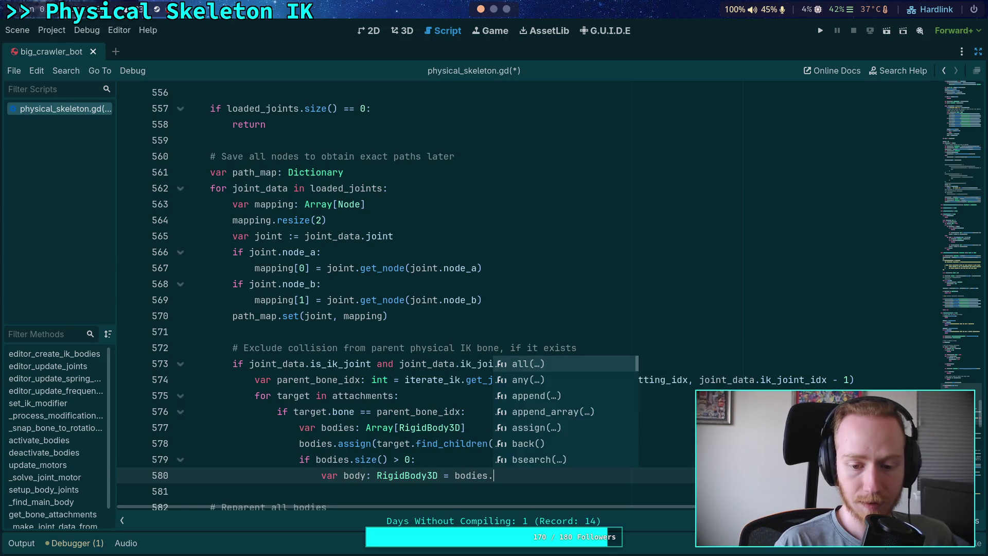
key(BackSpace)
text([0])
key(Return)
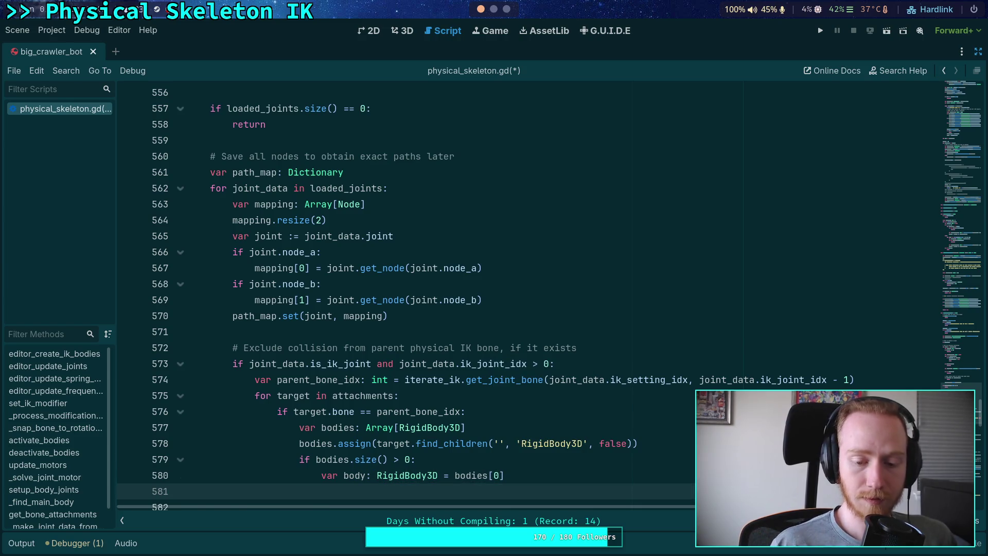
Add collision exceptions between joint_data.body and body in both directions
scroll(524, 427, down, 2)
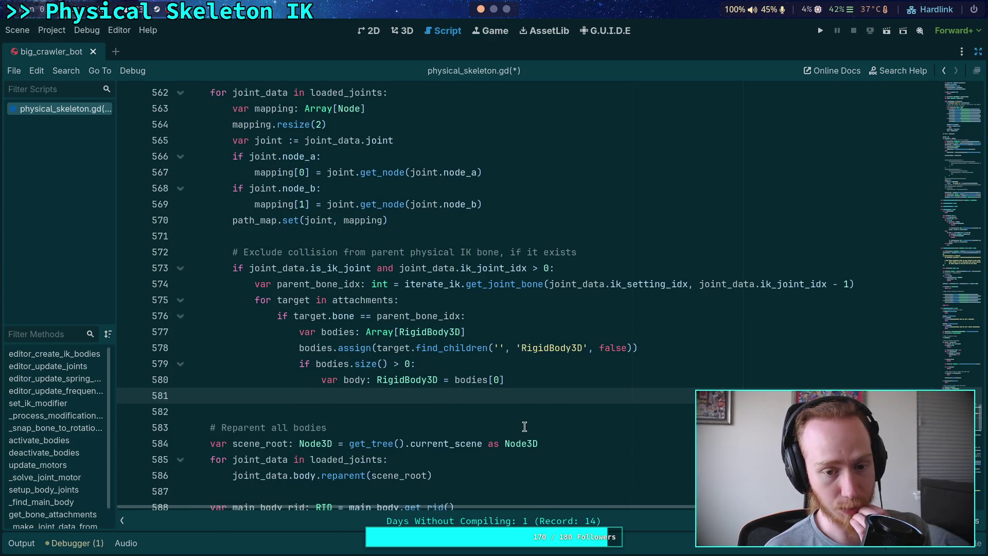
text(j)
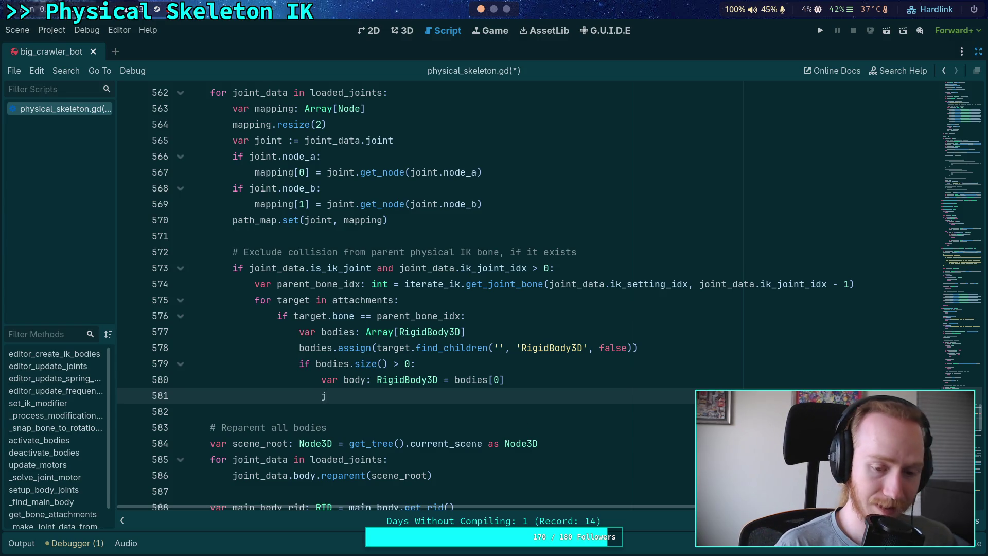
text(oint_dad)
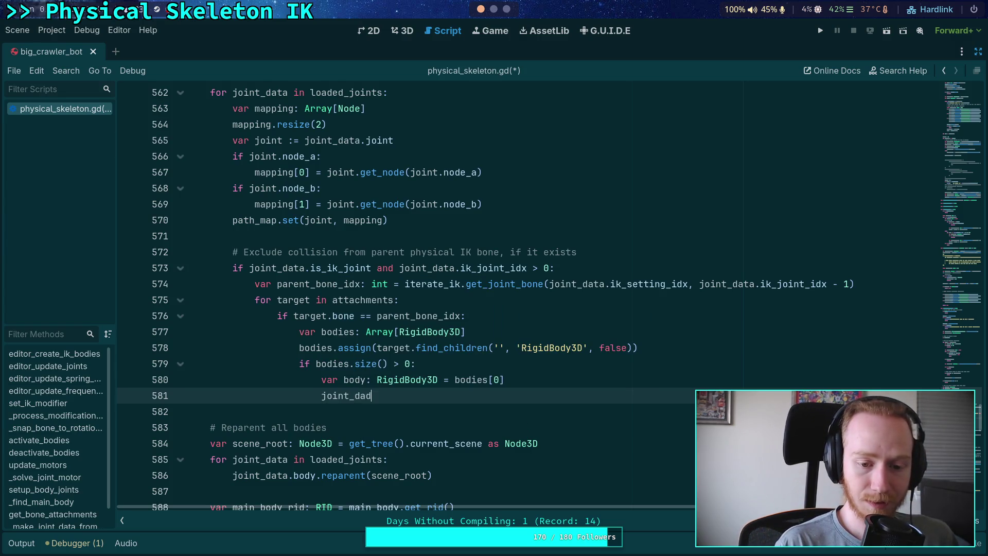
key(BackSpace)
text(ta.)
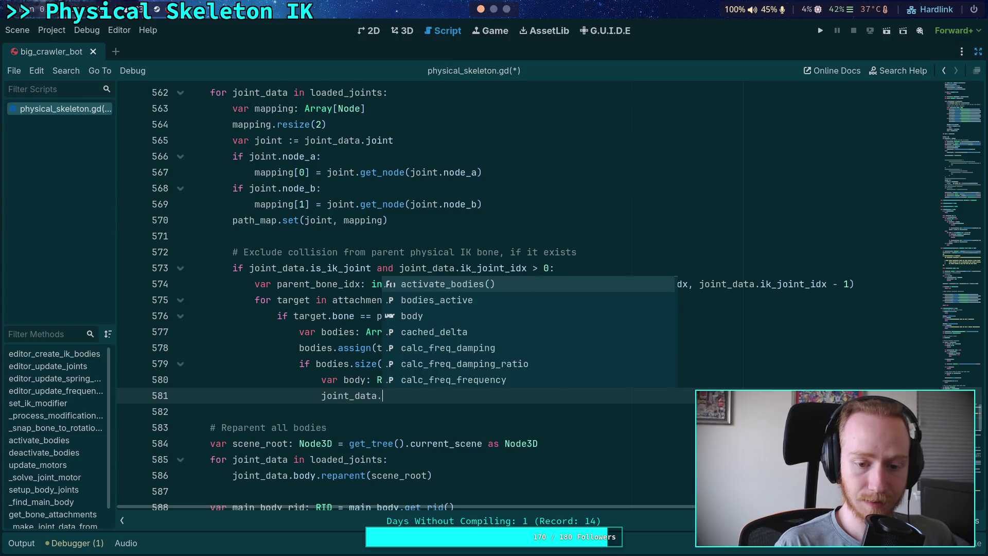
text(body.add_col)
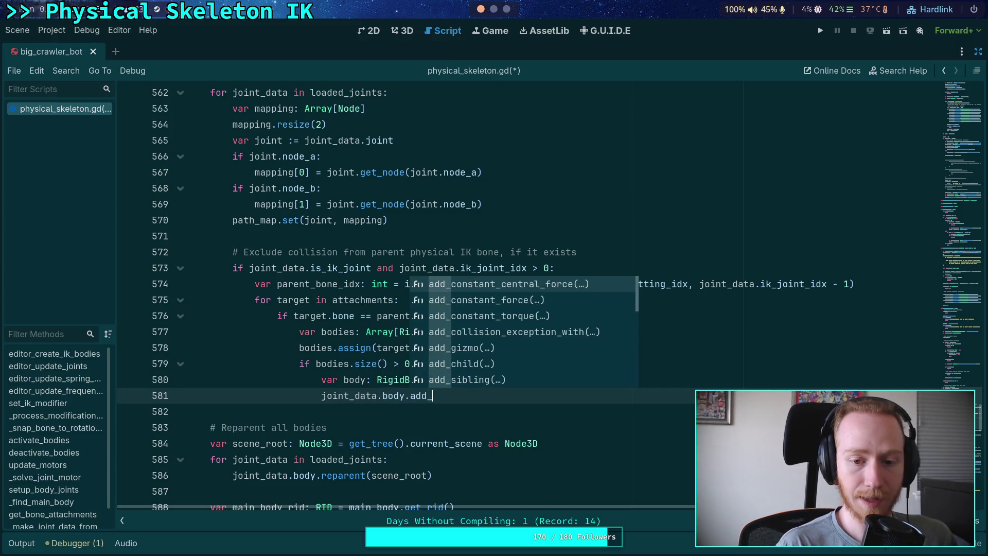
key(Return)
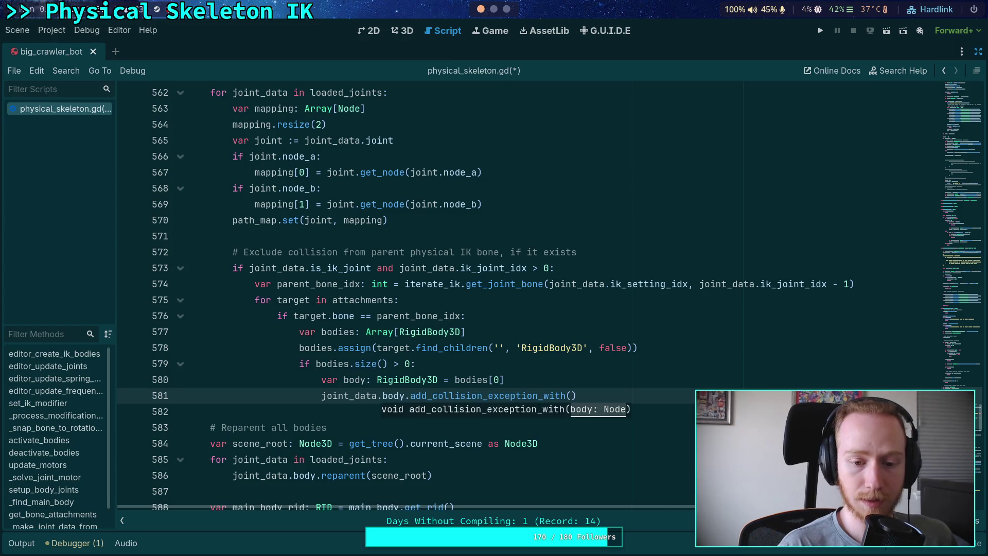
text(body))
key(Return)
text(body)
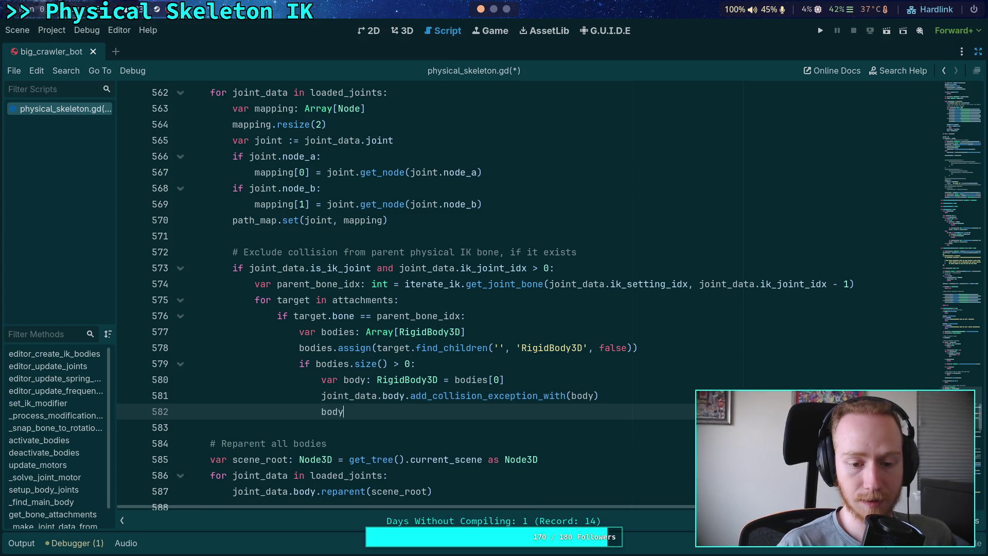
text(.add_col)
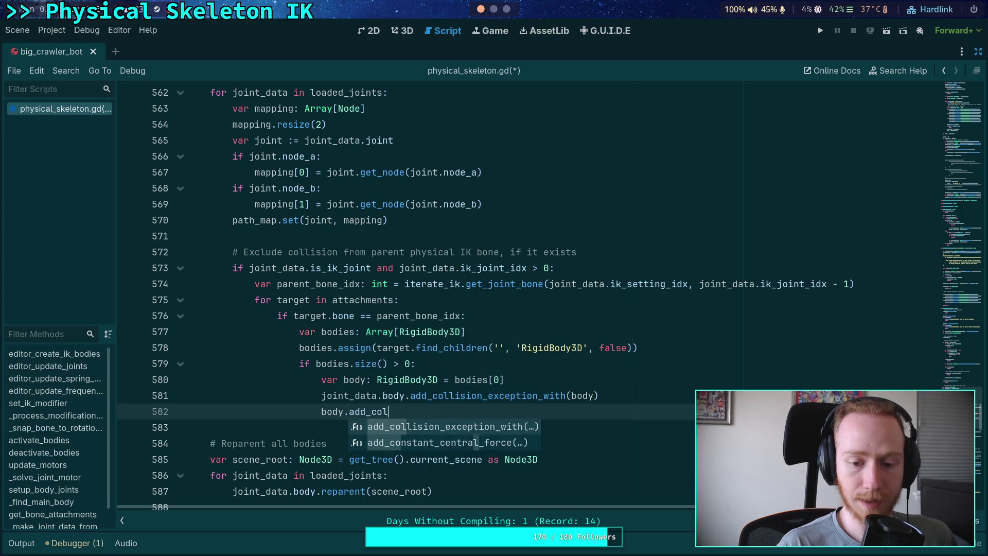
key(Return)
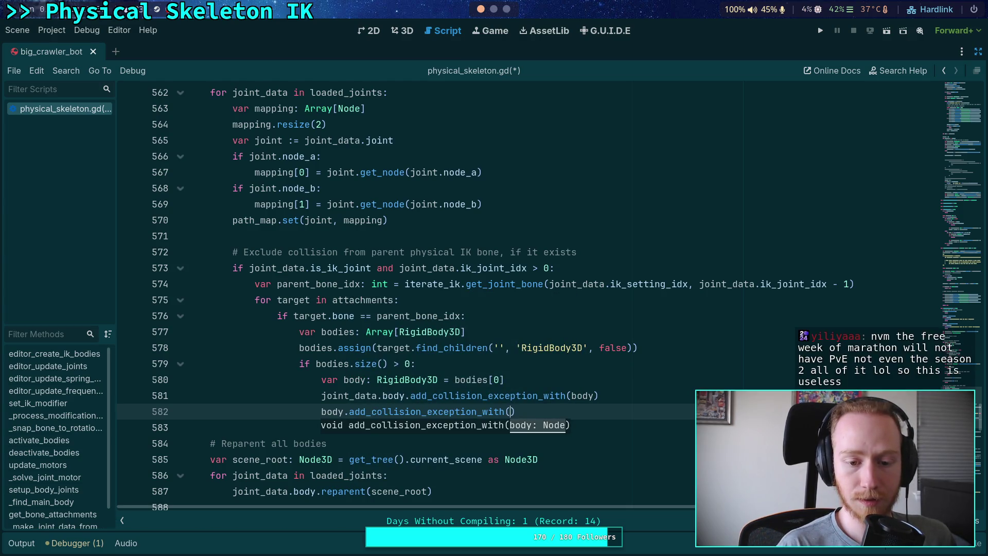
text(joint_data.body)
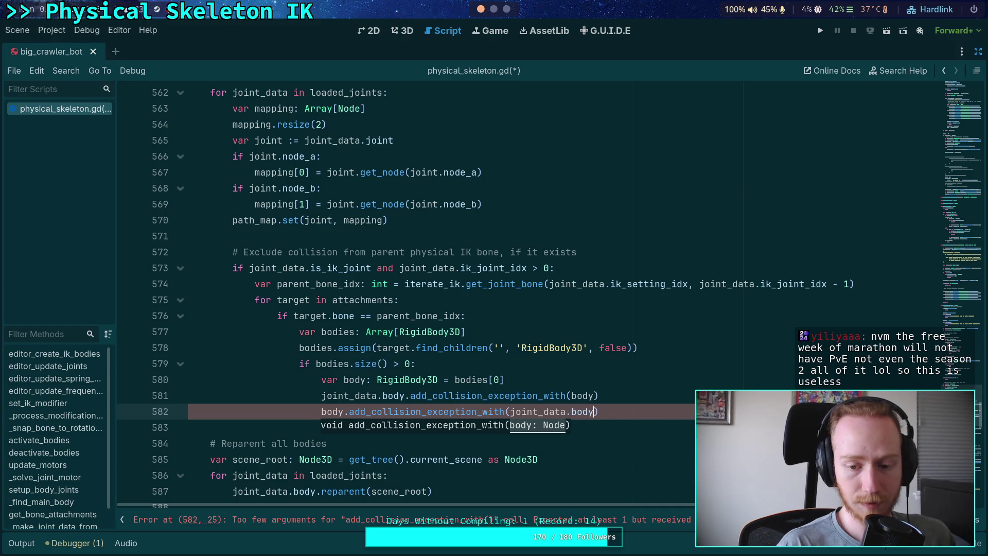
Save physical_skeleton.gd and run the project to test the crawler
key(ctrl+s)
key(Escape)
scroll(613, 333, down, 5)
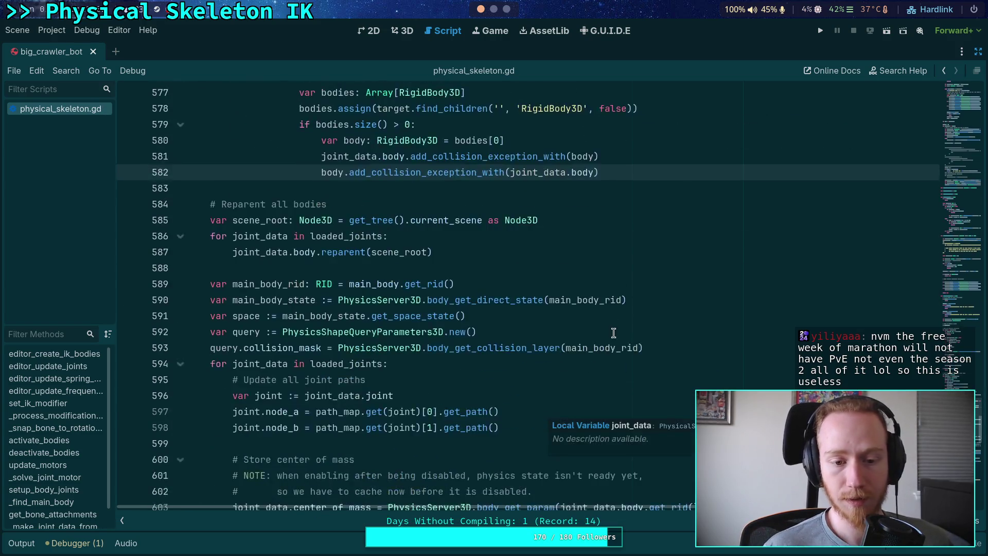
scroll(614, 333, down, 5)
click(822, 31)
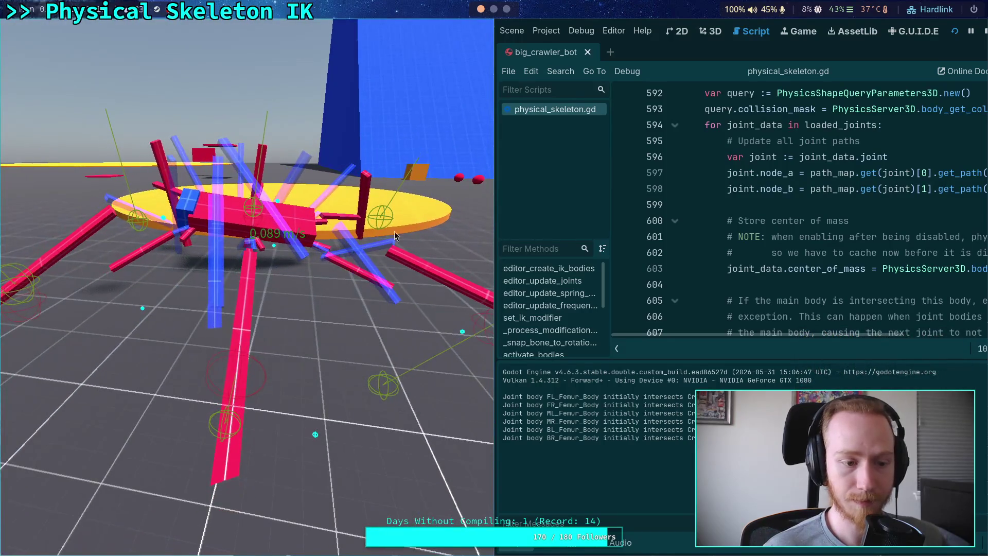
click(984, 32)
click(21, 543)
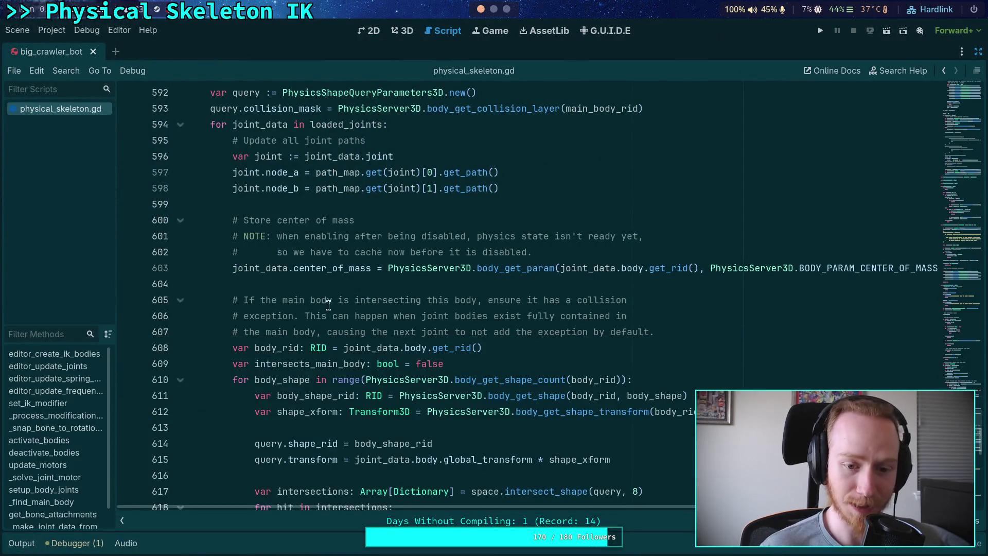
Review the joint-loading code in setup_body_joints, then fold the function
click(369, 271)
click(351, 282)
scroll(351, 282, down, 5)
scroll(357, 313, down, 7)
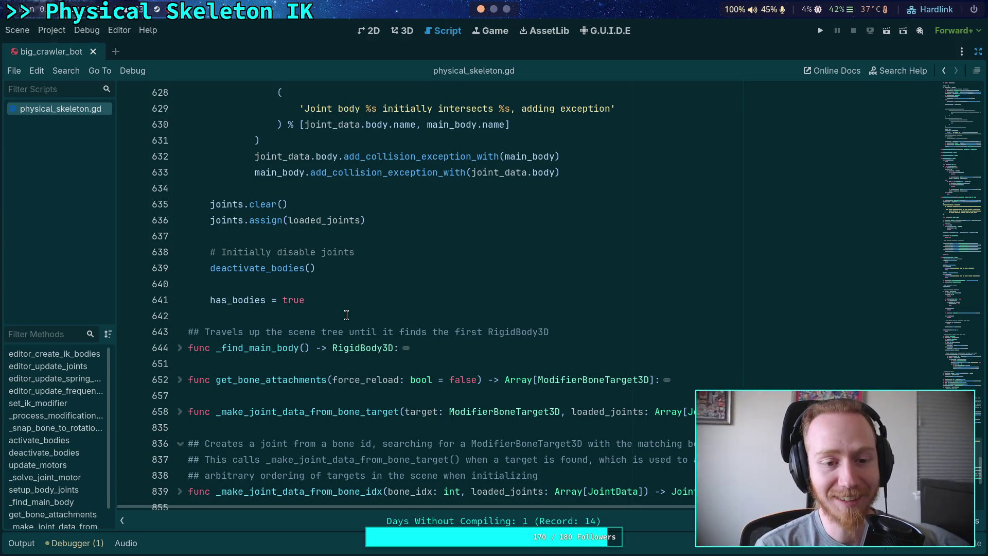
scroll(346, 314, up, 15)
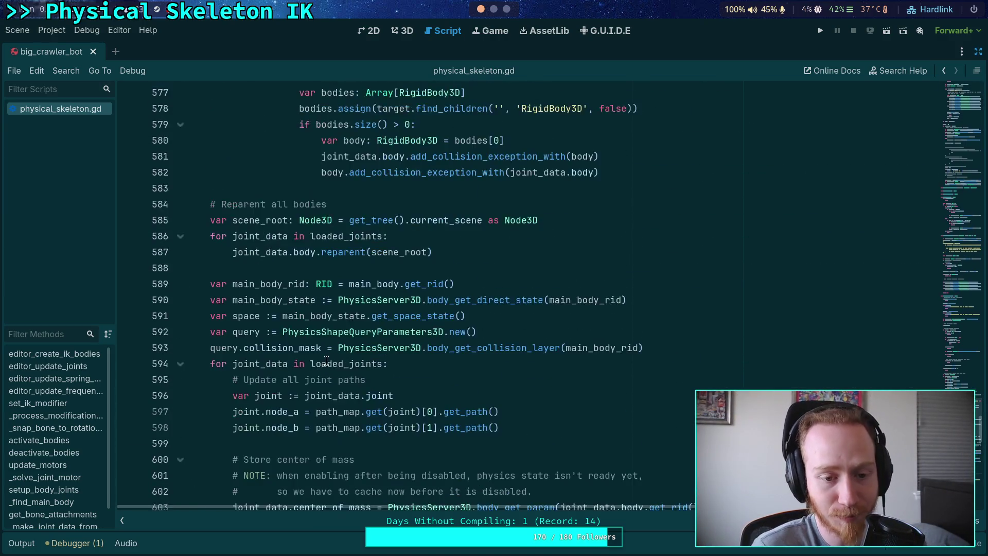
scroll(326, 361, up, 6)
click(309, 330)
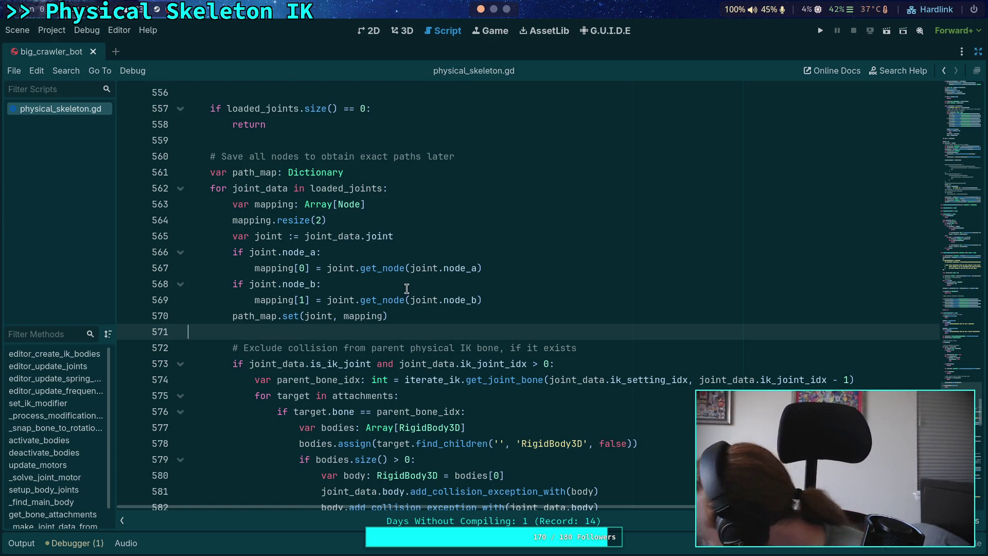
mouse_move(415, 273)
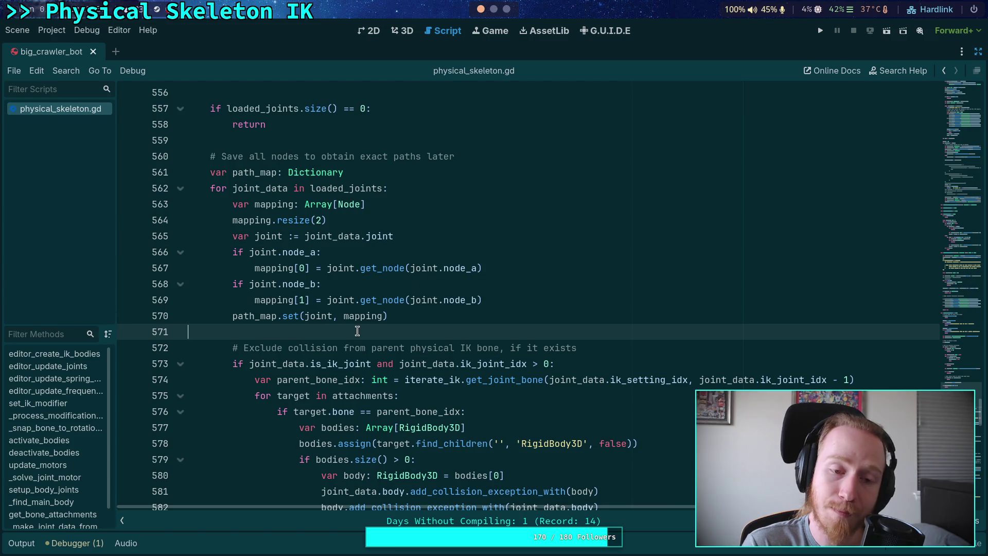
scroll(344, 321, down, 2)
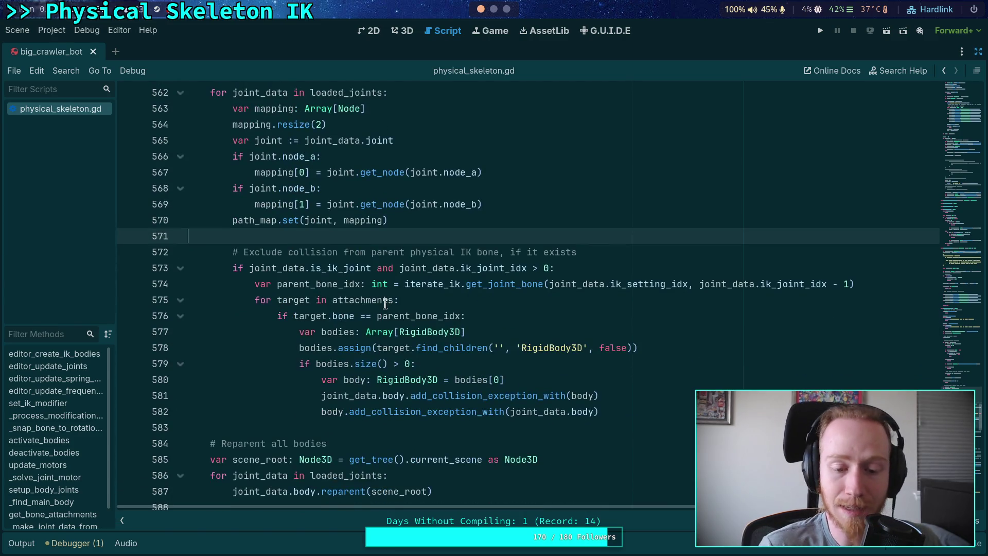
scroll(406, 345, down, 4)
click(397, 329)
scroll(397, 322, down, 6)
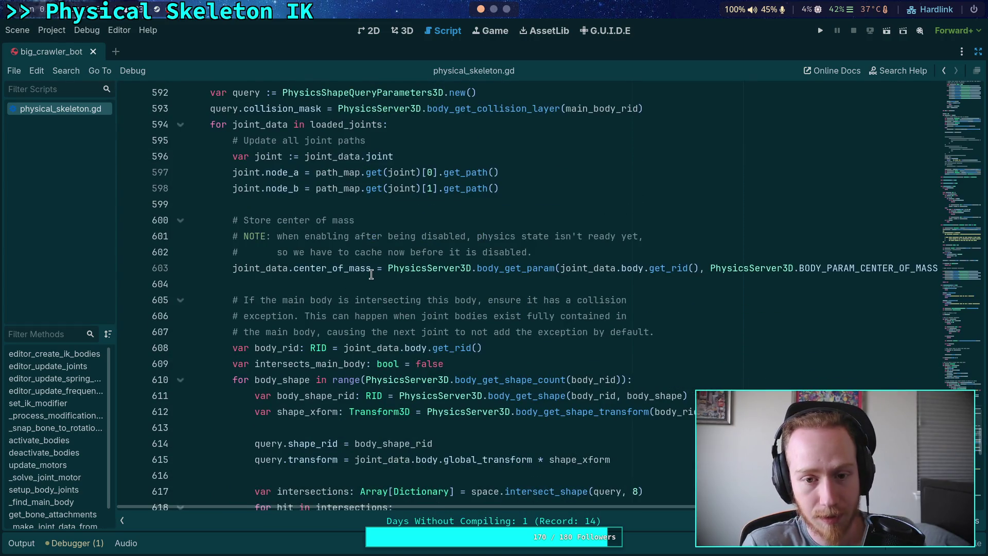
scroll(370, 259, up, 4)
mouse_move(370, 252)
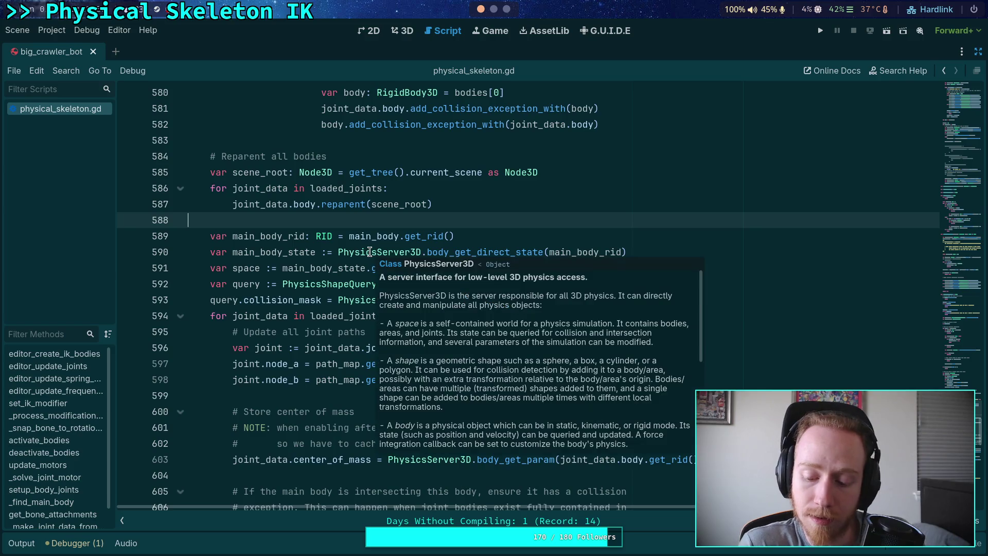
scroll(370, 252, up, 20)
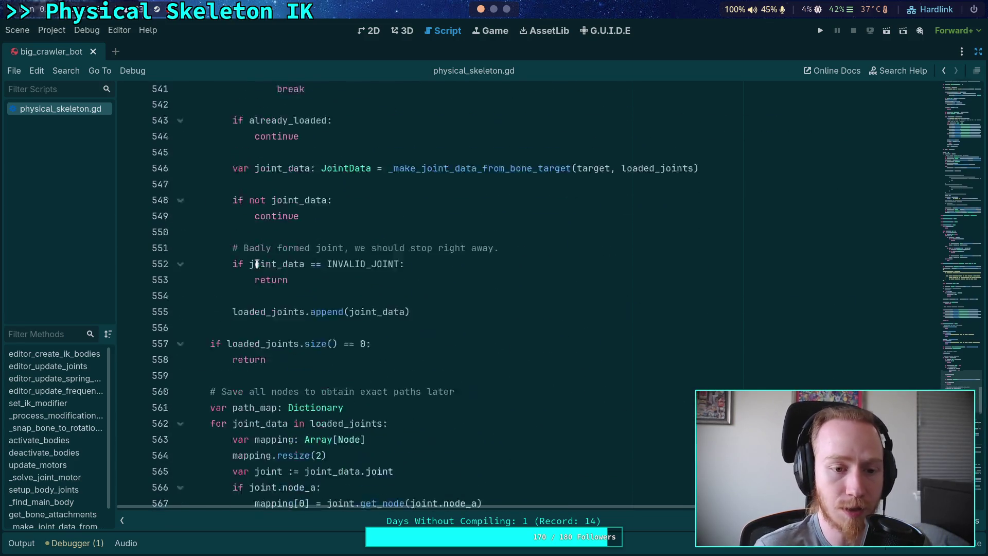
scroll(257, 263, up, 4)
click(180, 222)
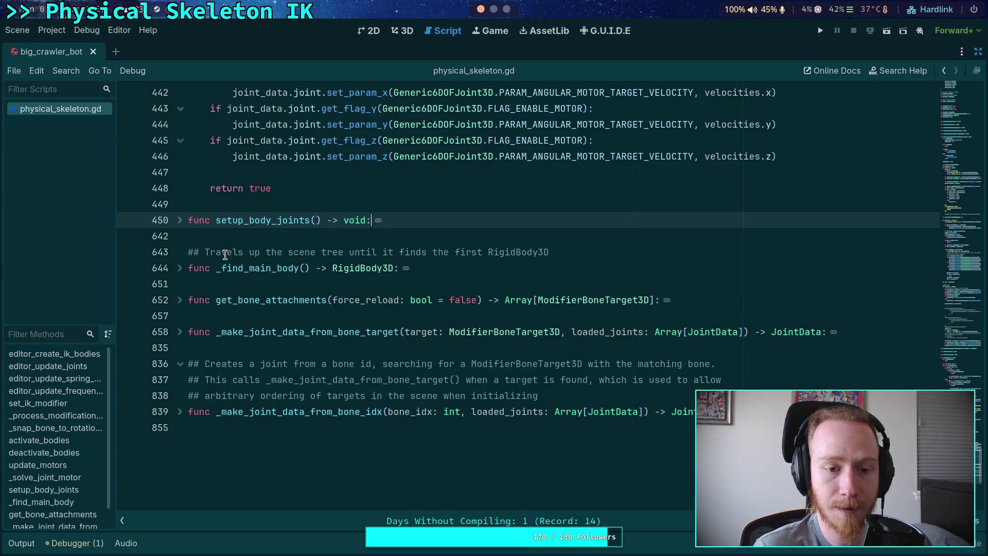
scroll(226, 256, up, 8)
scroll(226, 256, up, 12)
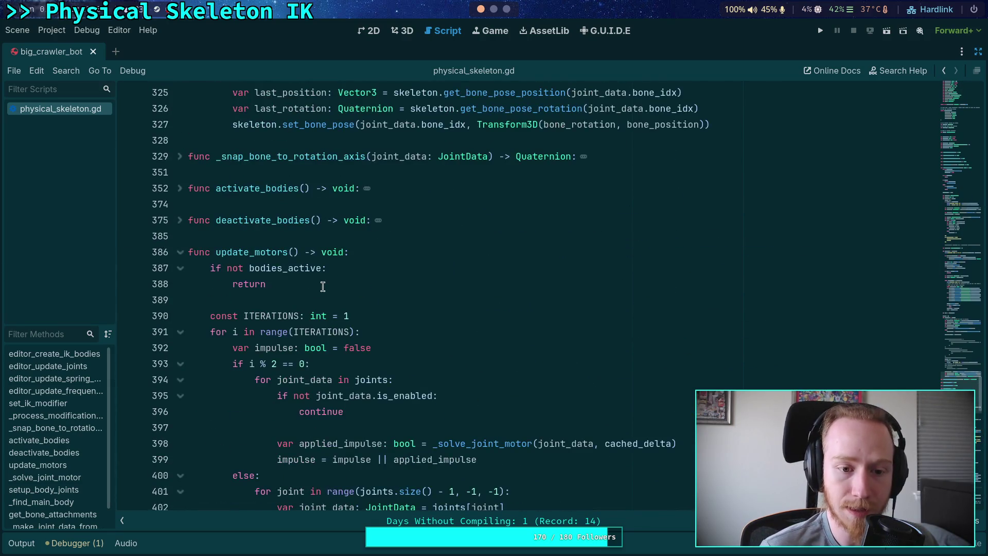
scroll(322, 286, up, 3)
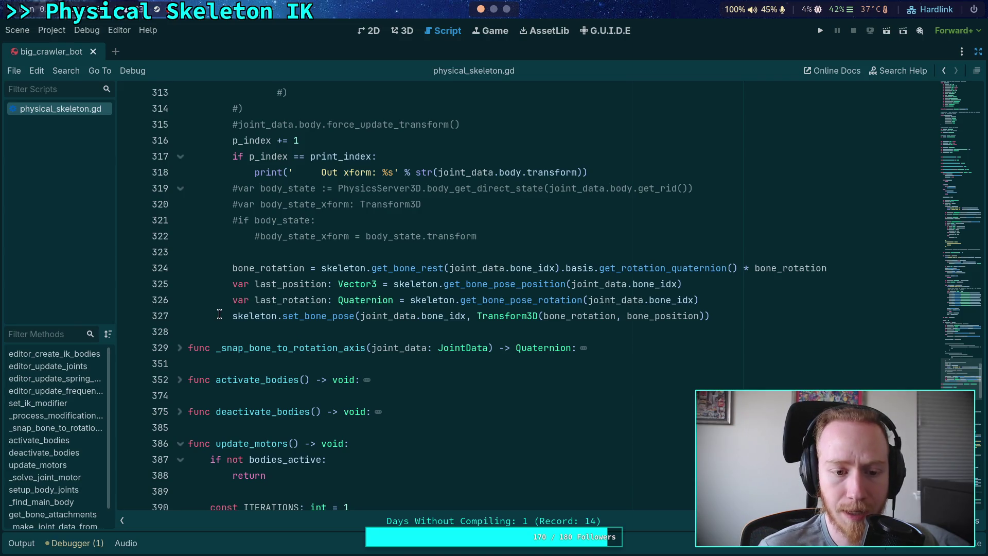
mouse_move(232, 316)
mouse_down()
mouse_move(282, 302)
mouse_move(643, 317)
mouse_up()
scroll(631, 315, up, 2)
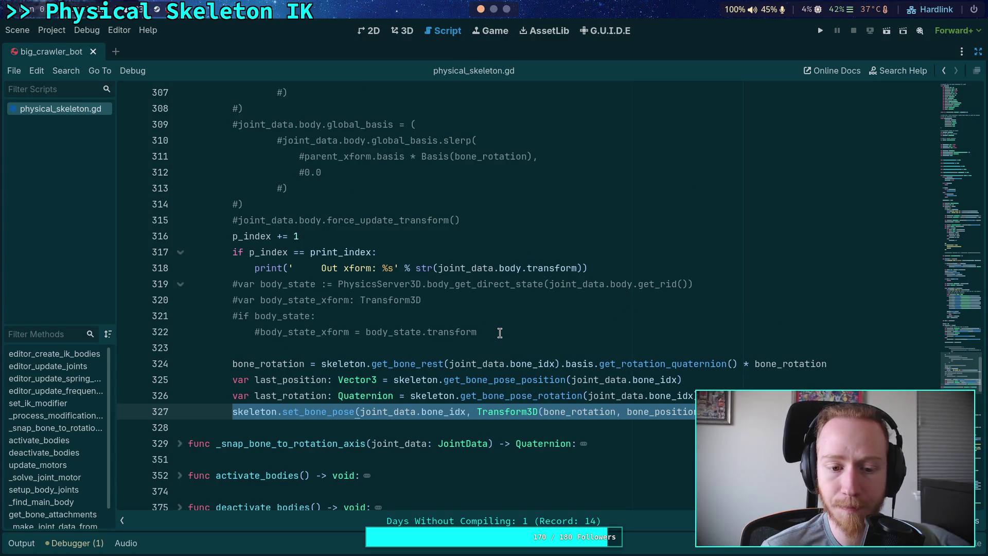
scroll(493, 333, up, 7)
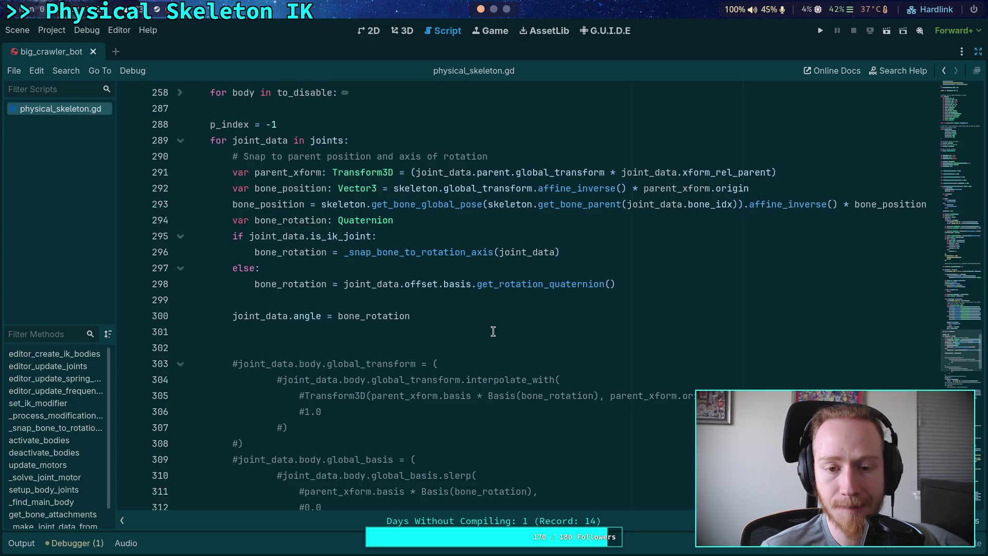
double_click(308, 190)
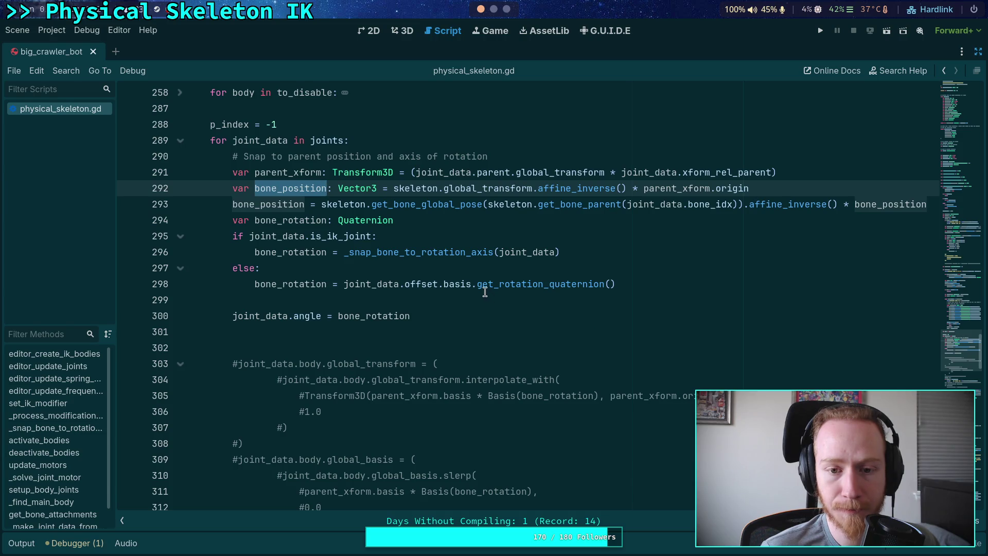
scroll(427, 288, down, 6)
scroll(472, 314, down, 1)
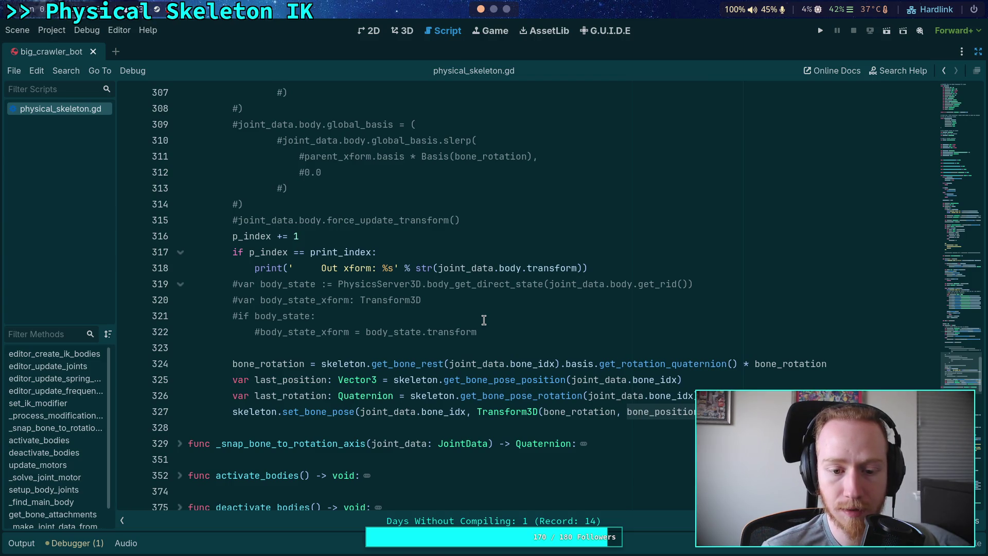
scroll(484, 320, up, 10)
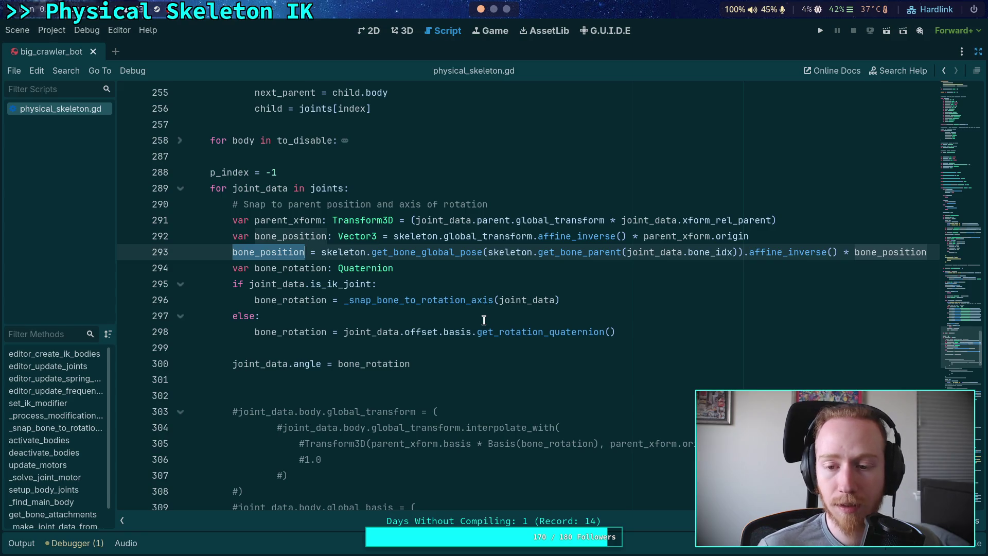
click(398, 351)
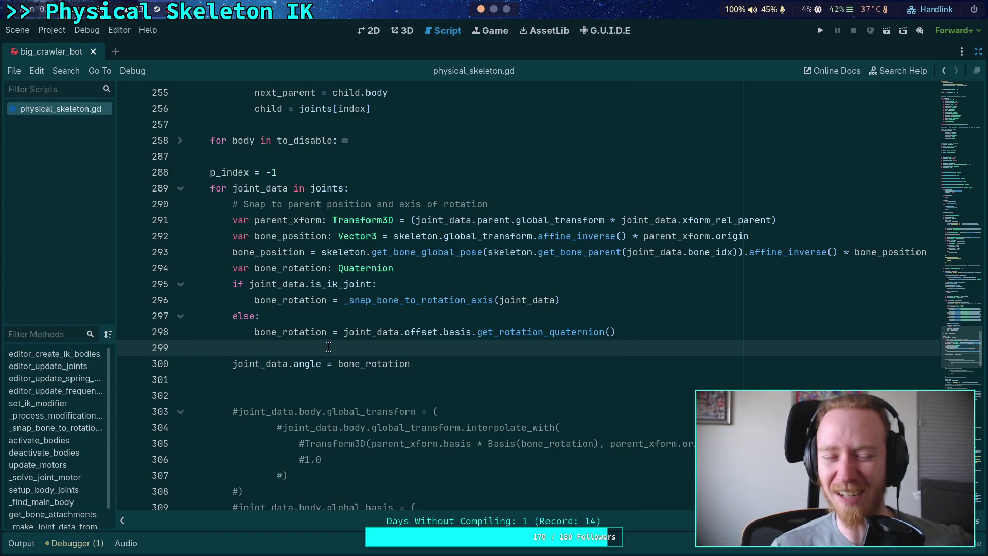
scroll(458, 348, up, 20)
scroll(460, 348, up, 20)
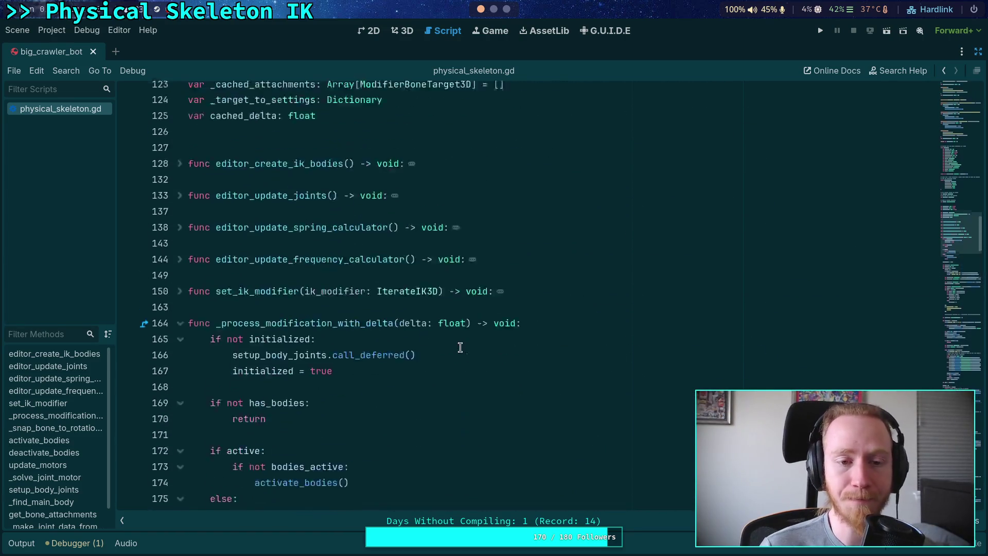
click(460, 347)
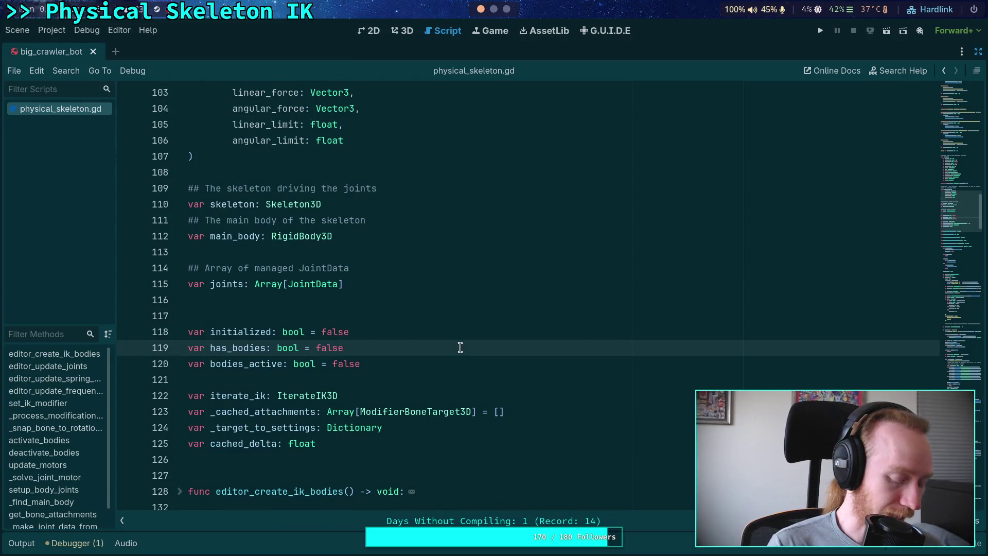
Run git status in the planet-game terminal, then return to the Godot editor
click(494, 9)
click(409, 28)
text(git status)
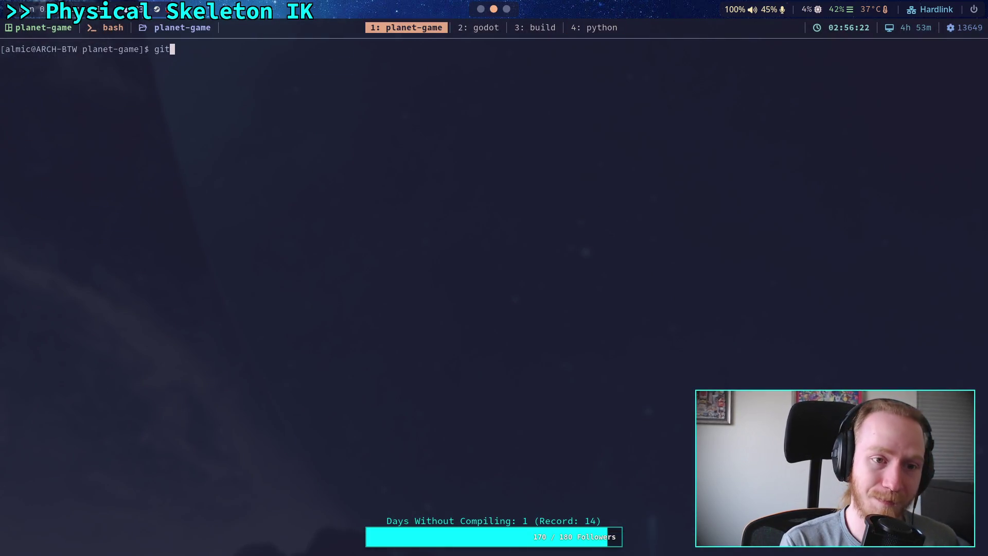
key(Return)
text(git)
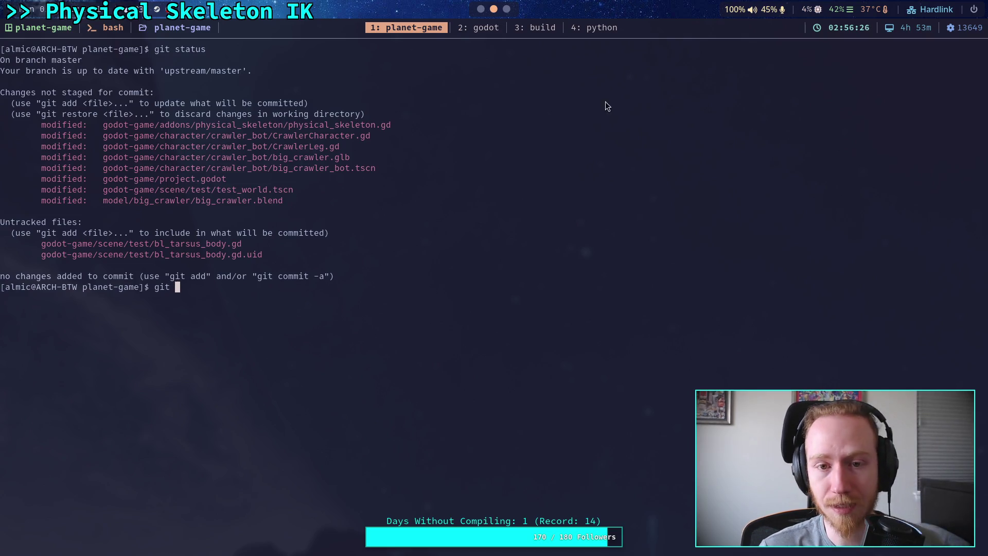
click(480, 9)
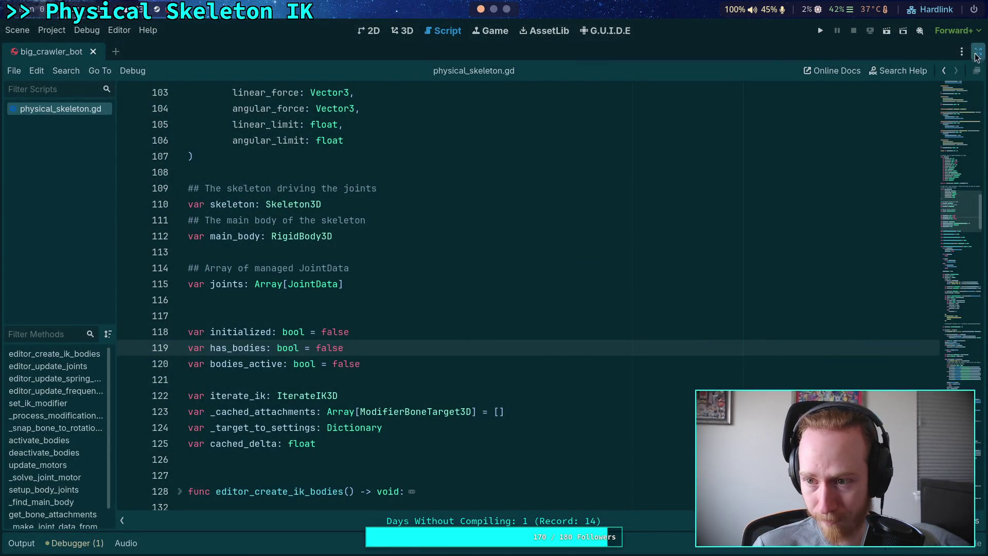
Restore the right dock and look through the FileSystem, Inspector and Scene tabs
click(978, 51)
click(808, 53)
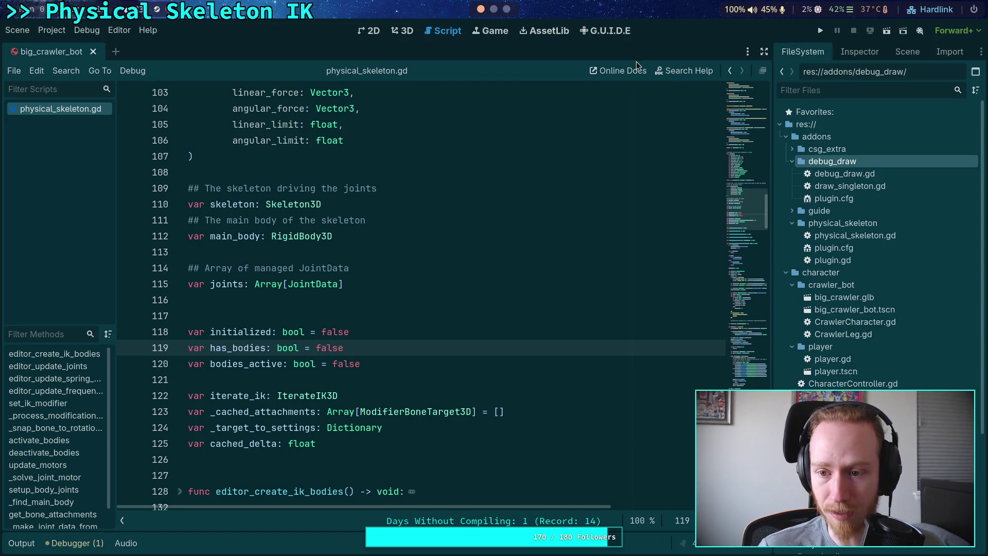
scroll(837, 325, down, 5)
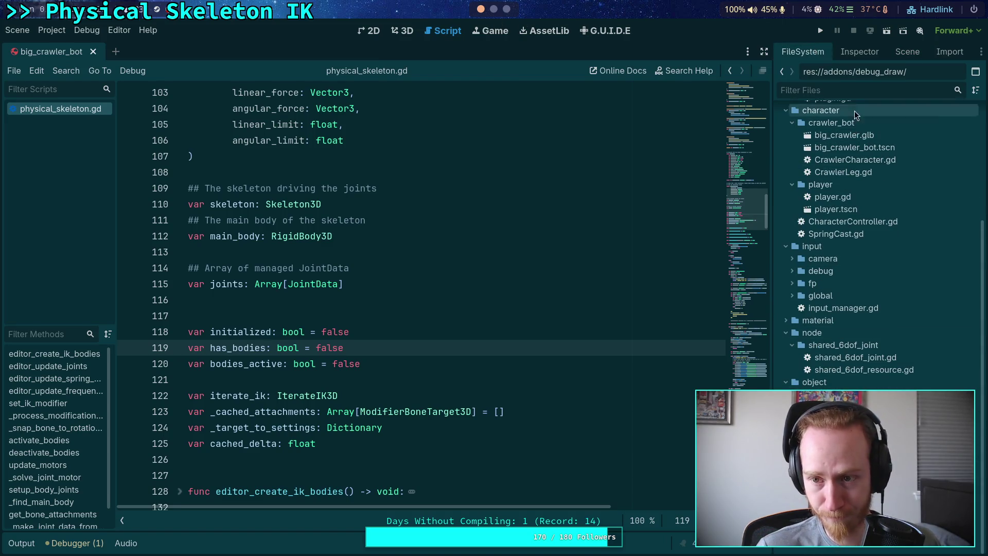
click(854, 54)
click(907, 52)
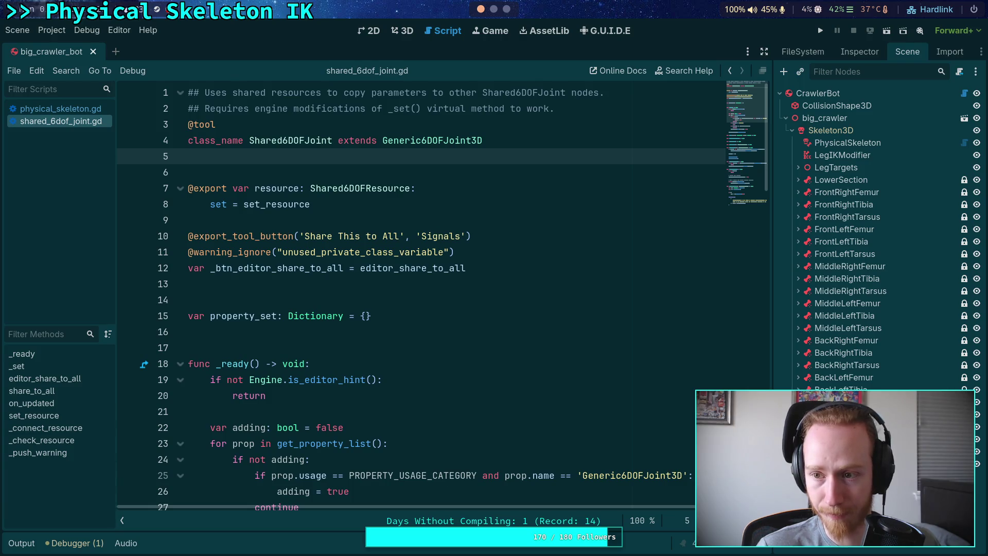
click(975, 72)
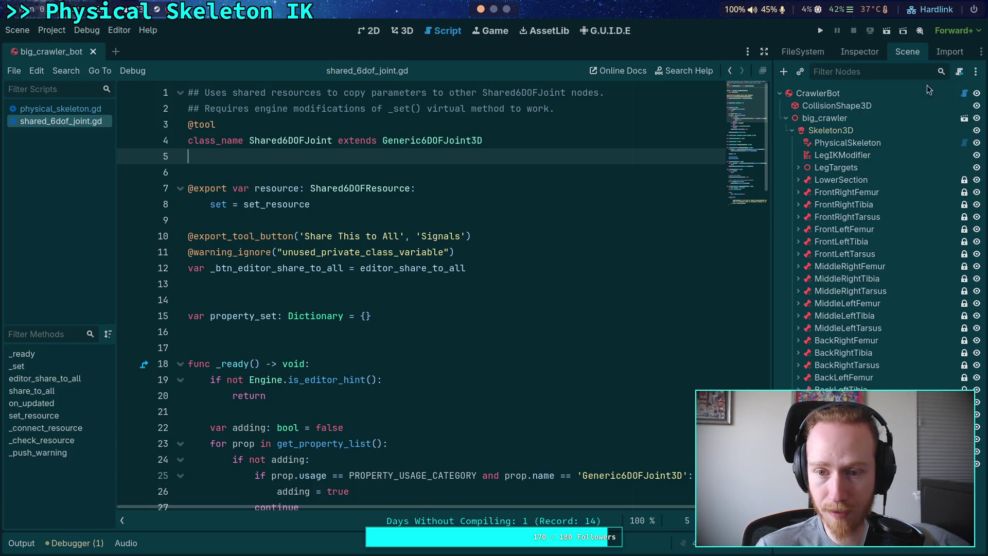
Close shared_6dof_joint.gd from the script list and open the bl_tarsus_body.gd test script
right_click(77, 123)
click(42, 110)
click(43, 122)
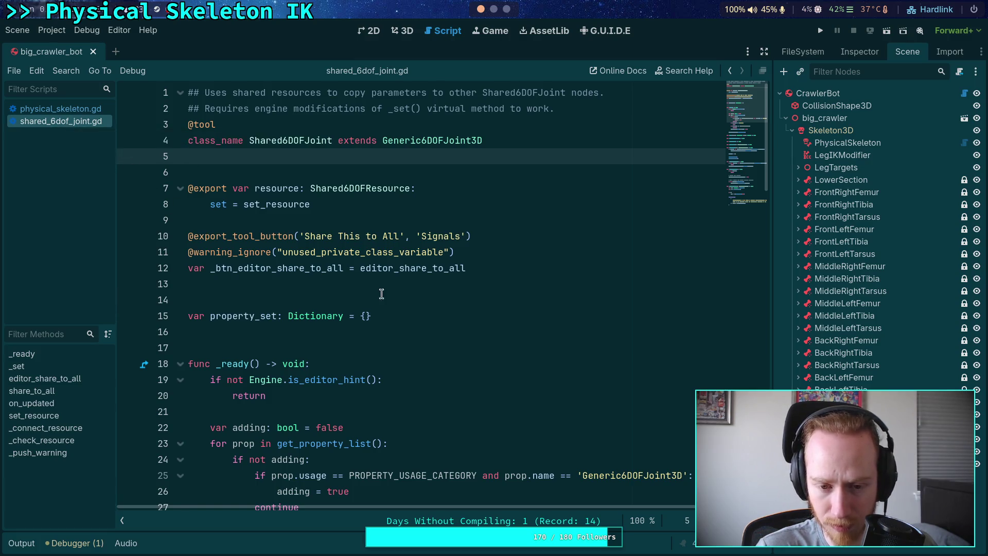
scroll(450, 322, down, 8)
scroll(450, 322, down, 8)
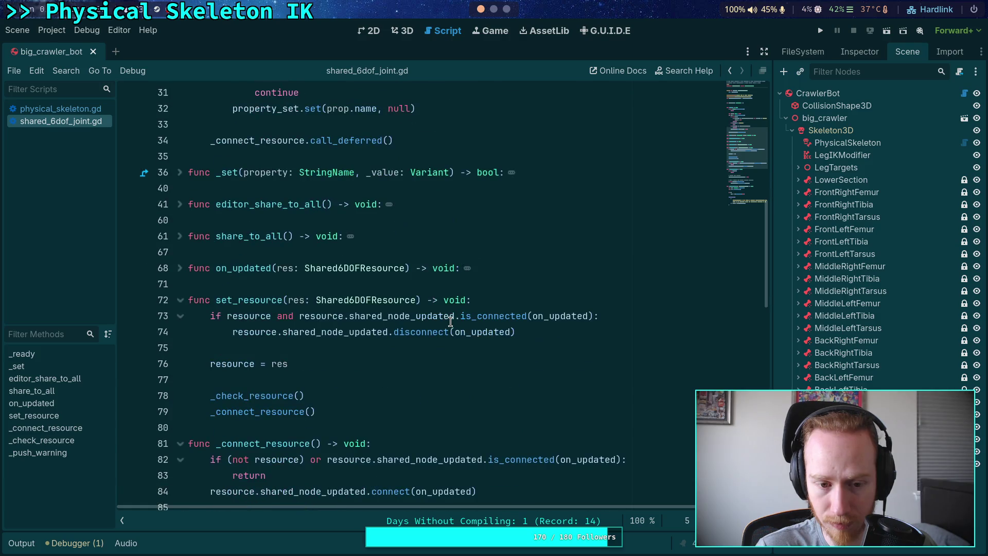
right_click(68, 114)
click(35, 122)
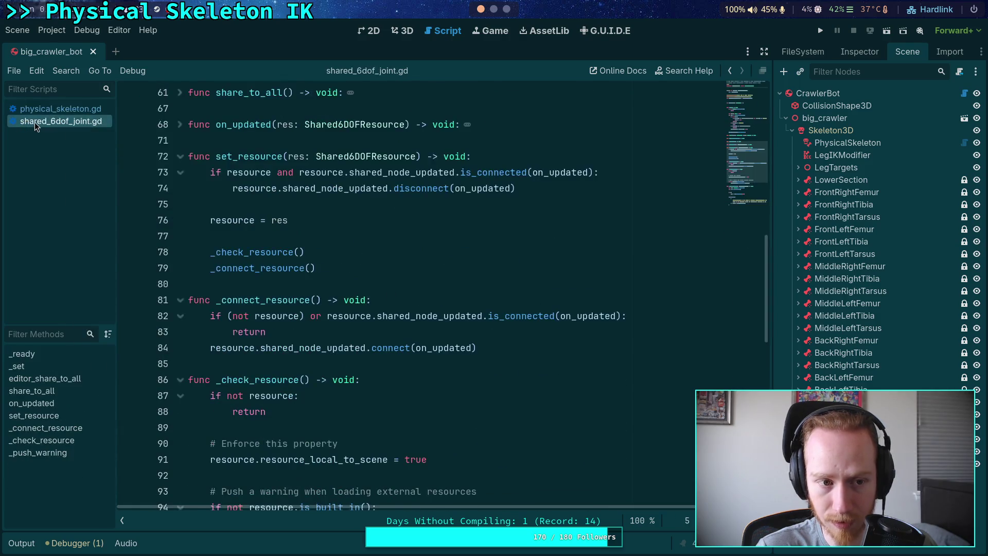
right_click(38, 125)
click(52, 159)
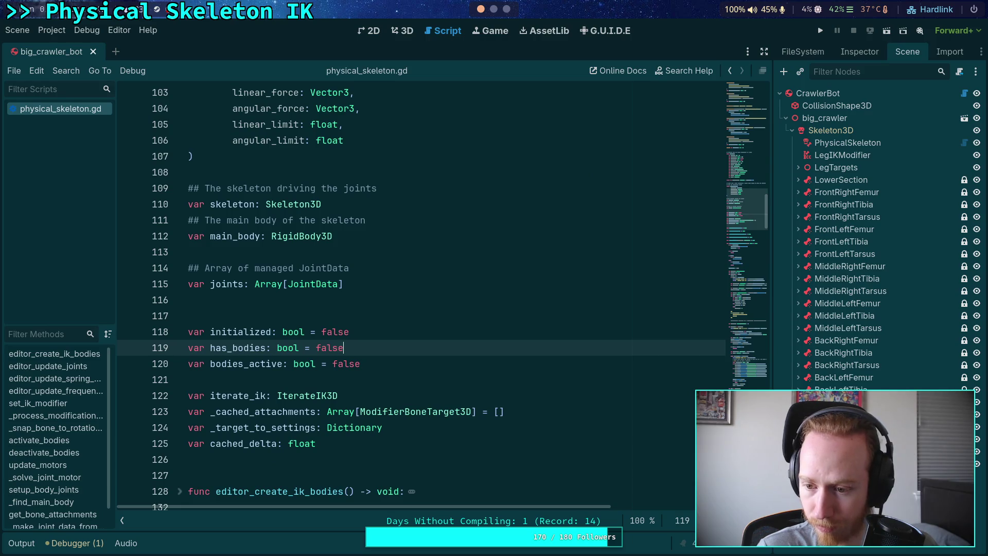
click(964, 401)
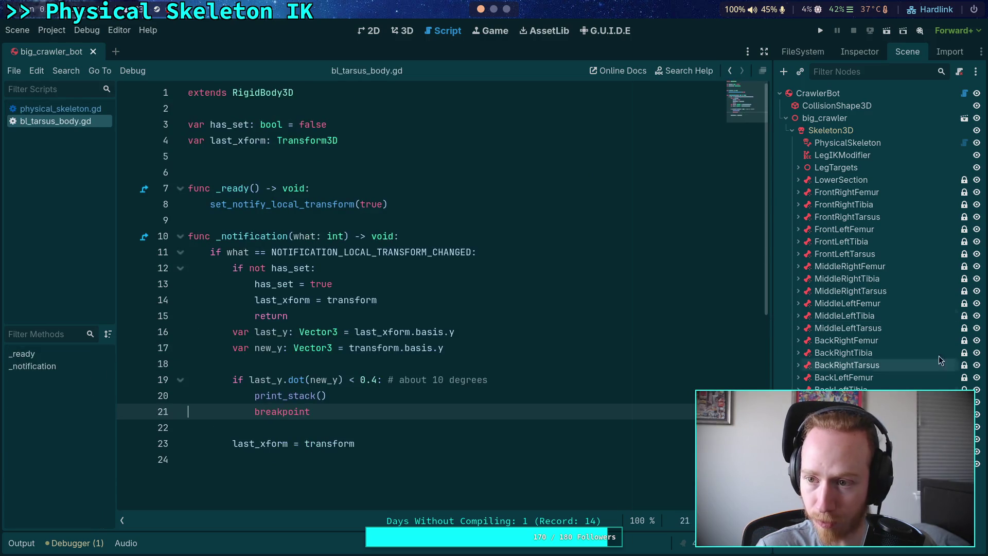
Close the bl_tarsus_body.gd script and save the big_crawler_bot scene
right_click(63, 122)
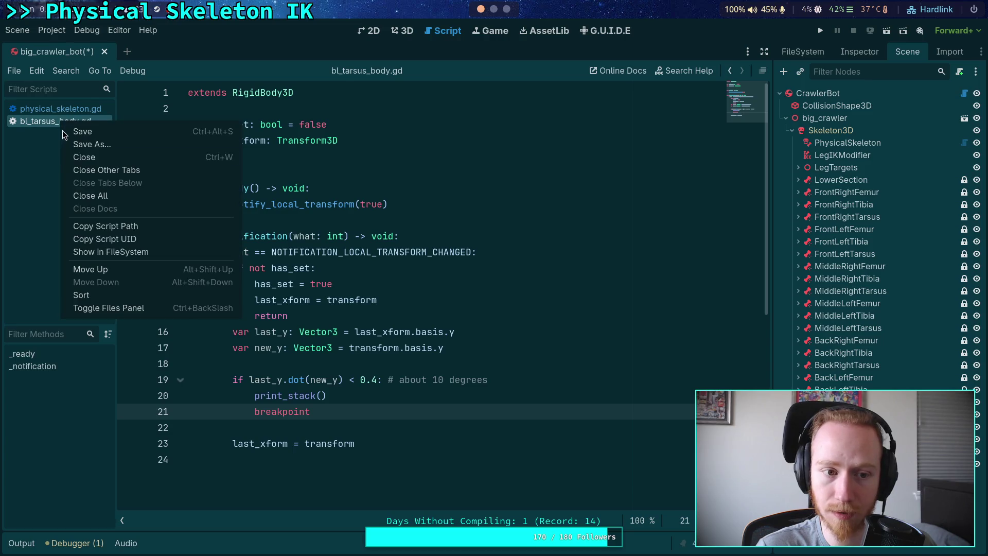
click(109, 156)
click(856, 52)
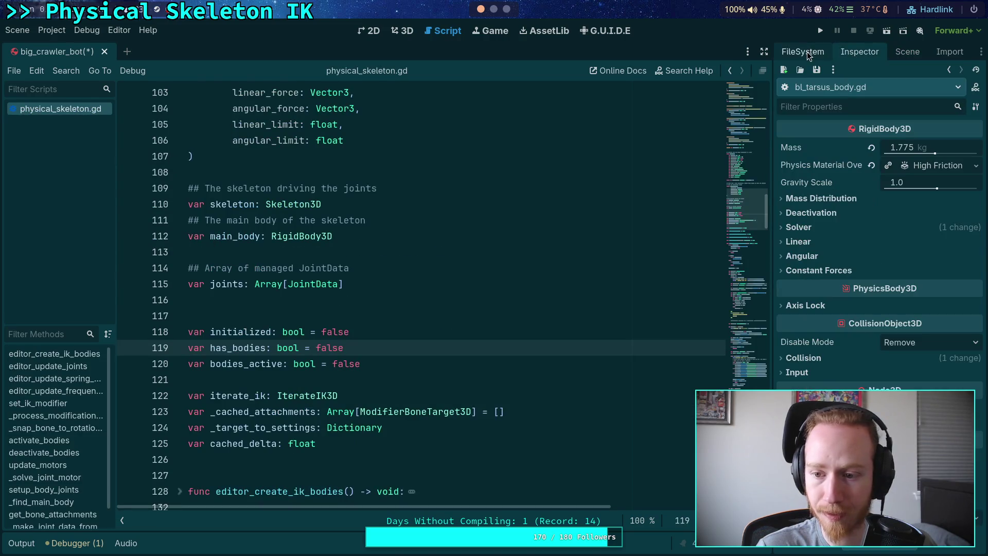
key(ctrl+s)
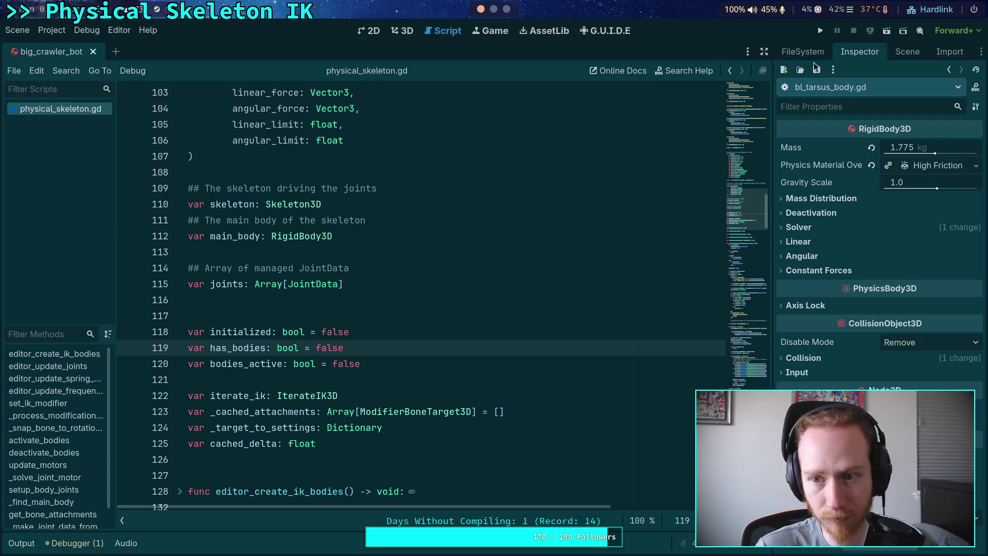
Delete bl_tarsus_body.gd from the FileSystem dock, confirming the removal
click(803, 51)
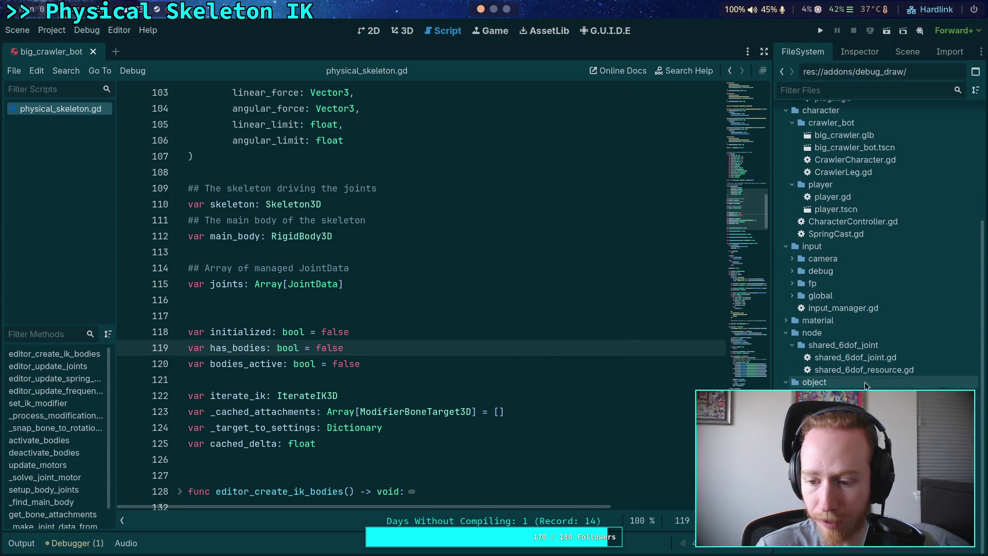
key(Delete)
click(581, 339)
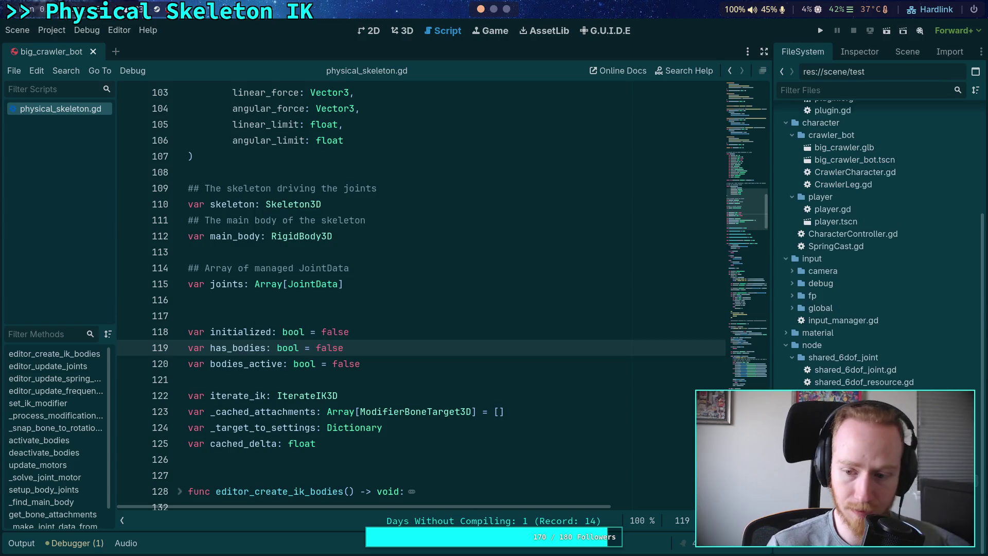
Look over physical_skeleton.gd around lines 126–137 and bring back the Scene tree dock
click(563, 397)
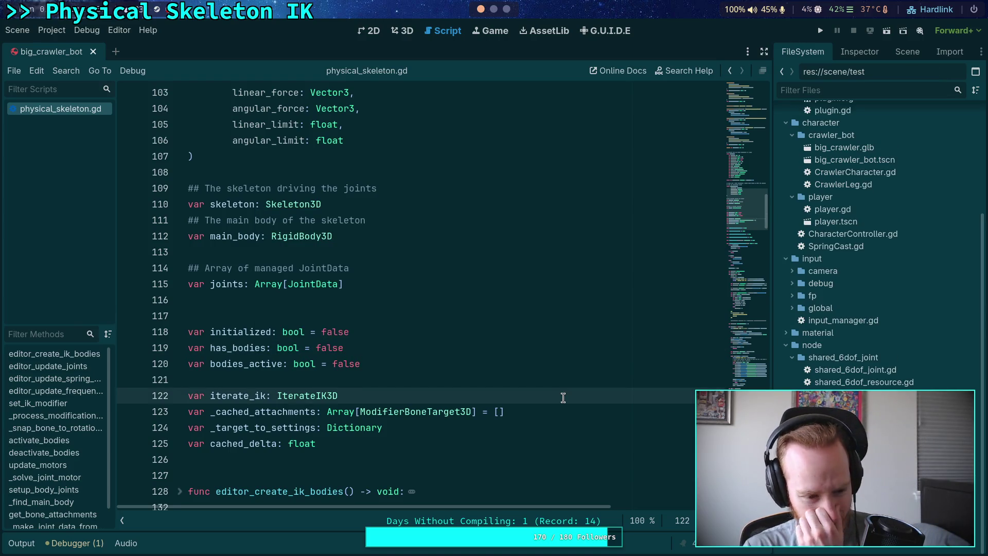
click(457, 459)
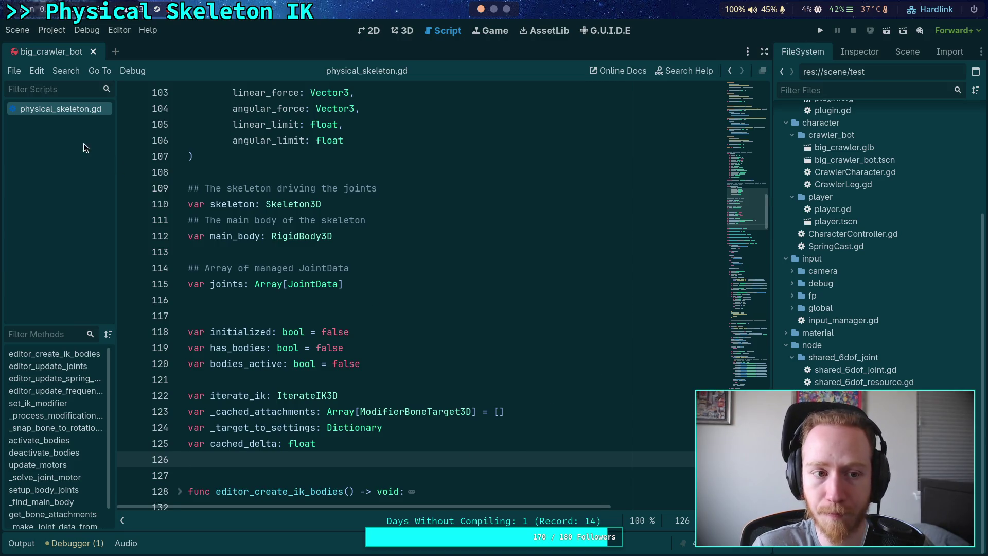
scroll(501, 368, down, 3)
scroll(501, 368, down, 2)
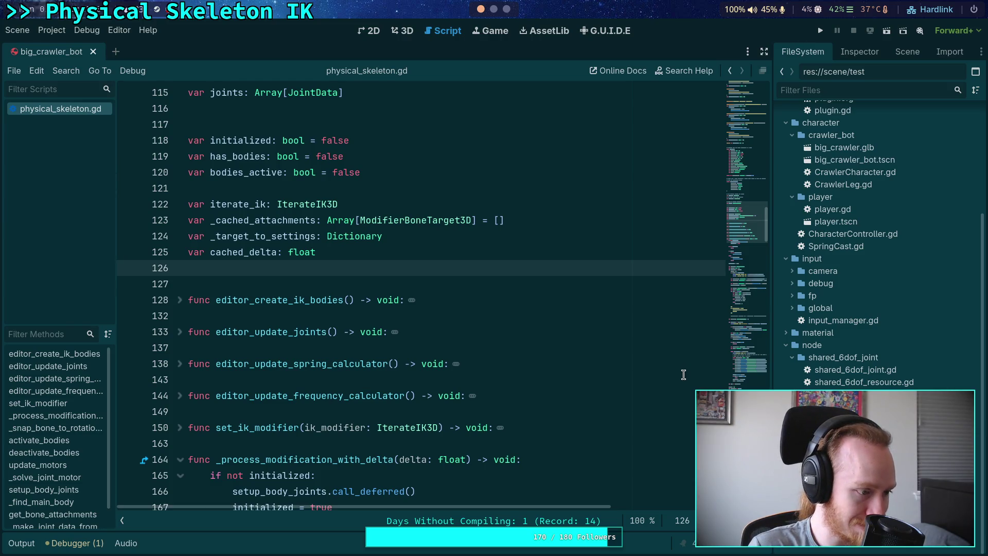
click(504, 348)
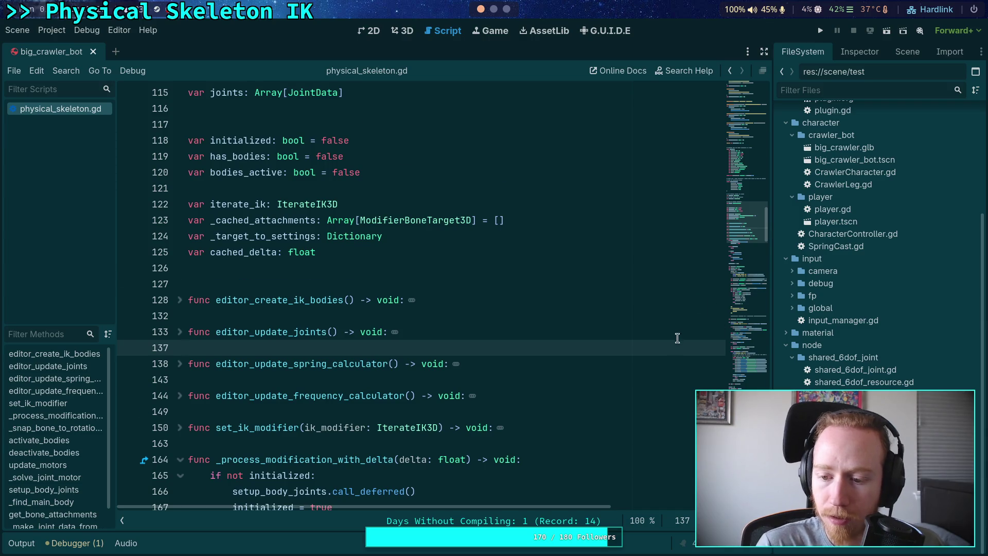
scroll(624, 345, down, 3)
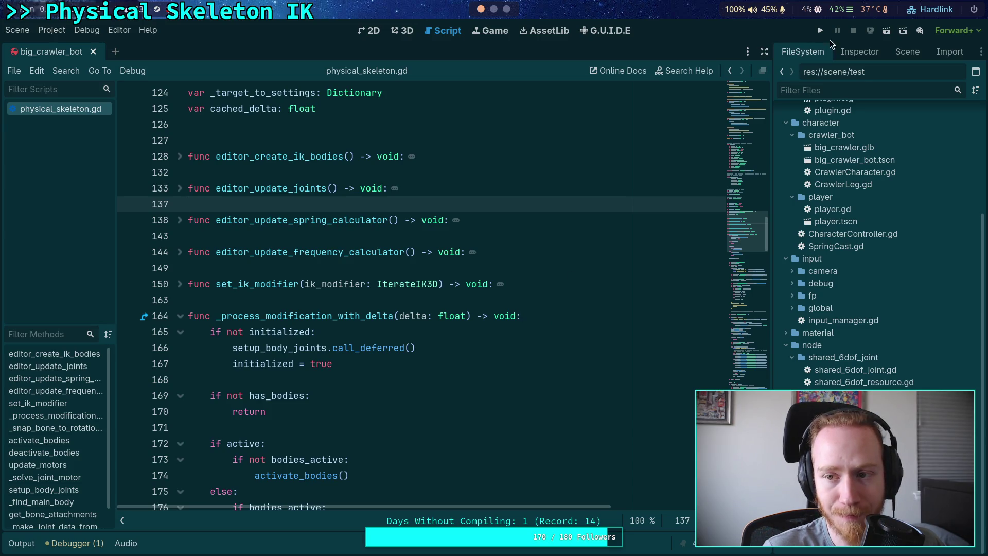
click(859, 51)
click(904, 54)
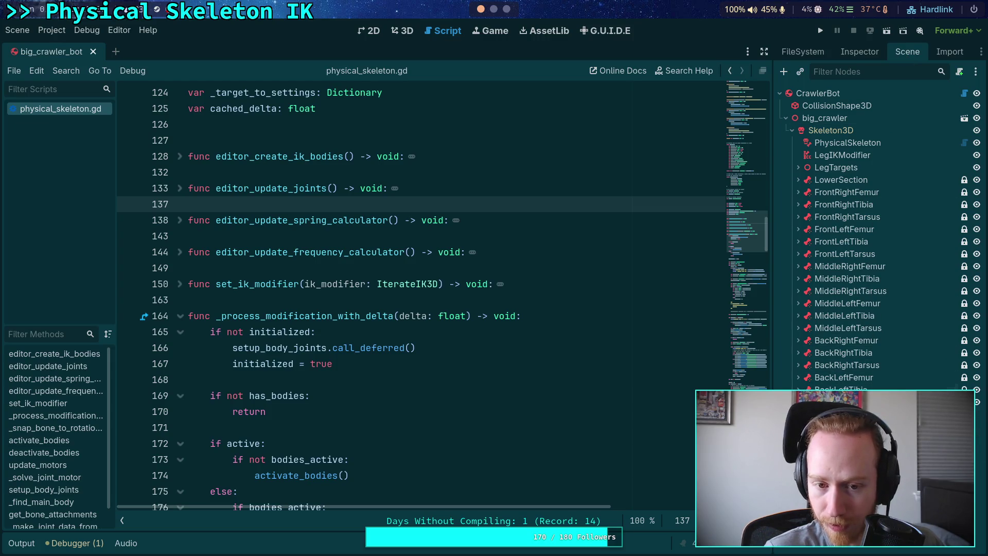
Run git status to confirm the tarsus scripts are gone, then view git diff in the pager
key(super+1)
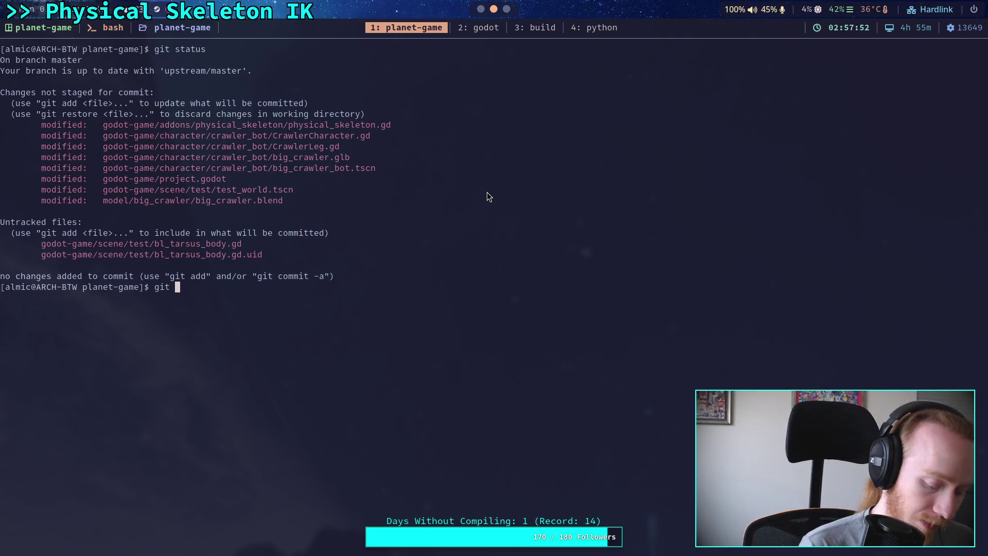
text(status)
key(Return)
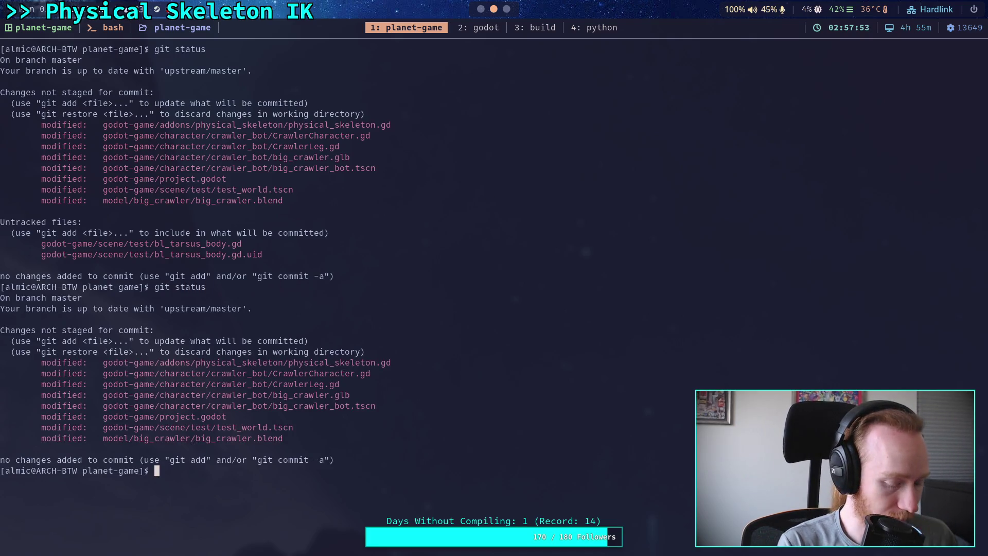
text(git diff)
key(Return)
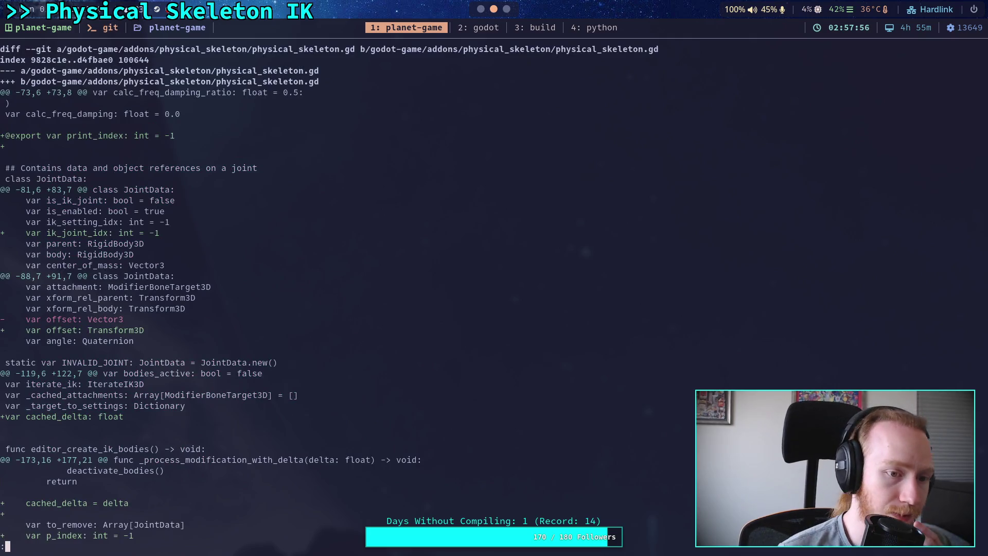
key(j)
key(j)
key(j)
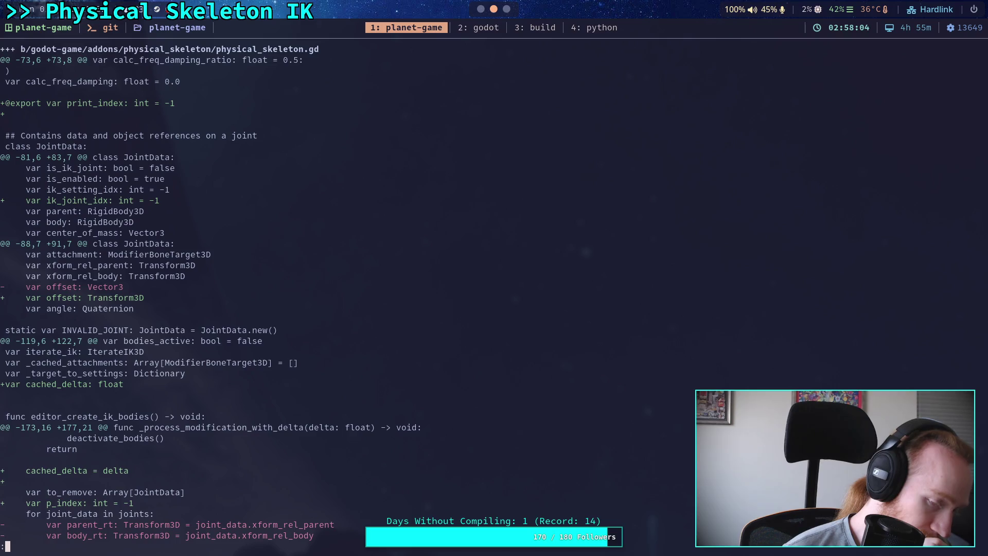
key(super+1)
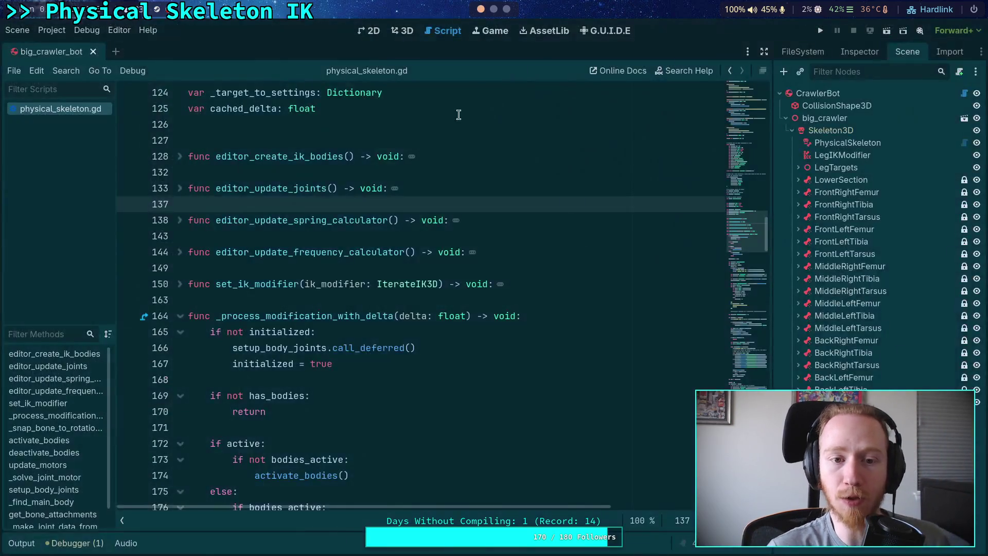
Scroll through physical_skeleton.gd, comparing it against the terminal's git diff
scroll(746, 221, up, 5)
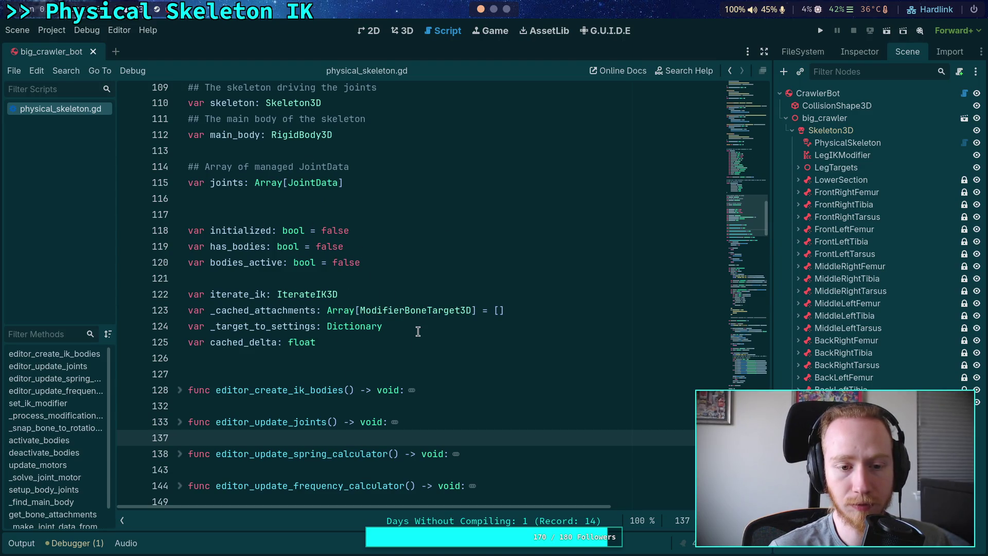
scroll(418, 331, up, 4)
scroll(418, 332, up, 4)
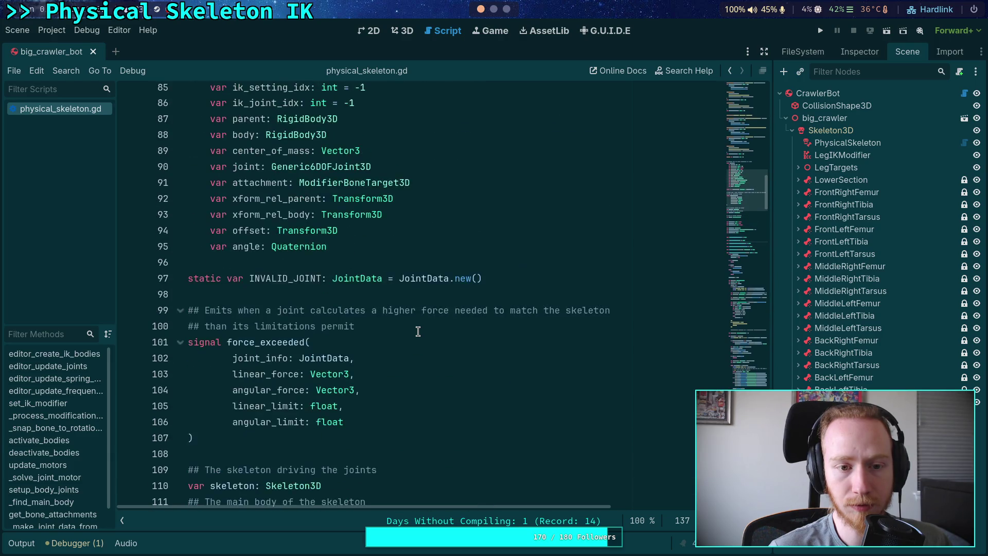
scroll(418, 331, down, 8)
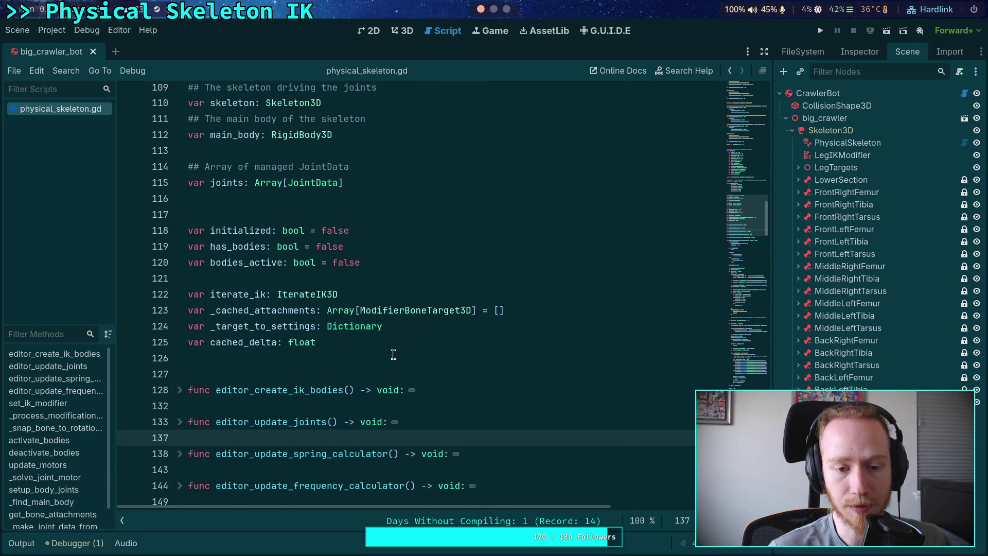
click(394, 355)
scroll(393, 352, up, 4)
scroll(393, 350, down, 7)
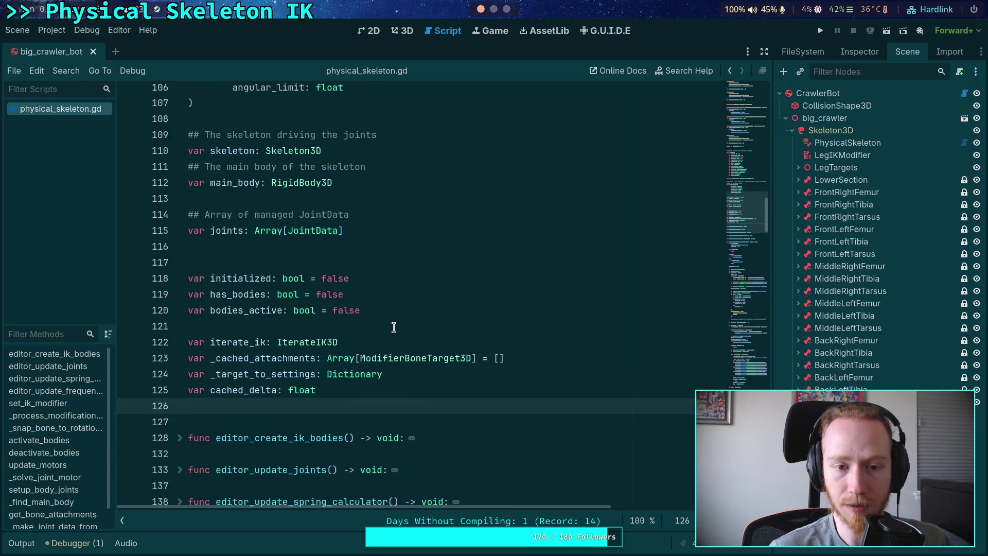
scroll(284, 266, down, 5)
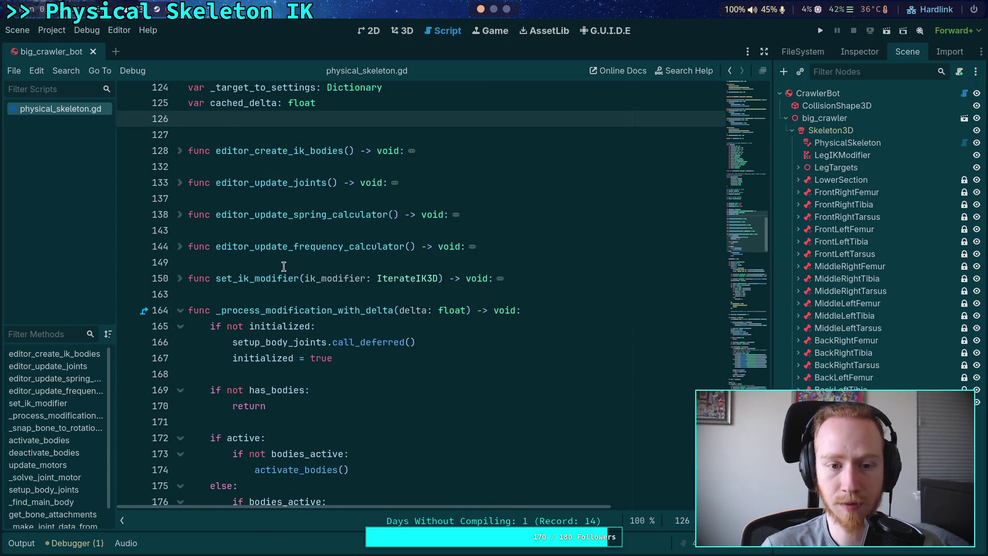
scroll(283, 267, down, 3)
key(alt+Tab)
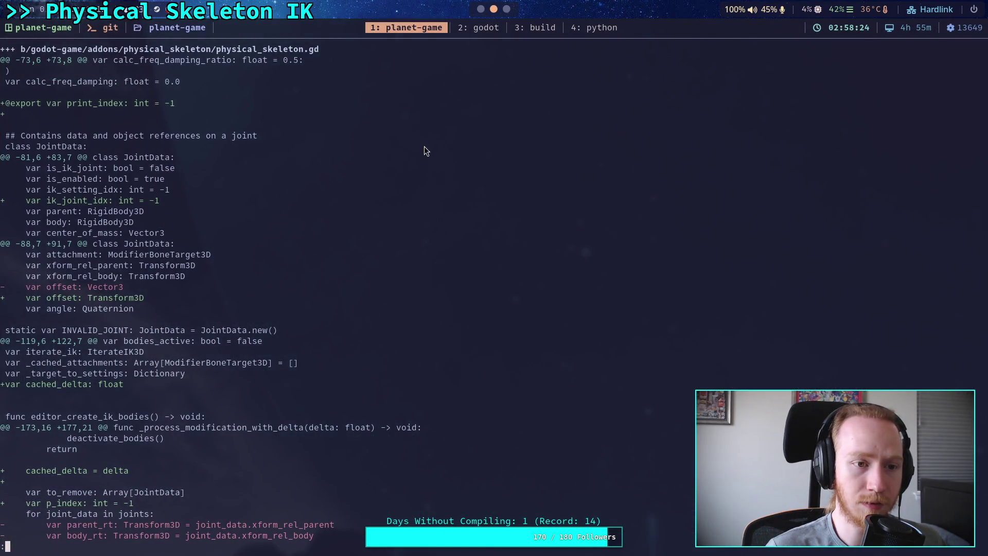
key(alt+Tab)
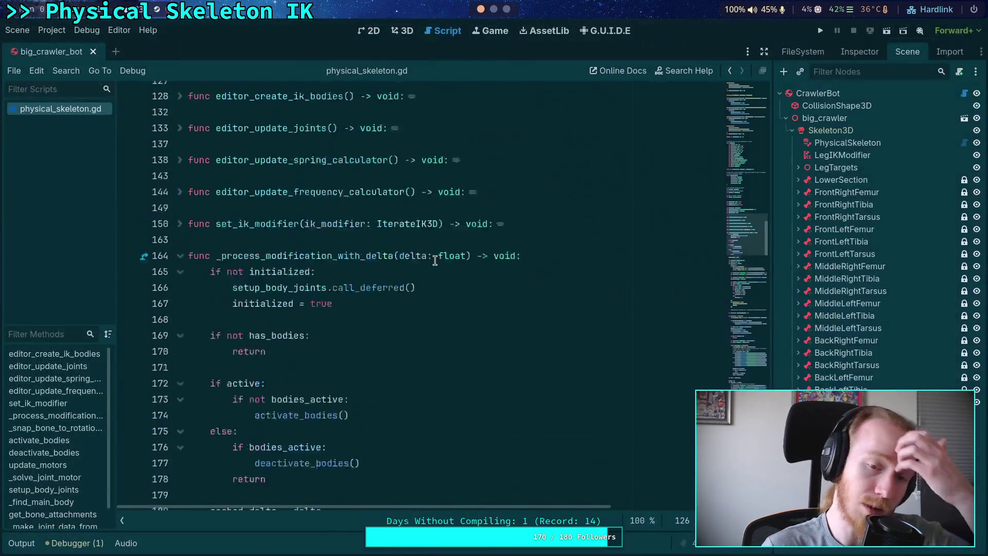
Delete the print_index export line and the p_index debug print block near line 184
scroll(434, 261, up, 14)
drag(400, 326, 397, 315)
key(BackSpace)
key(BackSpace)
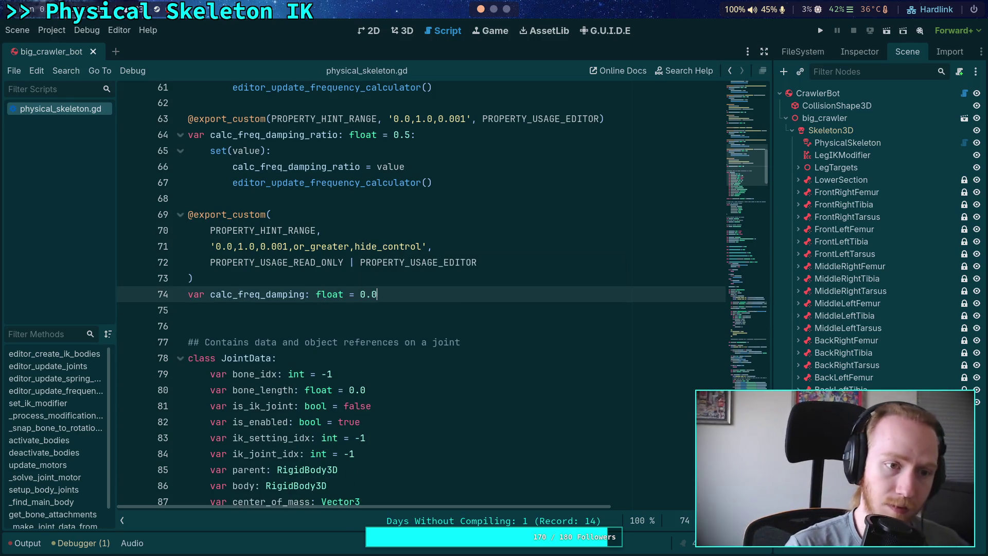
scroll(549, 216, down, 4)
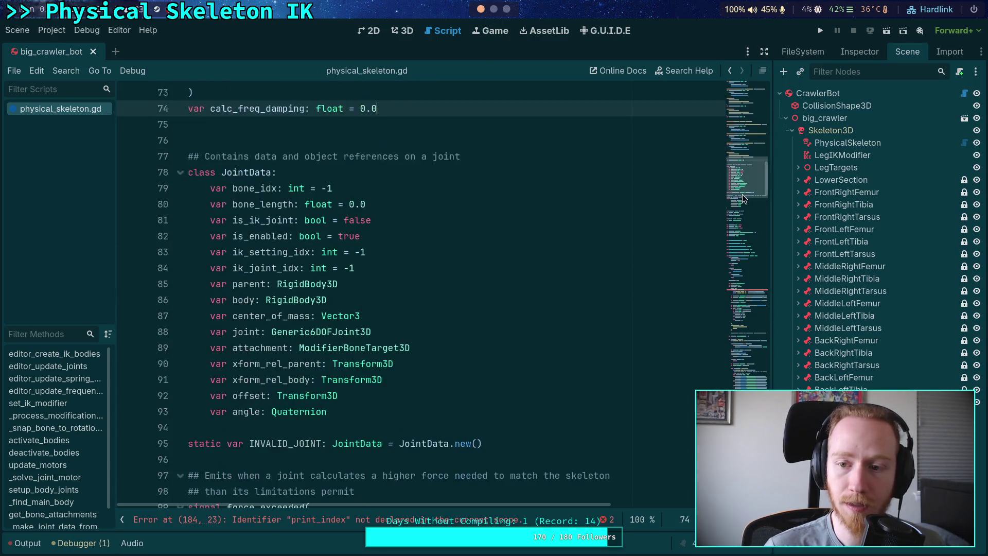
click(748, 275)
click(415, 309)
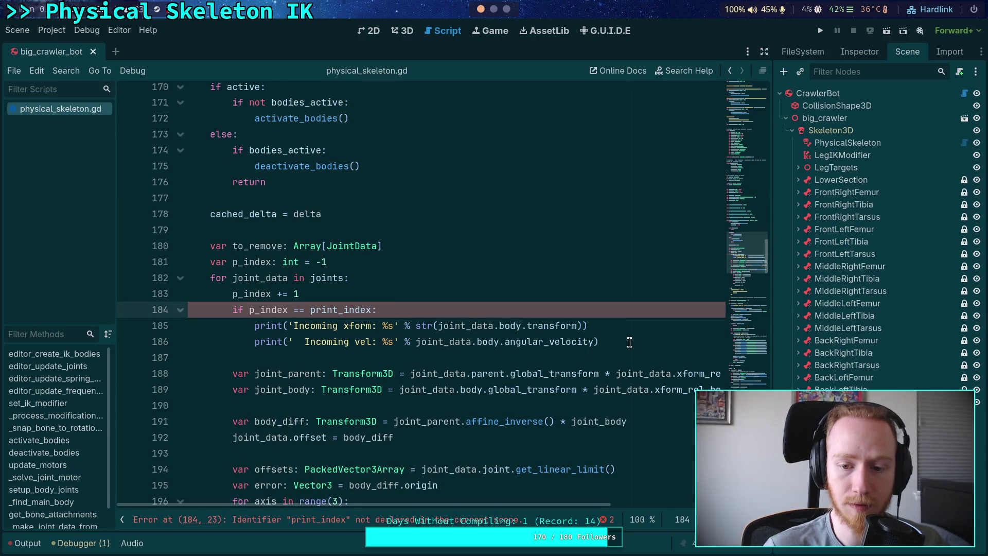
mouse_move(628, 341)
mouse_down()
mouse_move(415, 298)
mouse_move(435, 249)
mouse_up()
key(BackSpace)
key(BackSpace)
Remove the leftover p_index reset and debug print lines near line 281, then save the script
scroll(572, 296, down, 6)
click(761, 319)
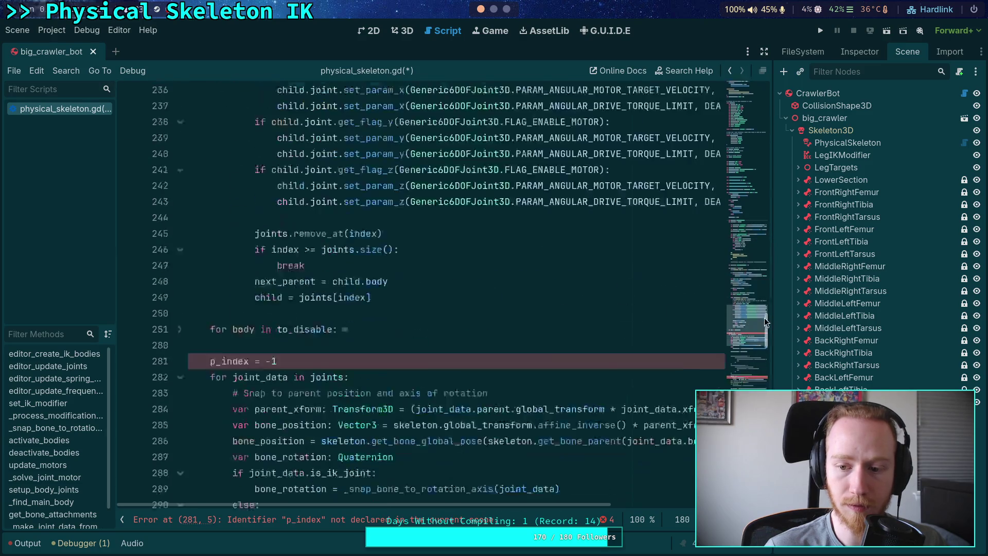
drag(307, 324, 311, 306)
key(BackSpace)
scroll(314, 288, down, 10)
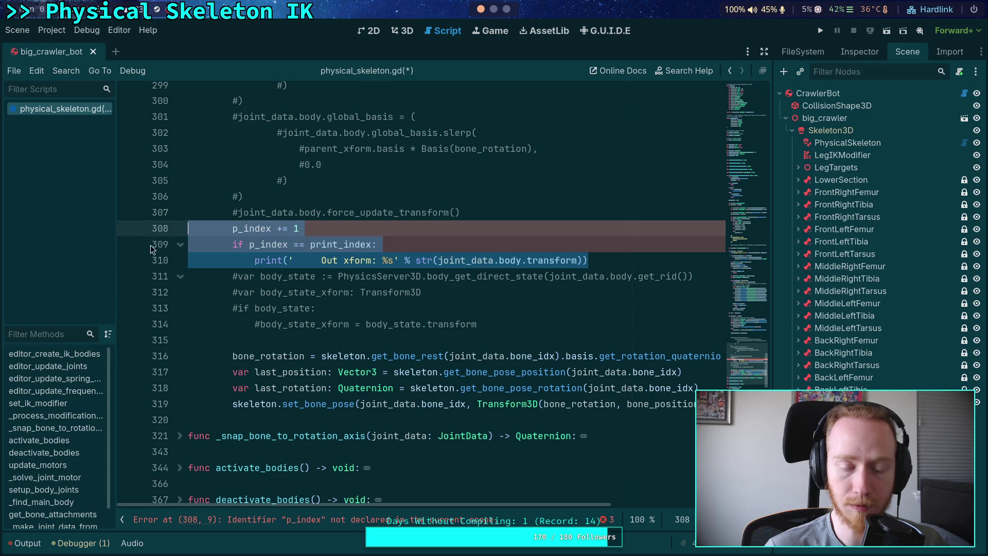
key(BackSpace)
scroll(591, 345, down, 10)
scroll(590, 345, down, 12)
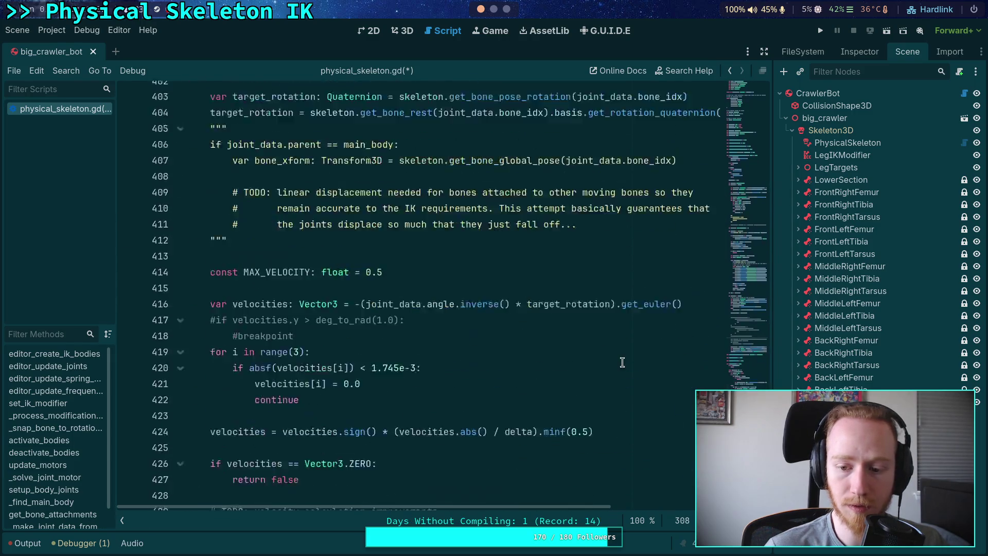
click(610, 348)
key(ctrl+s)
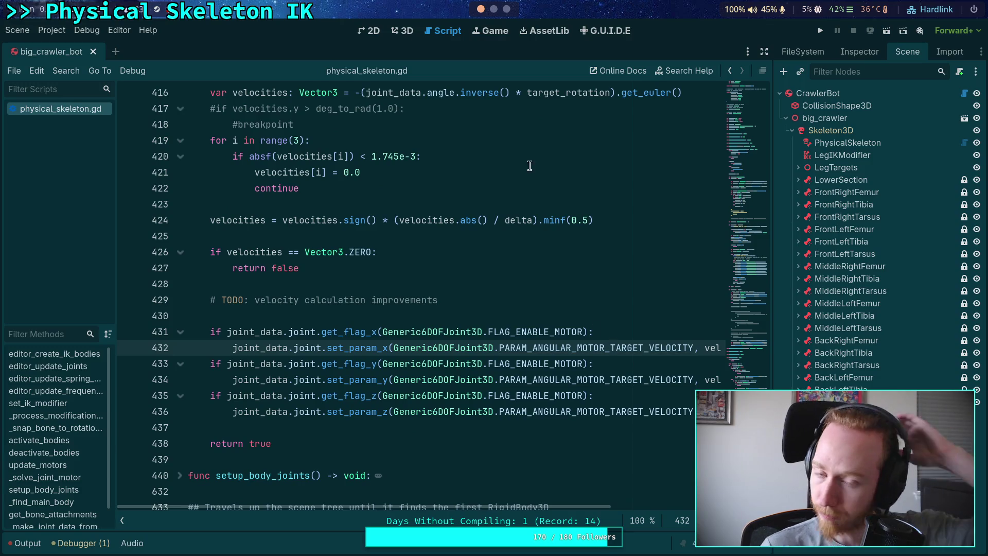
key(super+1)
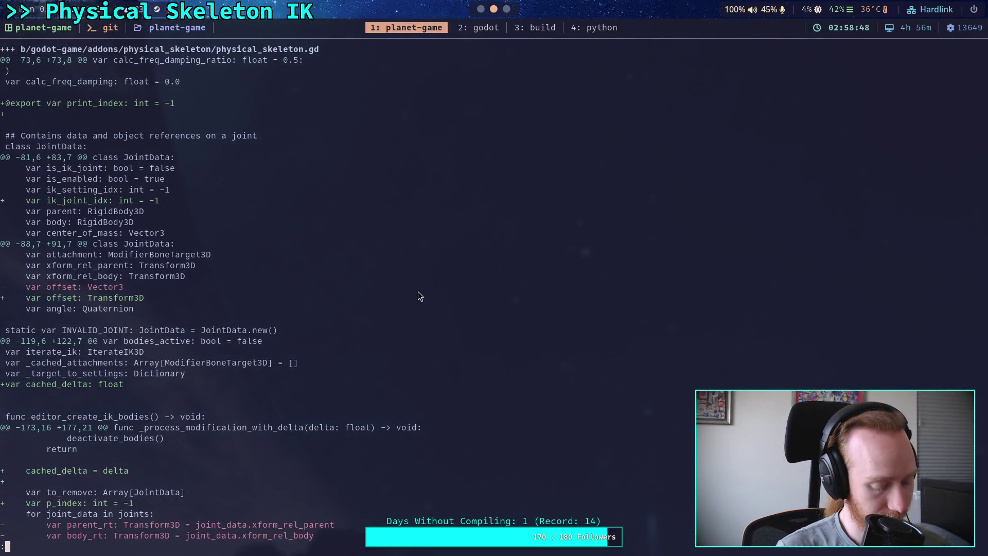
Quit the pager and rerun git diff to see the cleaned-up changes
key(j)
text(k)
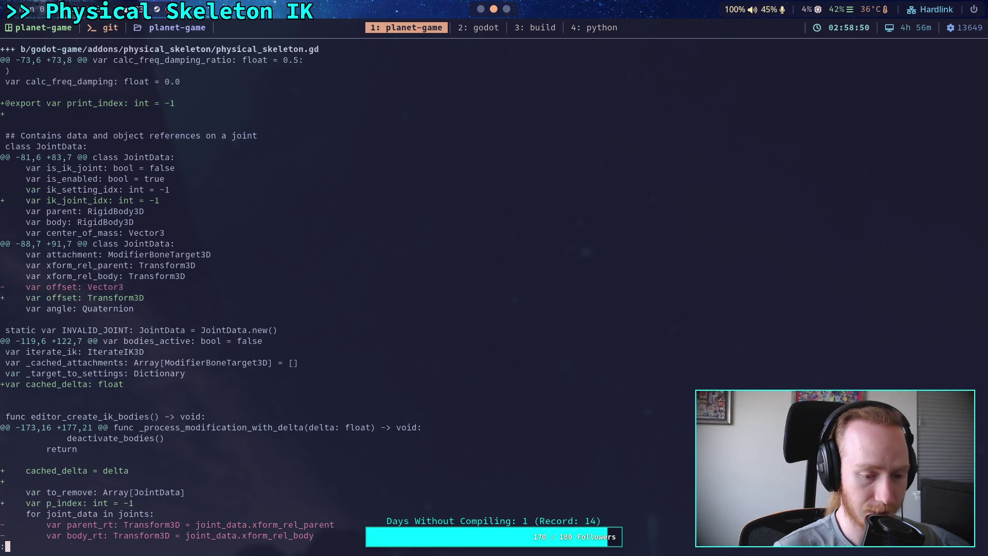
text(qgit diff)
key(Return)
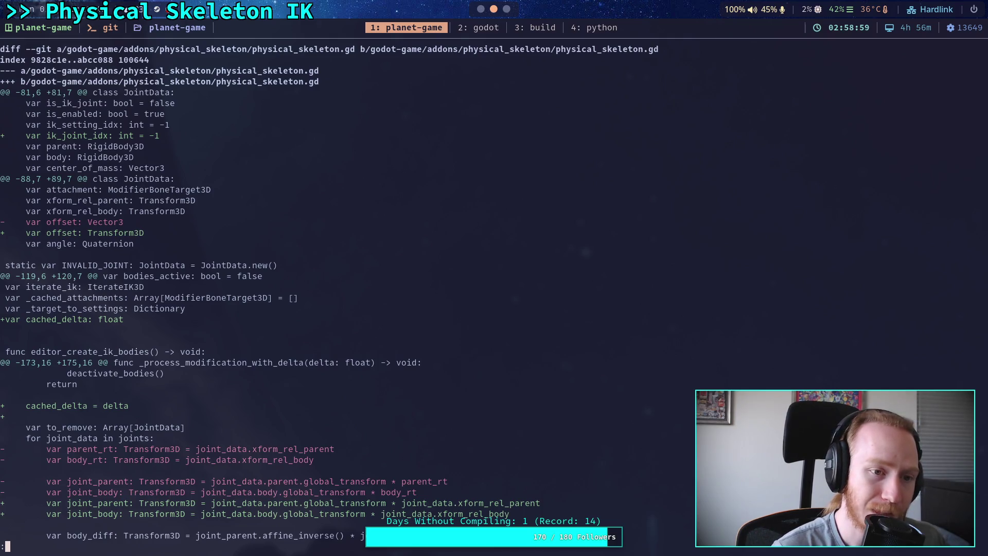
Step through the physical_skeleton.gd and CrawlerCharacter.gd hunks, from JointData to the leg mass code
key(Down)
key(Down)
key(Down)
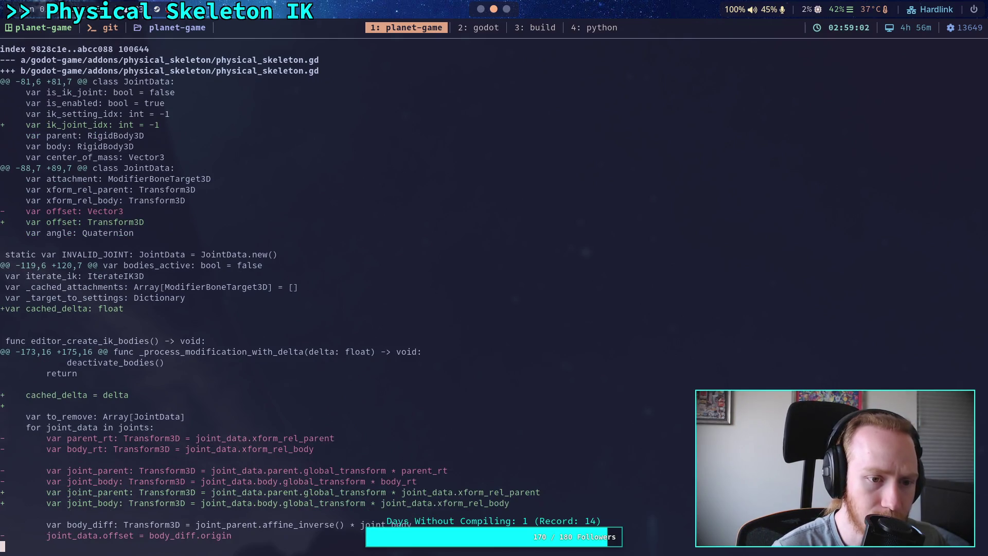
key(Down)
key(Down)
key(Down)
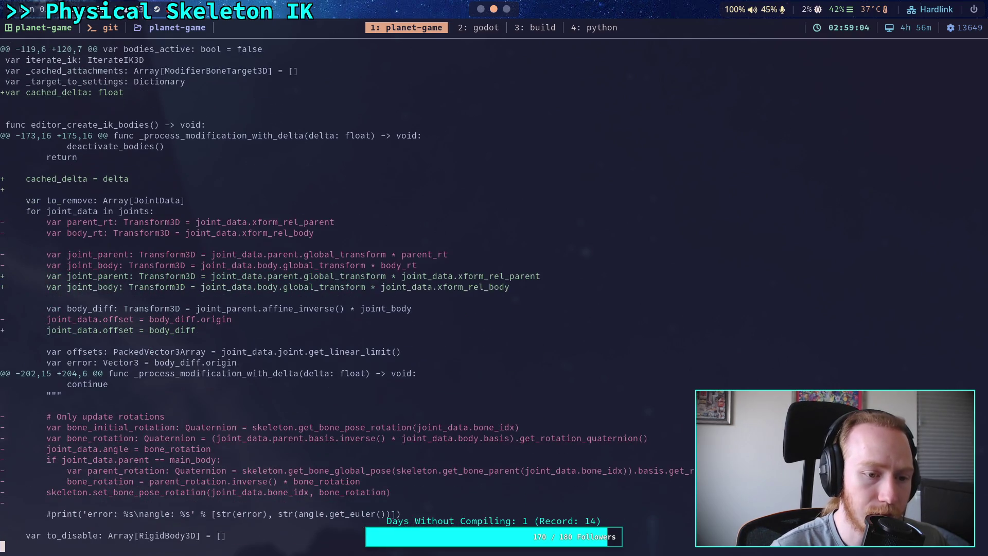
key(Down)
key(Down)
key(Down)
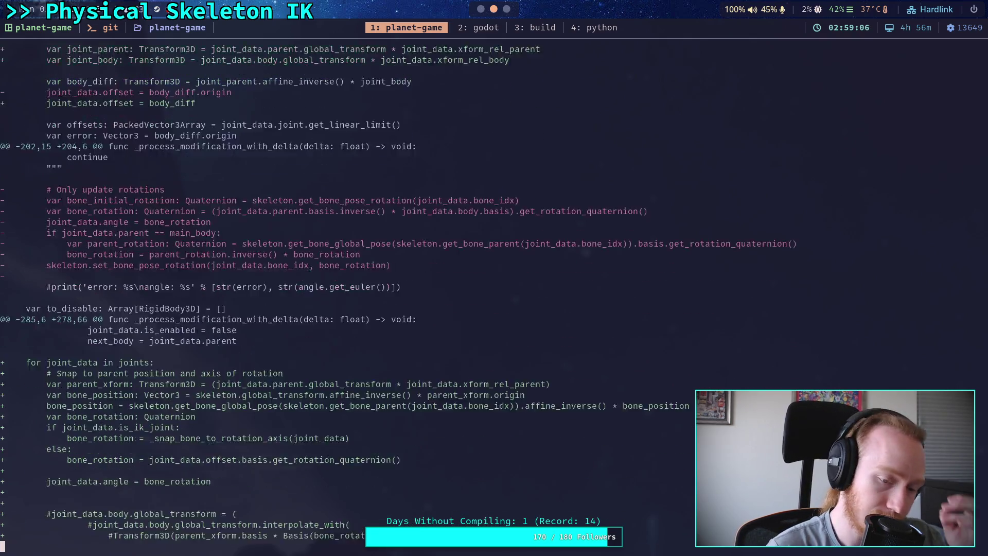
key(Down)
key(Down)
key(Down)
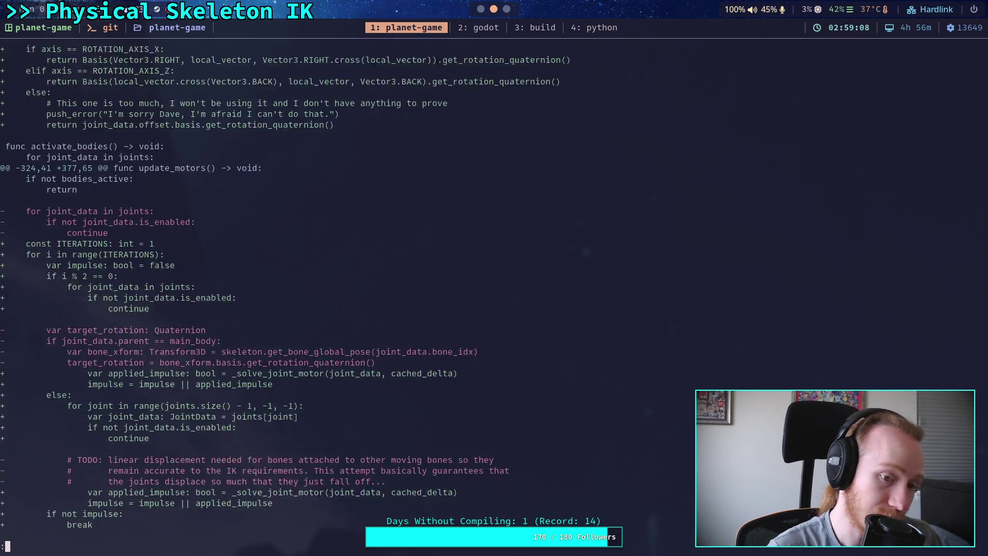
key(Down)
key(Down)
key(Down)
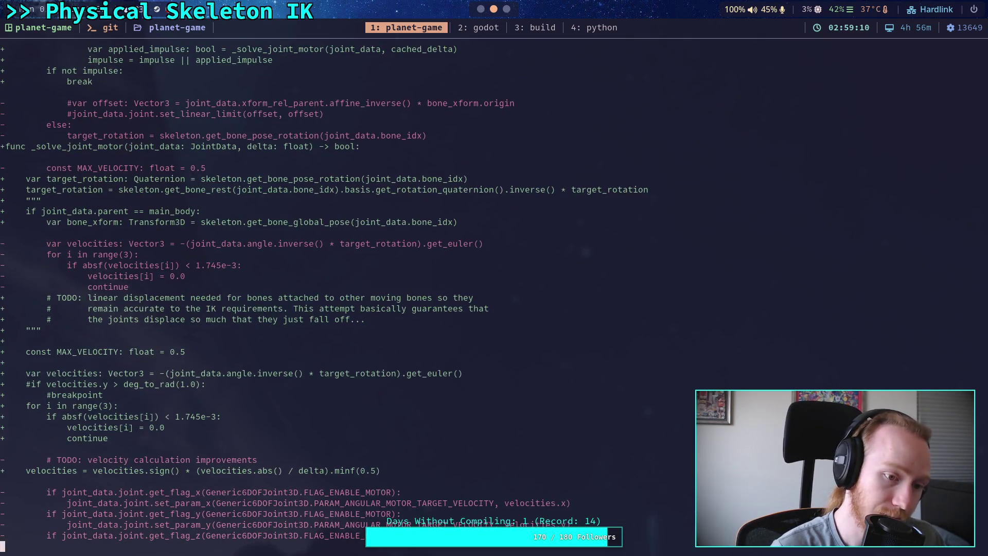
key(Down)
key(Down)
key(Down)
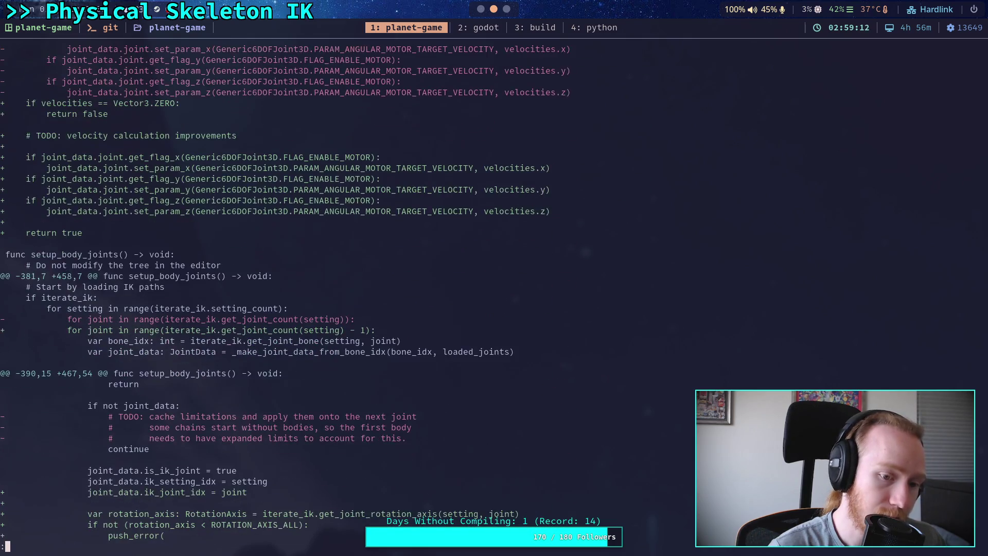
key(Down)
key(Down)
key(Down)
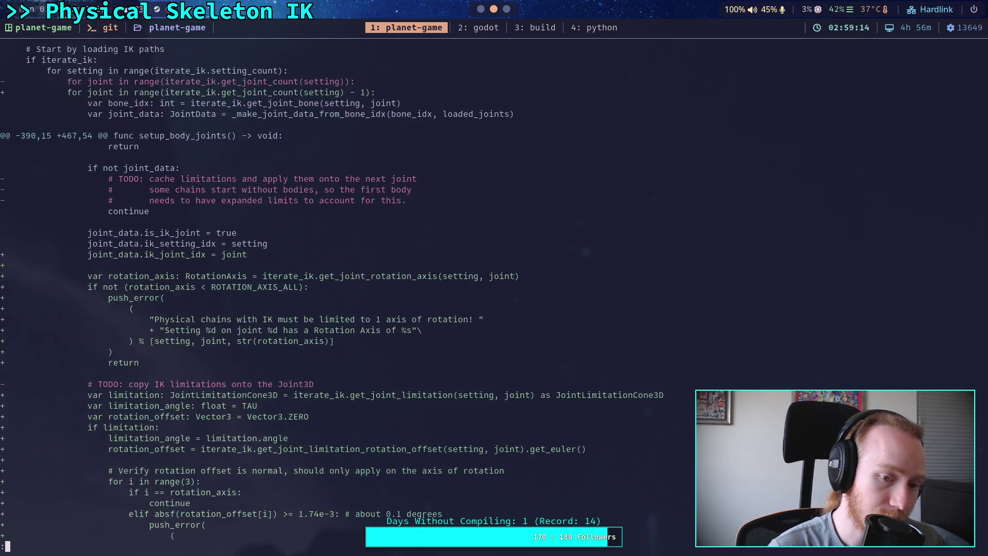
key(Down)
key(Down)
key(Down)
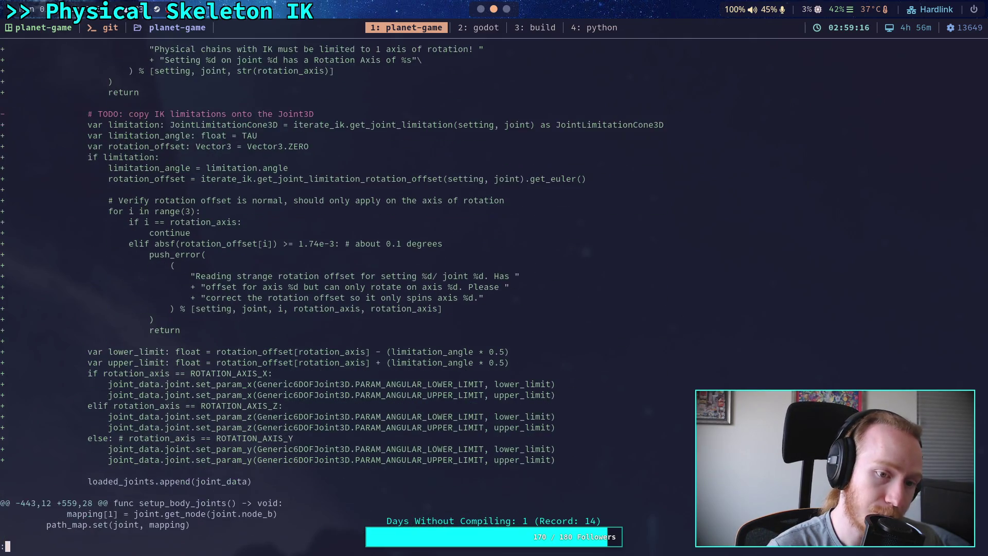
key(Down)
key(Down)
key(Down)
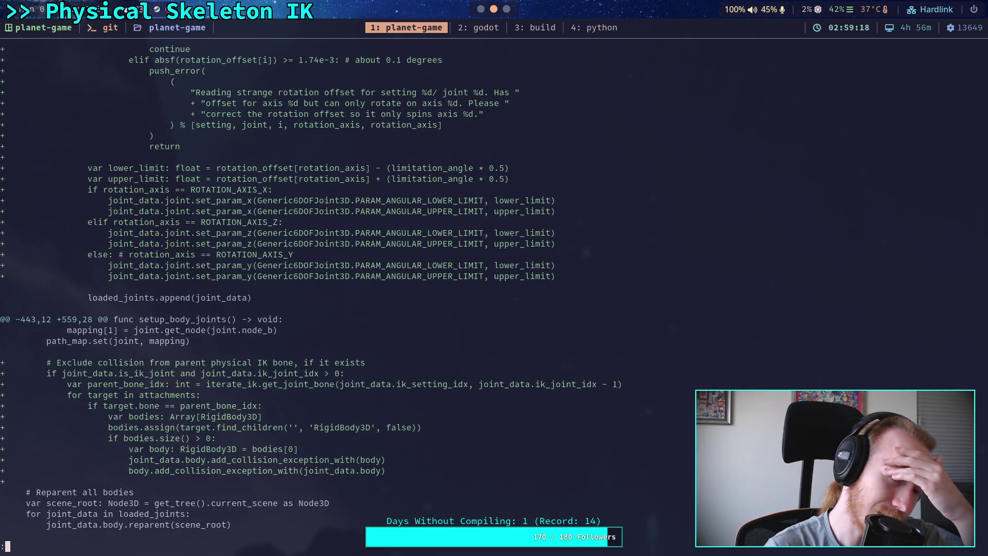
key(Down)
key(Down)
key(Down)
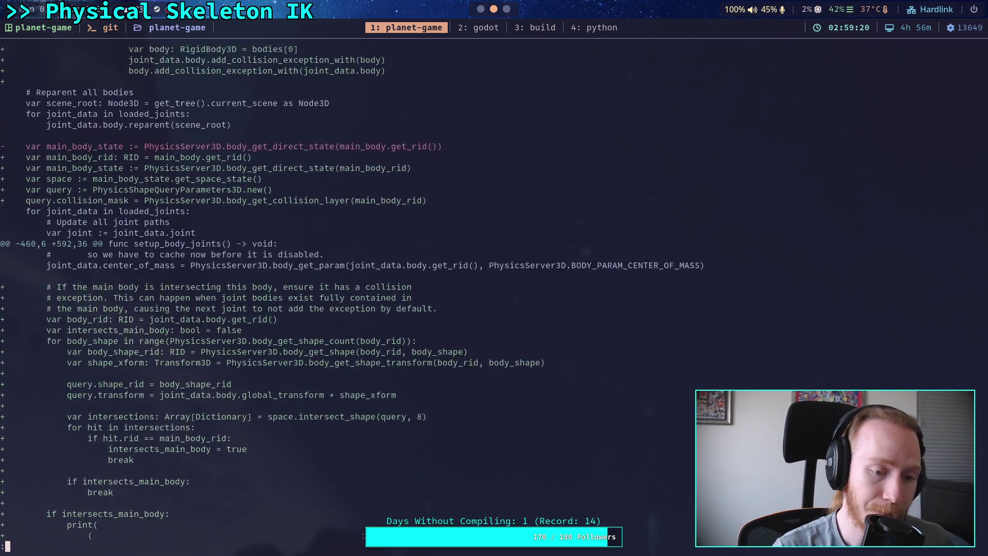
key(Down)
key(Down)
key(Down)
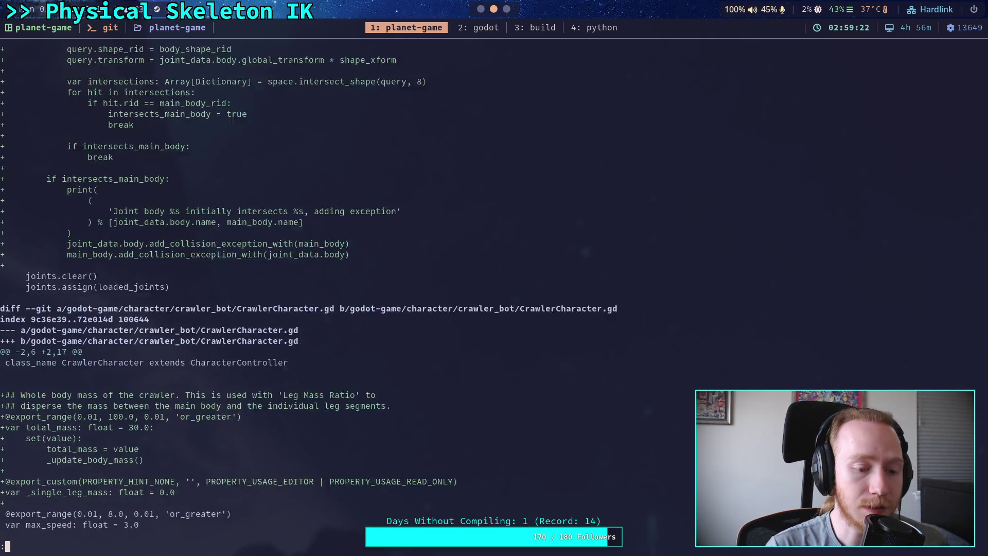
key(Down)
key(Down)
key(Down)
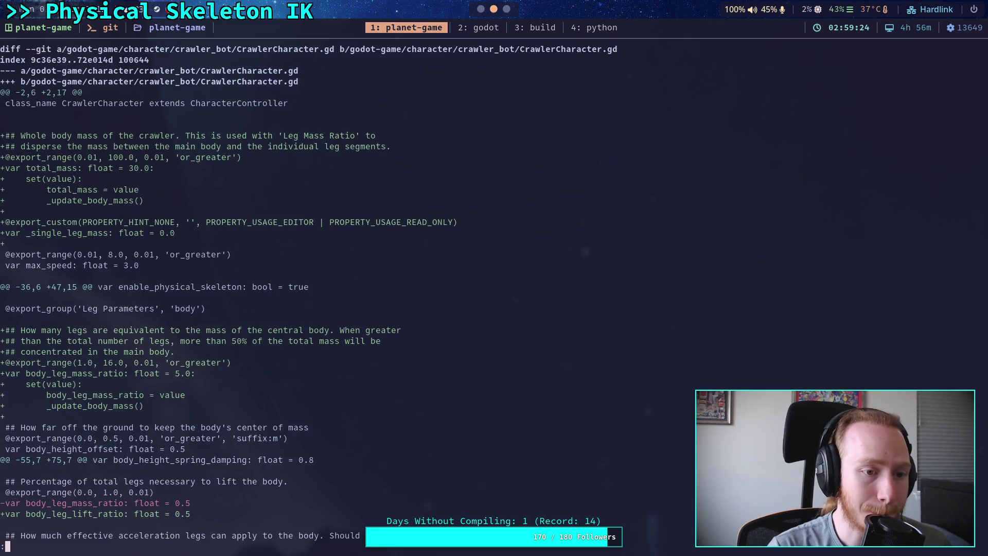
key(Down)
key(Down)
key(Down)
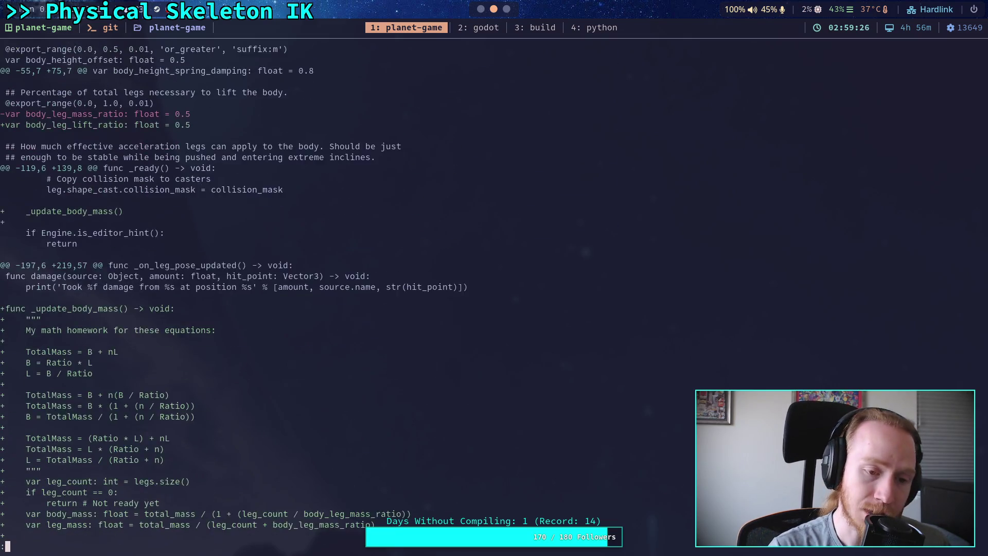
key(Down)
key(Down)
key(Down)
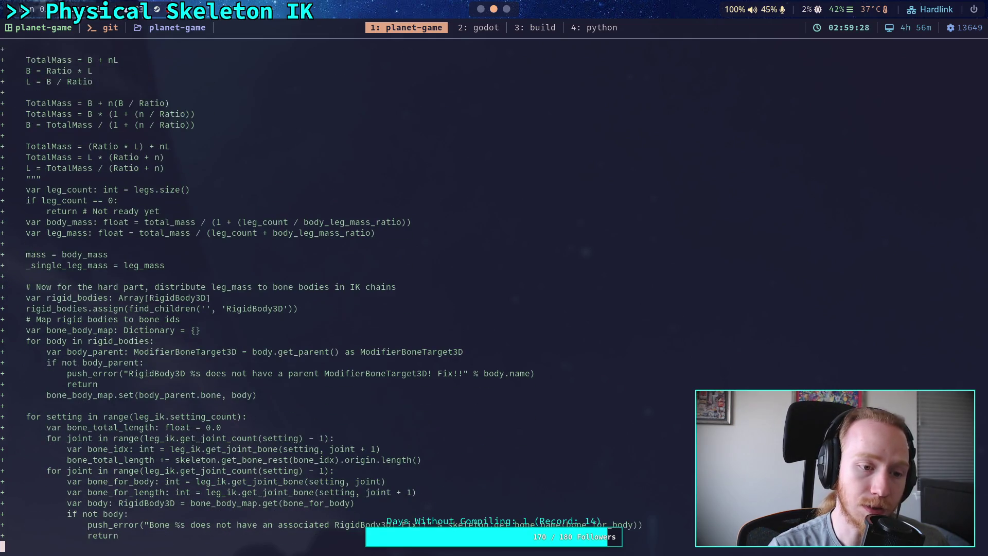
key(Down)
key(Down)
key(Down)
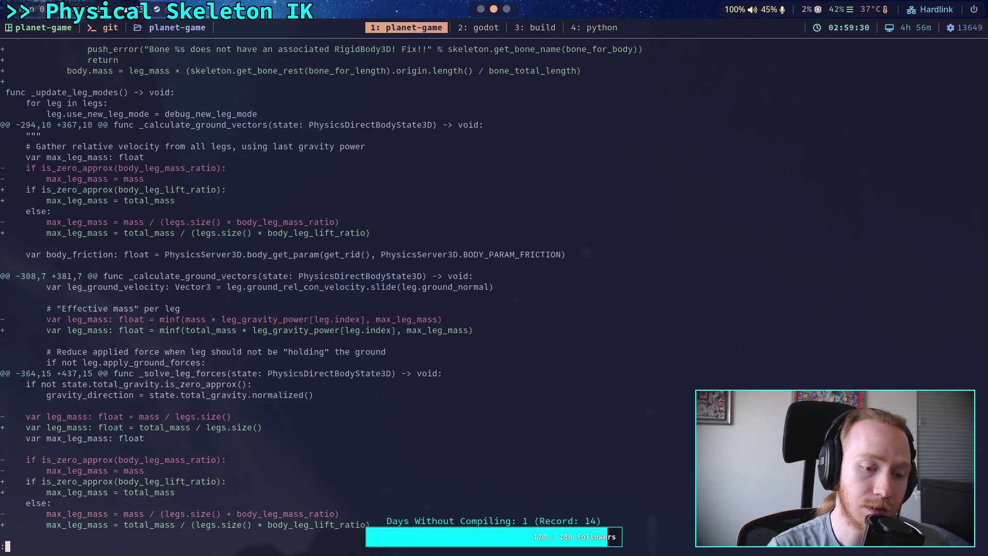
key(Down)
key(Down)
key(Down)
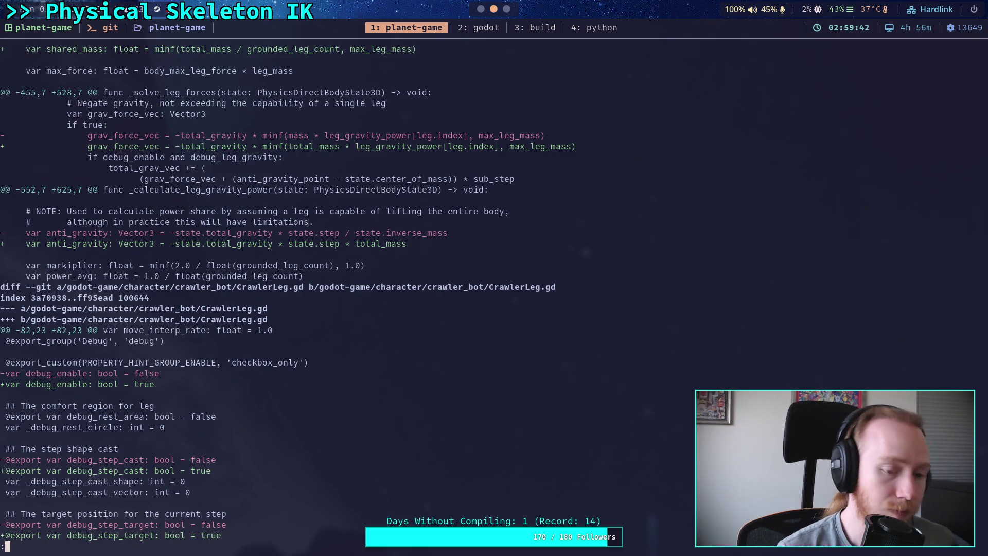
Scroll down to big_crawler_bot.tscn's shape-size and mass changes, then return to Godot
scroll(287, 292, down, 4)
scroll(287, 292, down, 7)
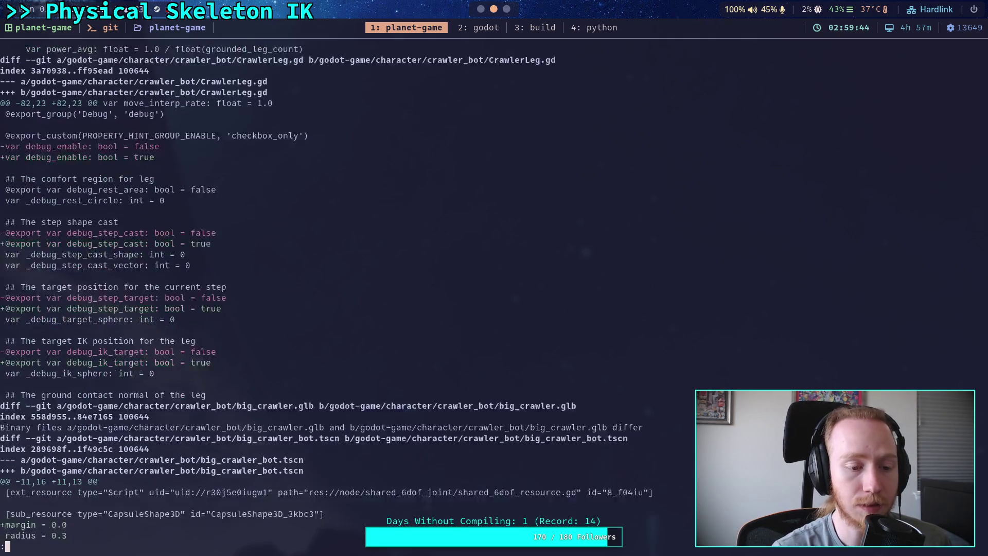
scroll(288, 292, down, 3)
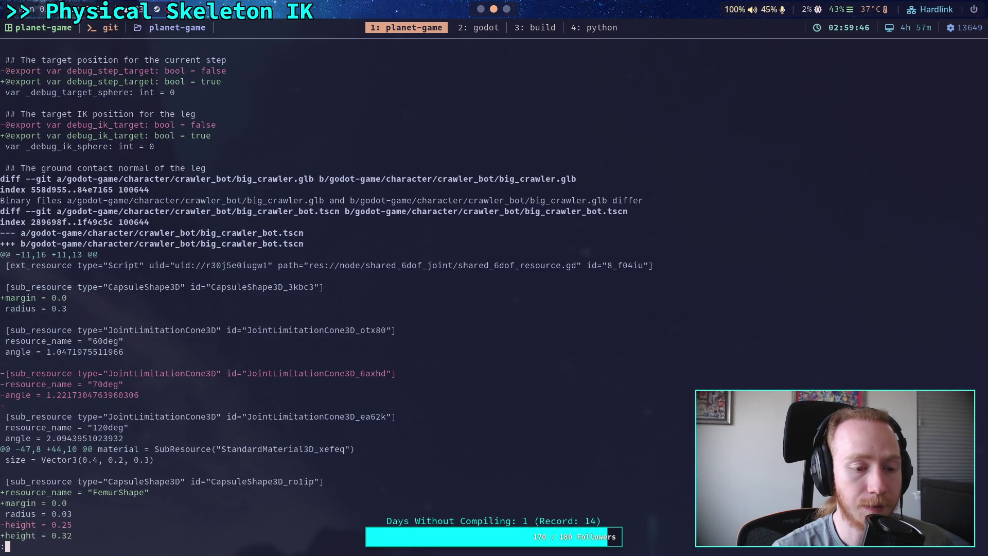
scroll(326, 292, down, 2)
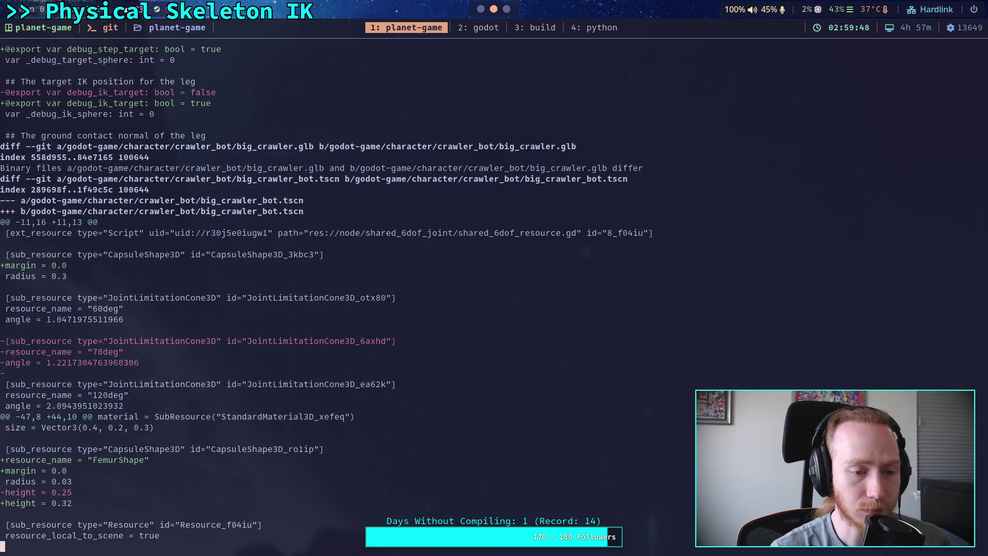
scroll(326, 293, down, 1)
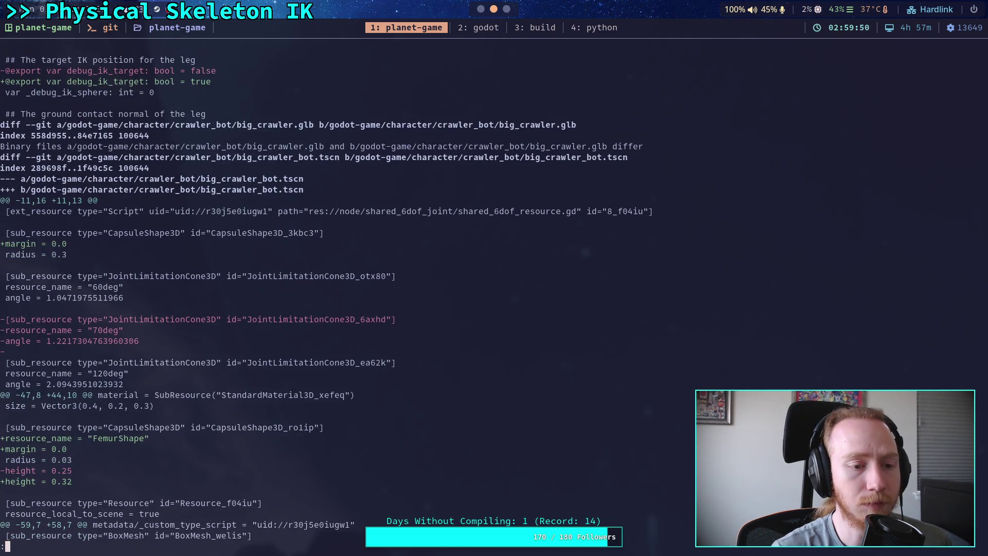
scroll(326, 292, down, 1)
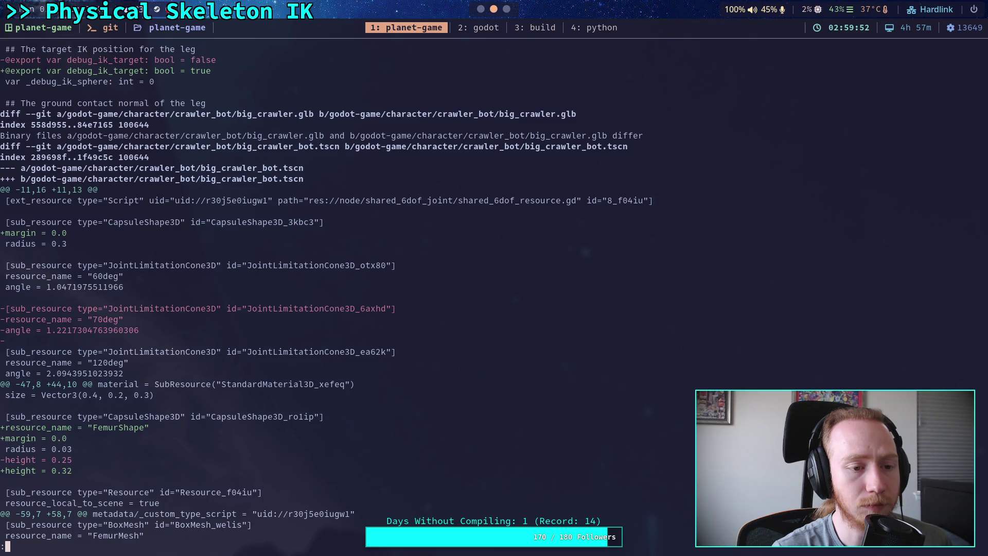
scroll(326, 292, down, 3)
scroll(325, 292, down, 10)
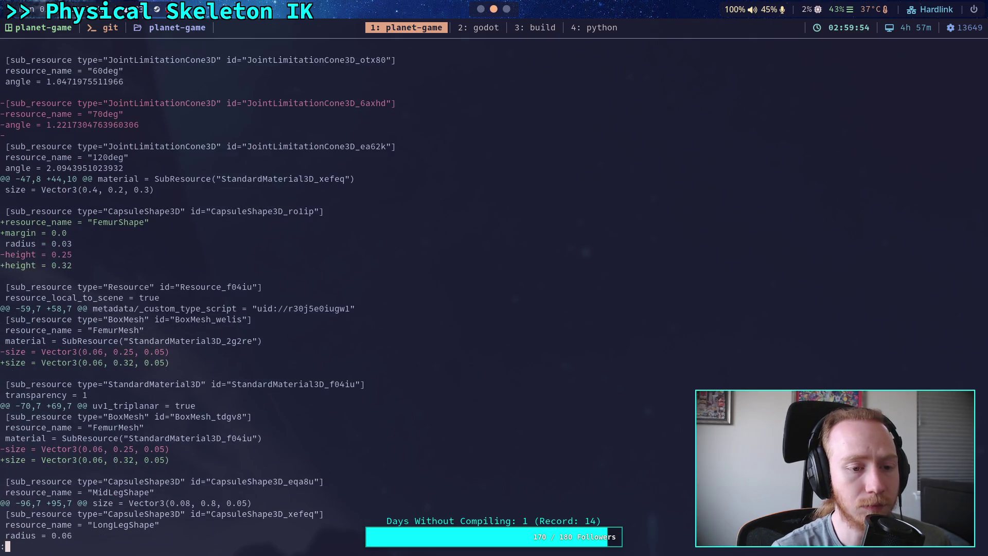
scroll(325, 293, down, 2)
scroll(371, 296, down, 2)
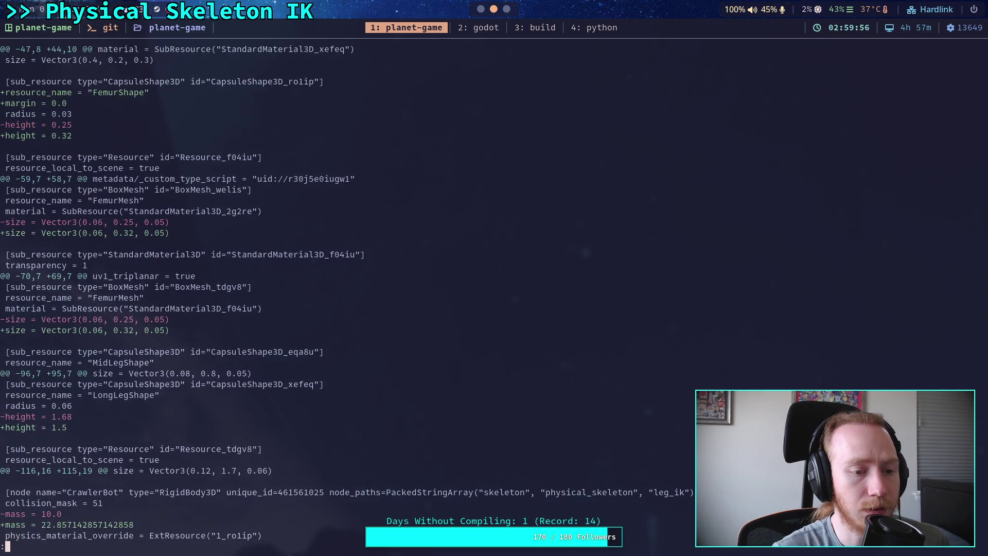
click(475, 28)
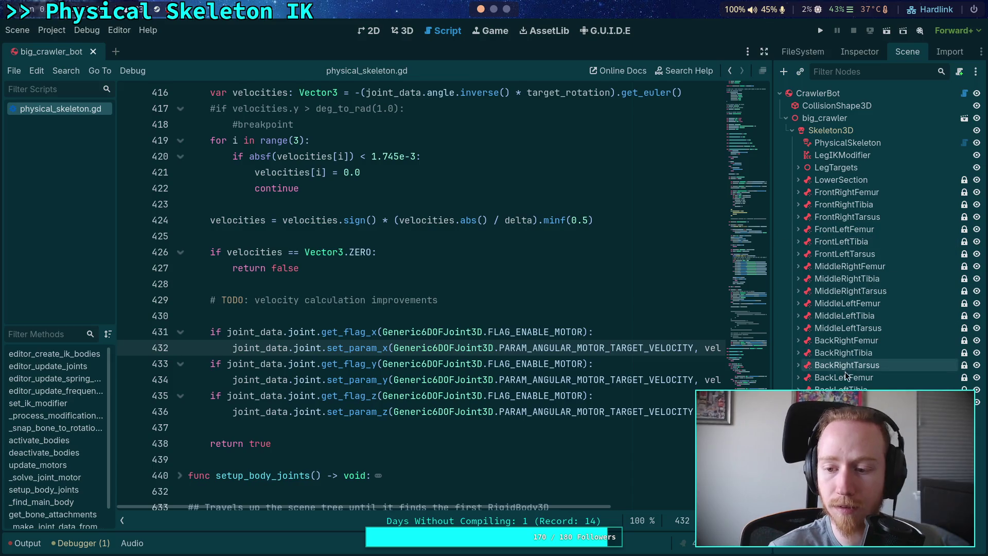
Expand the BackRight, MiddleLeft, MiddleRight, FrontLeft and FrontRight Tibia nodes in the Scene dock
click(798, 353)
click(798, 316)
click(798, 278)
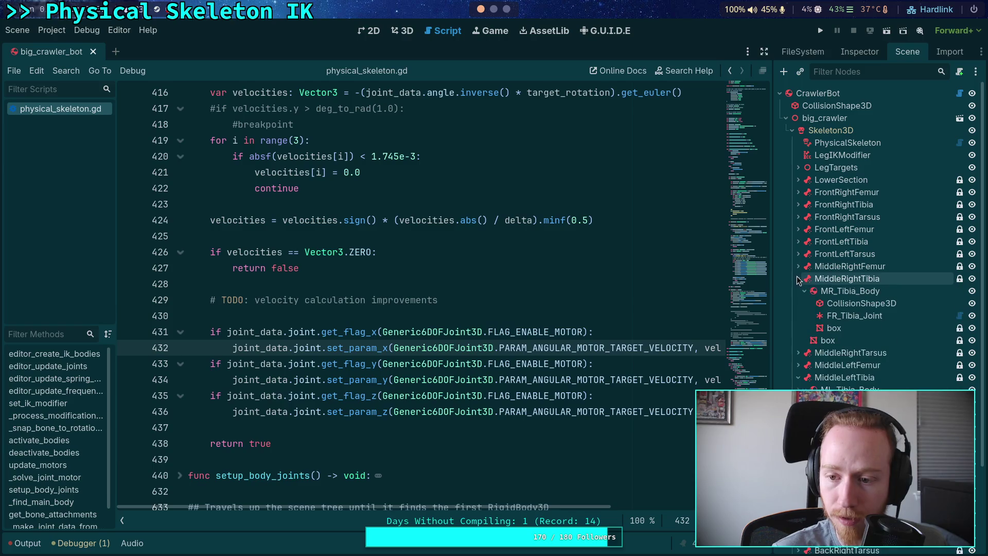
click(798, 241)
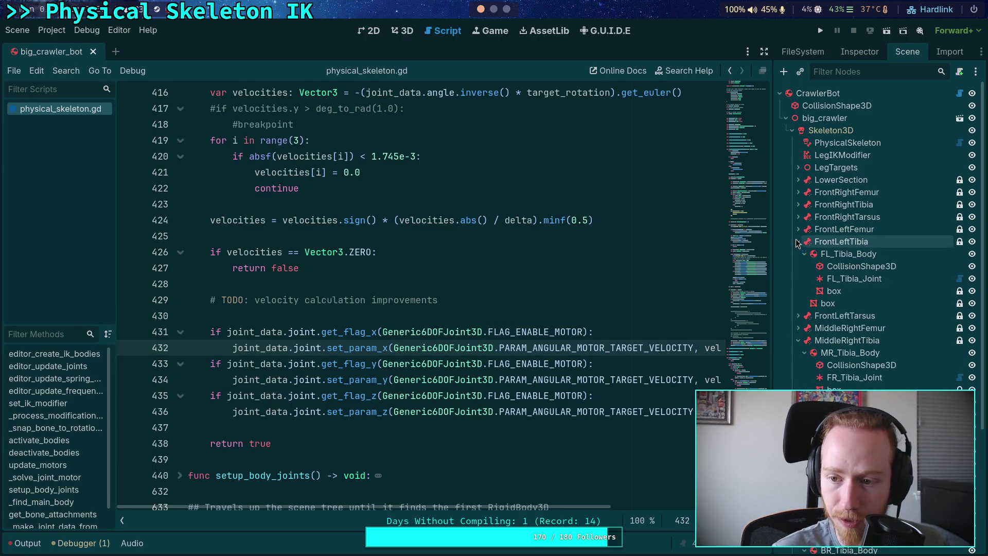
click(798, 204)
Switch to the 3D view and frame the viewport on FrontRightTibia
click(402, 30)
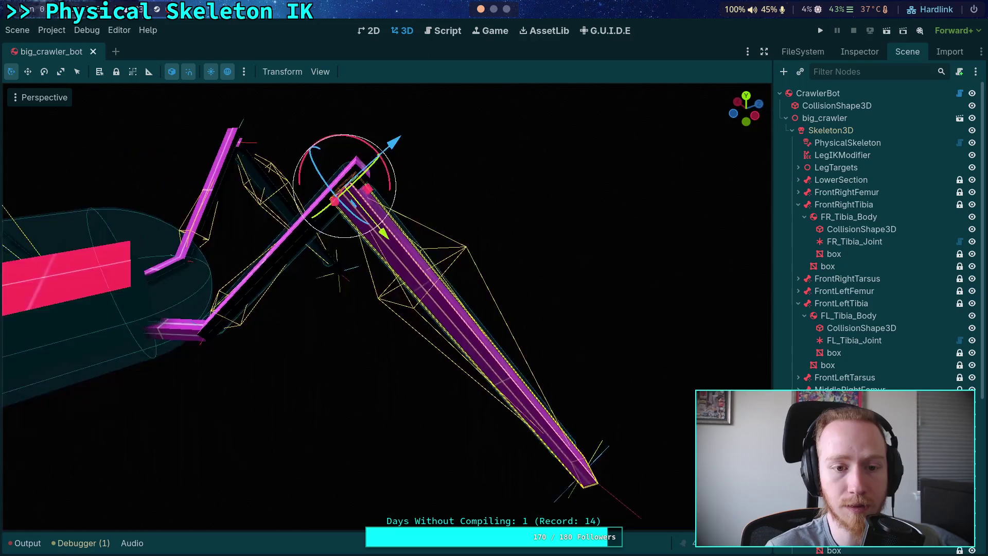
scroll(386, 304, down, 10)
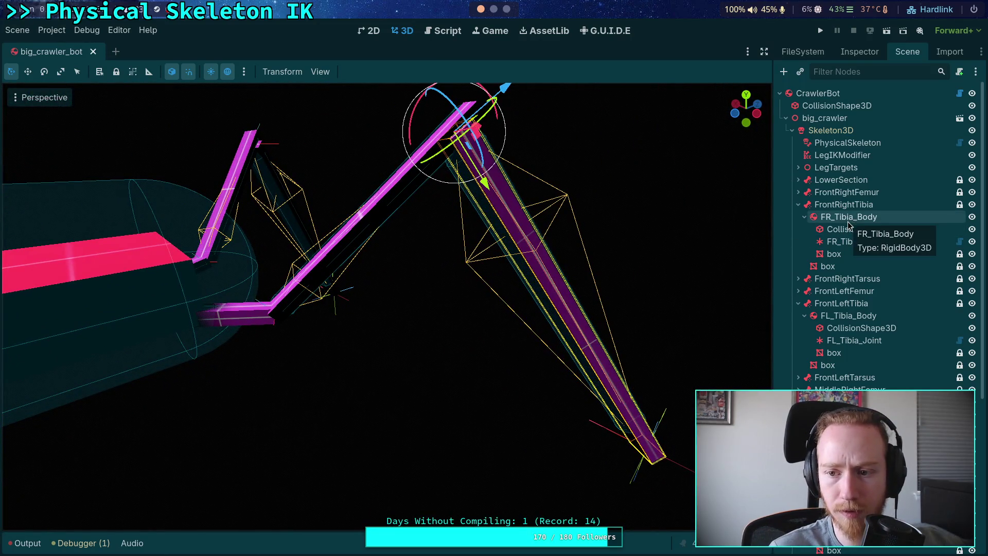
click(844, 204)
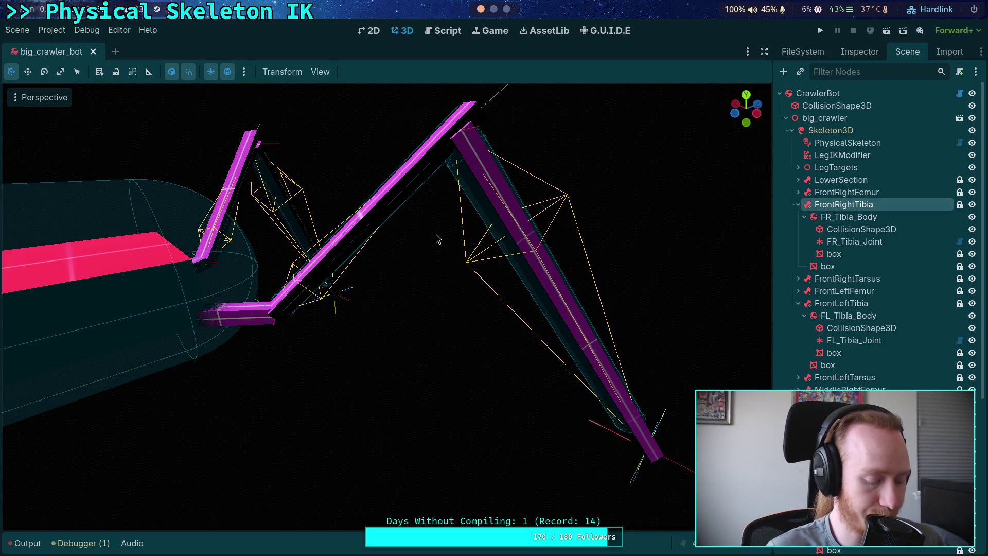
key(f)
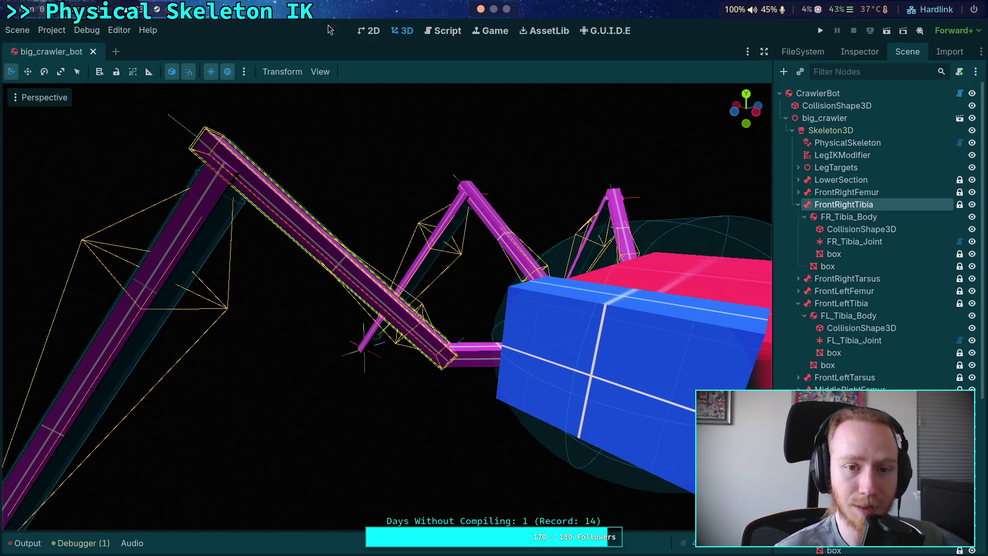
key(super+1)
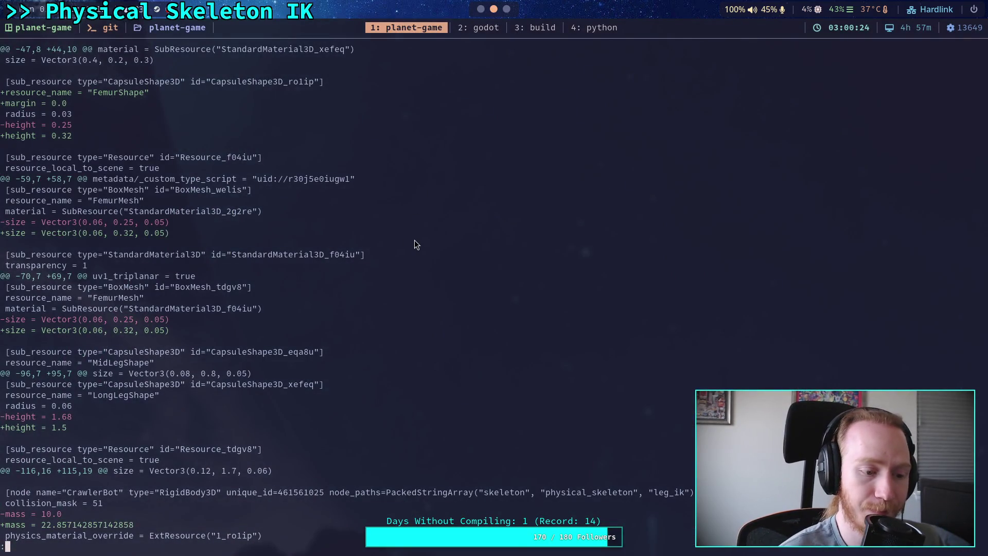
Scroll the scene diff past the CrawlerBot mass settings to the LegIKModifier Coxa→Femur root bone changes
scroll(341, 293, down, 5)
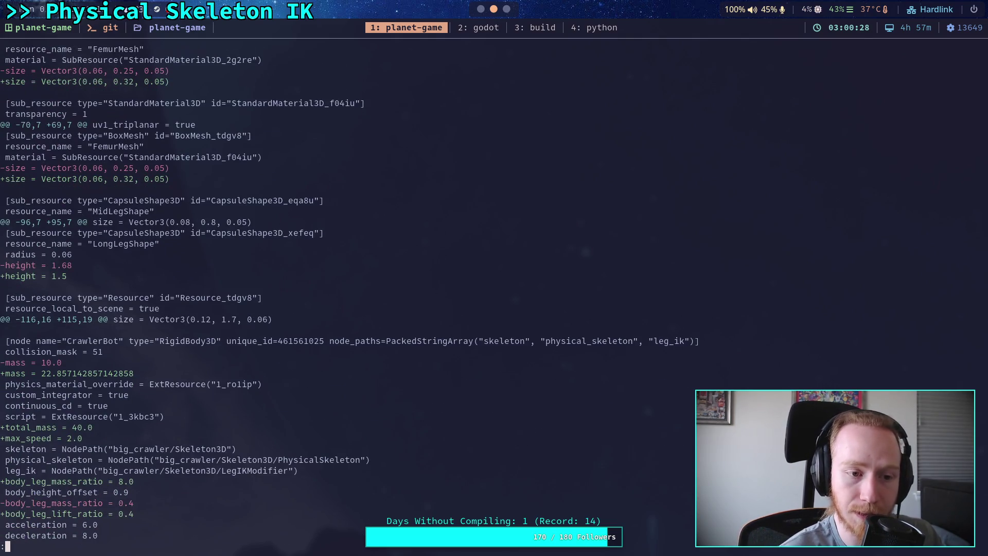
scroll(342, 292, down, 3)
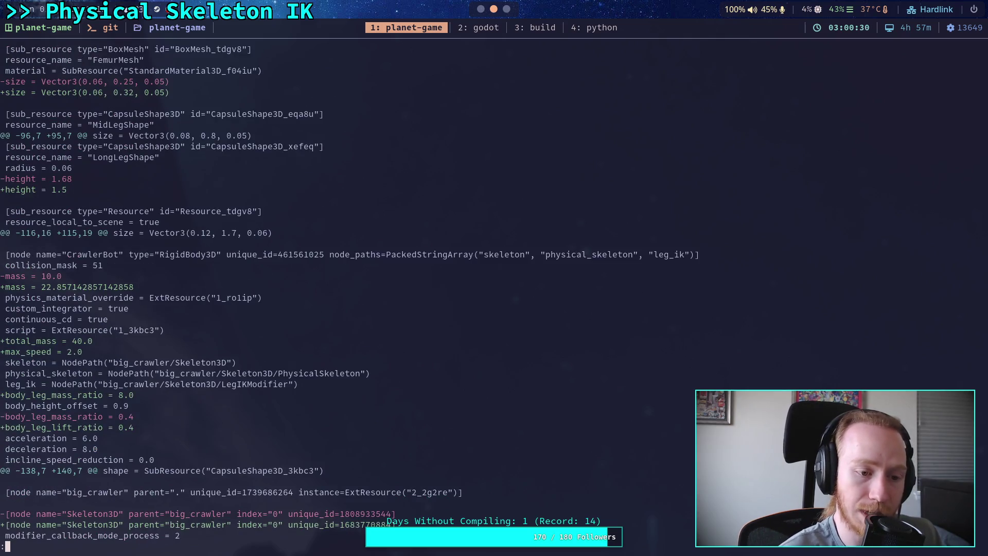
scroll(342, 293, down, 3)
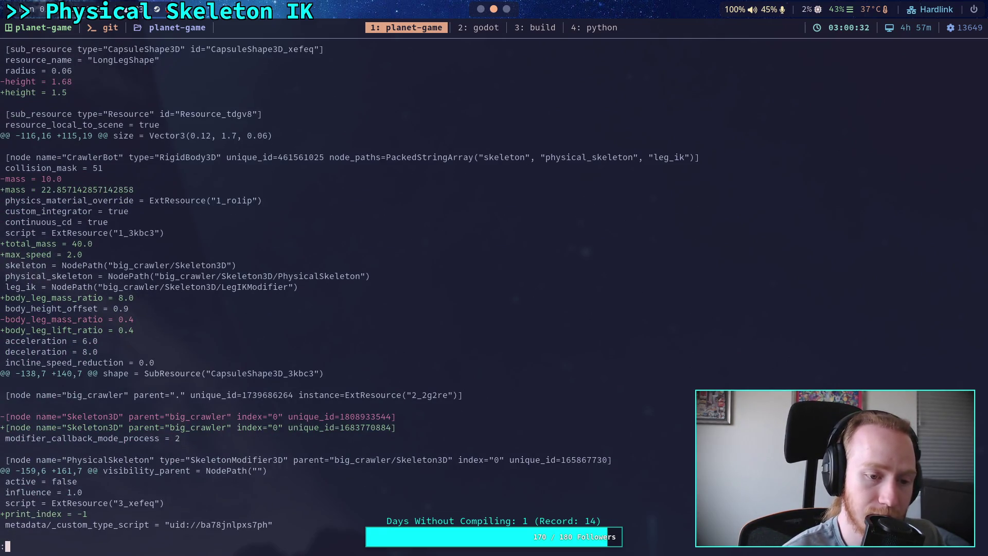
scroll(342, 292, down, 1)
scroll(341, 292, down, 2)
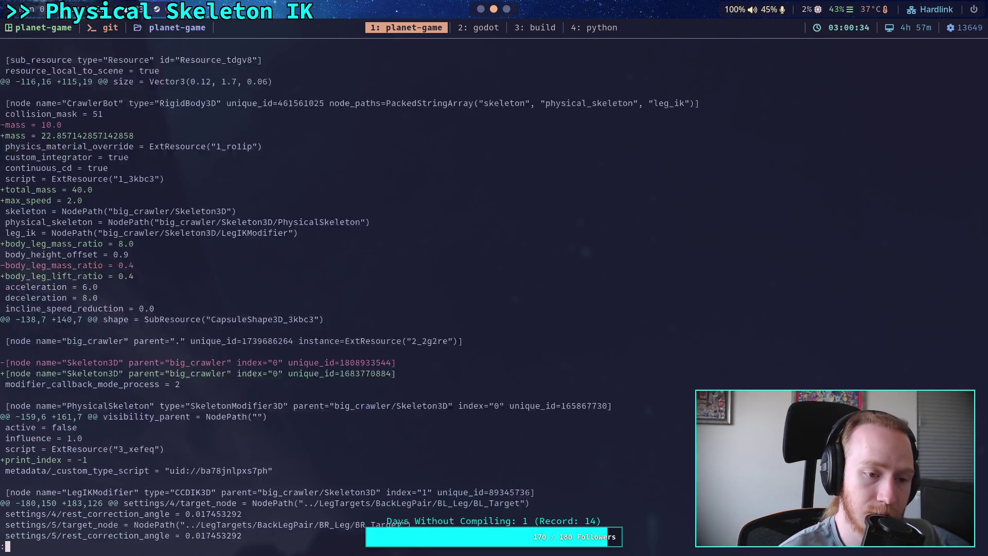
scroll(342, 292, down, 3)
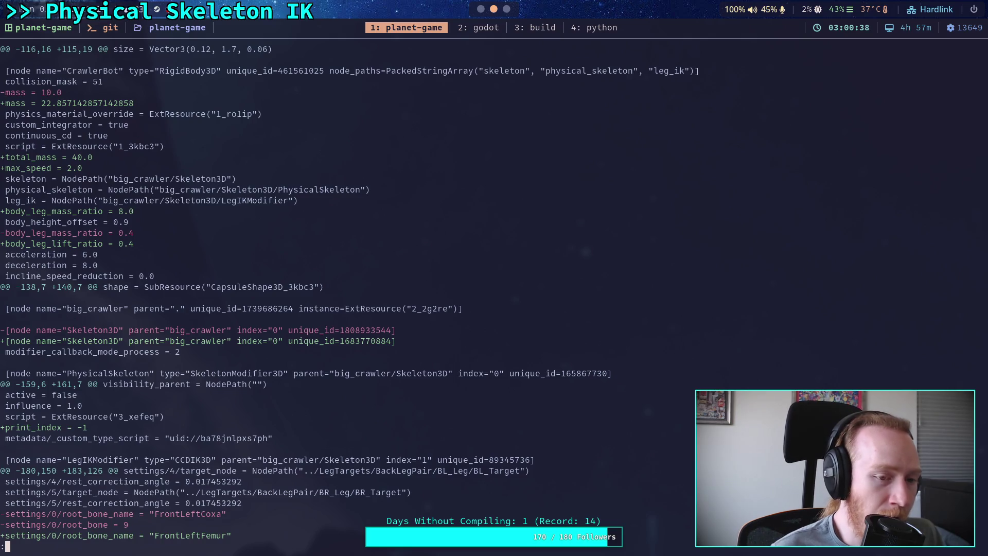
scroll(342, 292, down, 5)
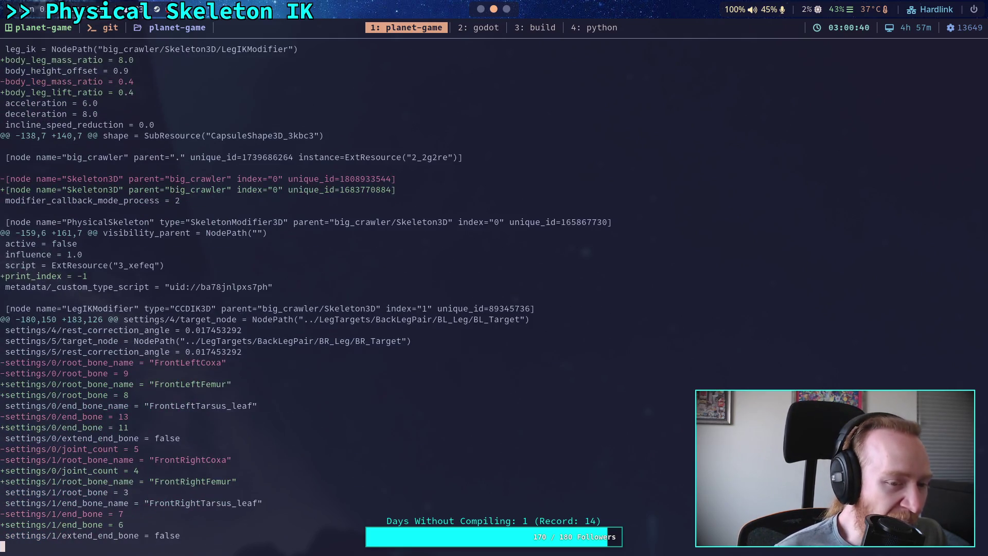
scroll(303, 293, down, 2)
key(super+1)
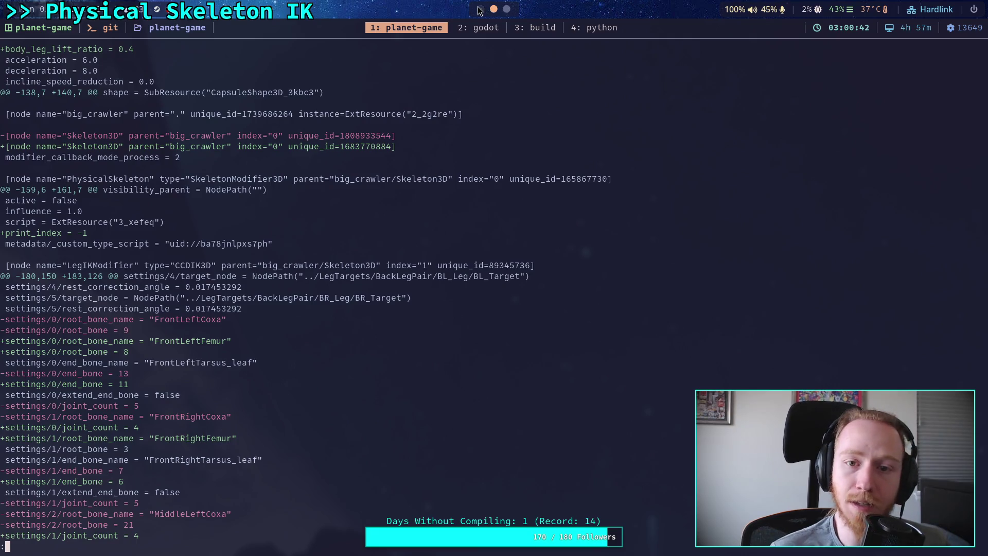
Inspect the CrawlerBot root and PhysicalSkeleton node properties in the Inspector
click(833, 94)
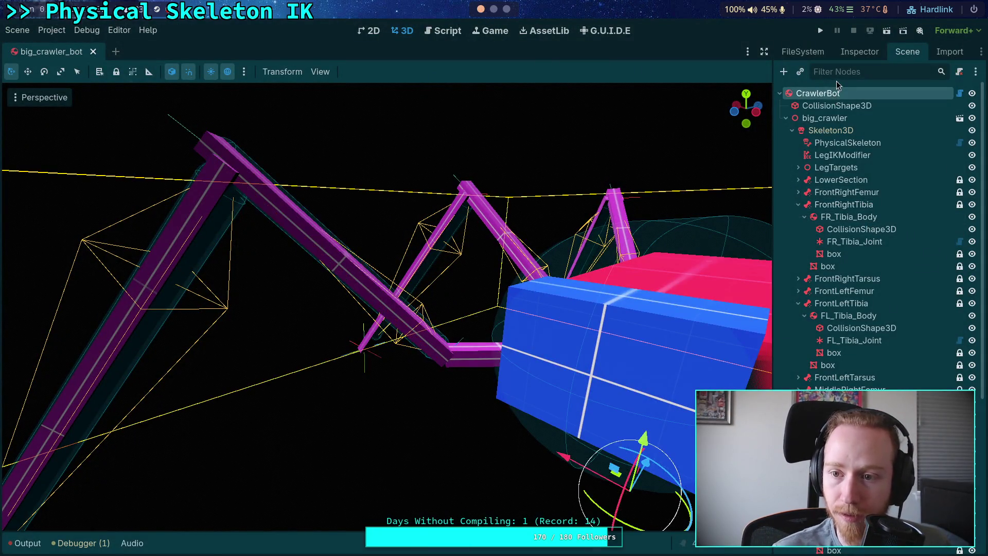
click(862, 51)
click(907, 52)
click(848, 143)
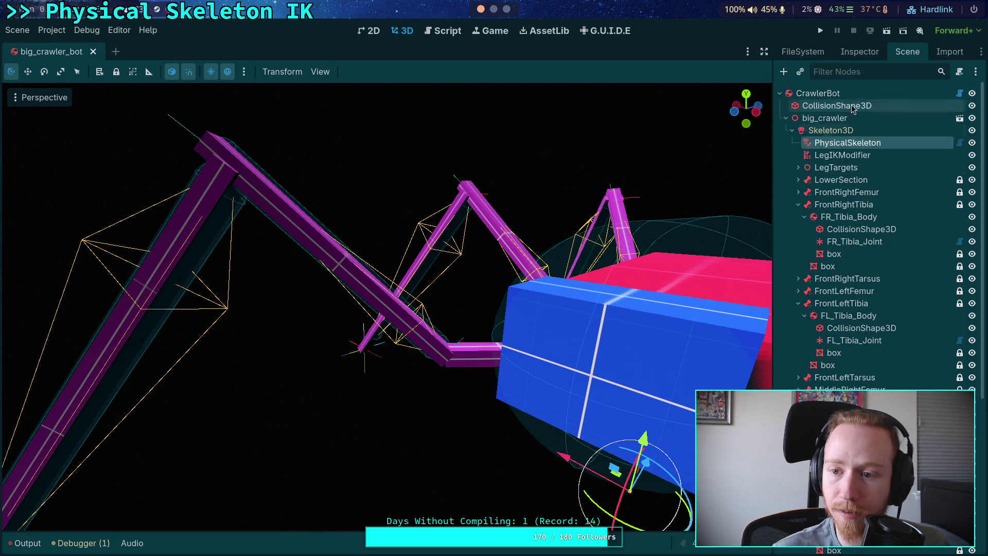
click(860, 52)
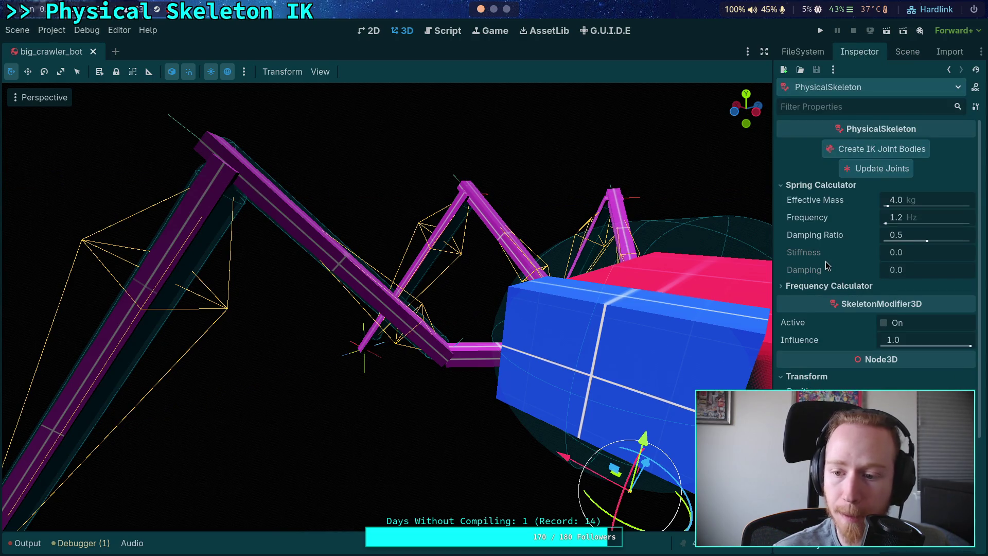
scroll(827, 265, down, 4)
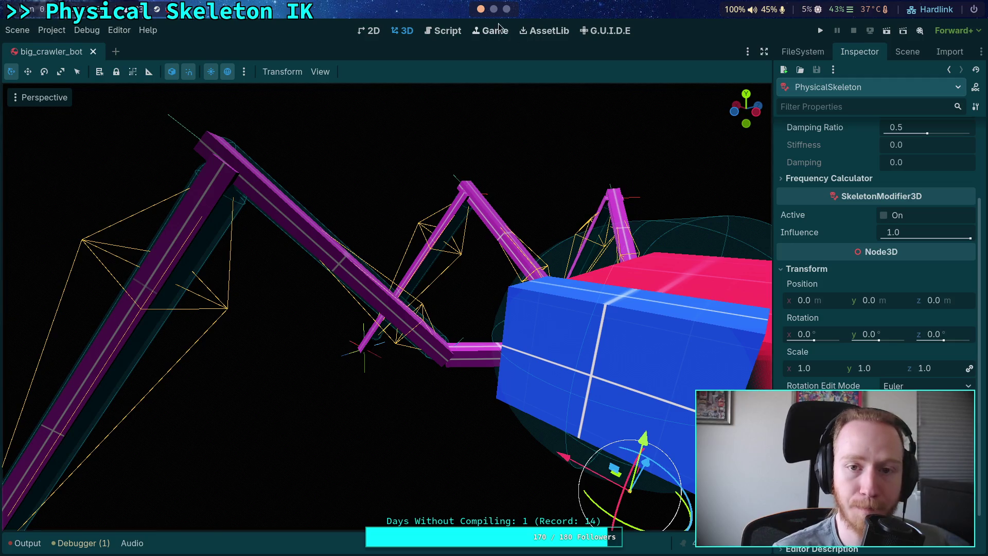
In the terminal, quit the old pager and rerun git diff from history
key(super+1)
key(q)
key(Up)
key(Return)
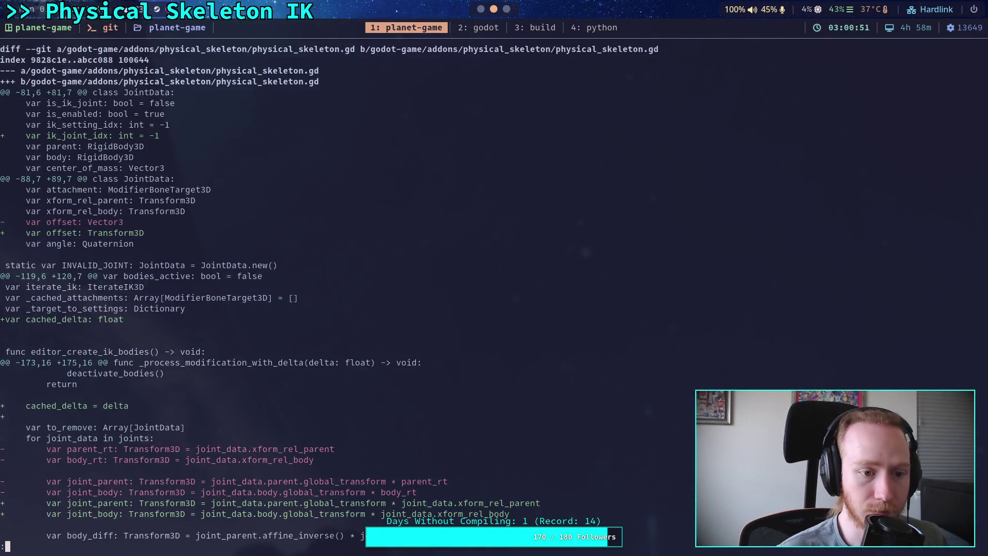
Page through the diff from physical_skeleton.gd to the LegTargets ML_Target2 and FrontRightFemur changes
key(space)
key(space)
key(space)
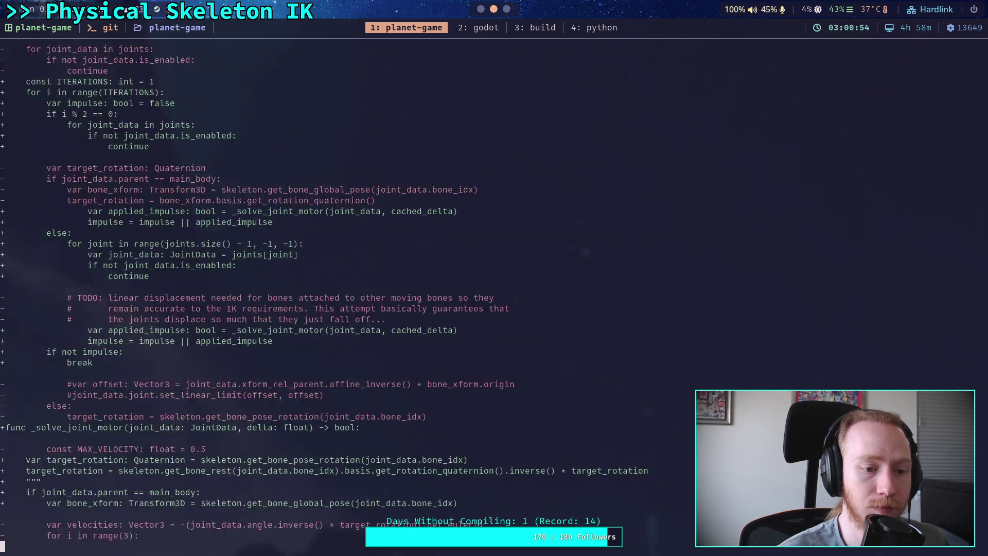
key(space)
key(space)
key(space)
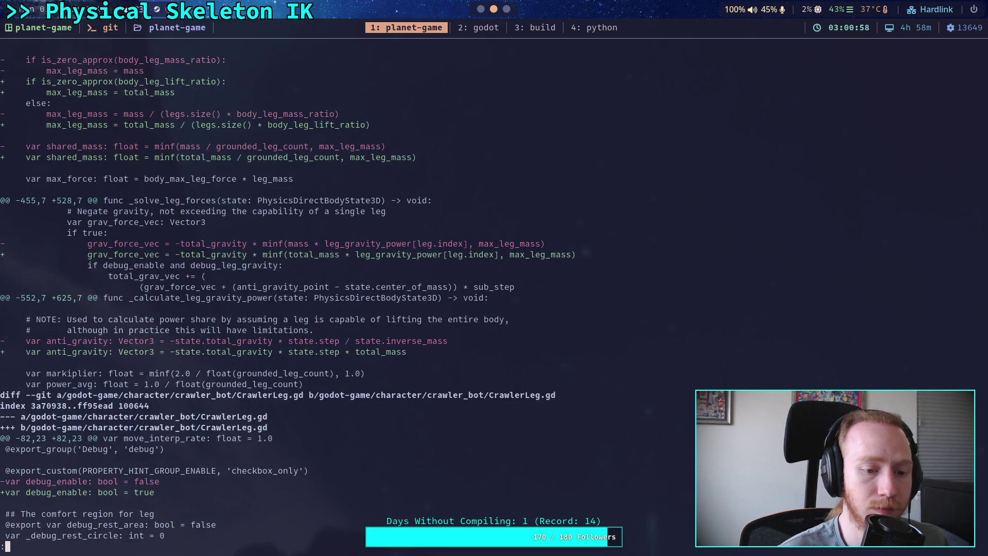
key(space)
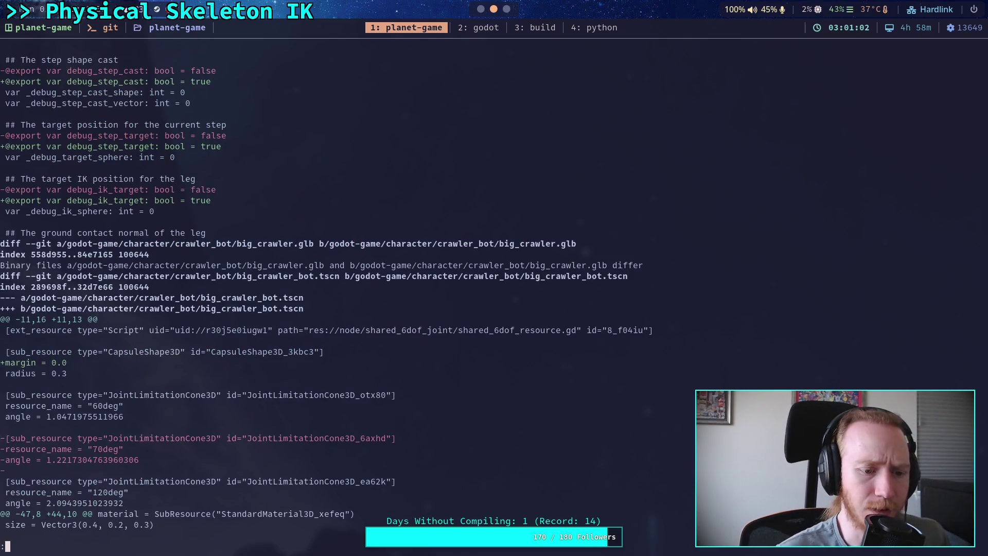
key(space)
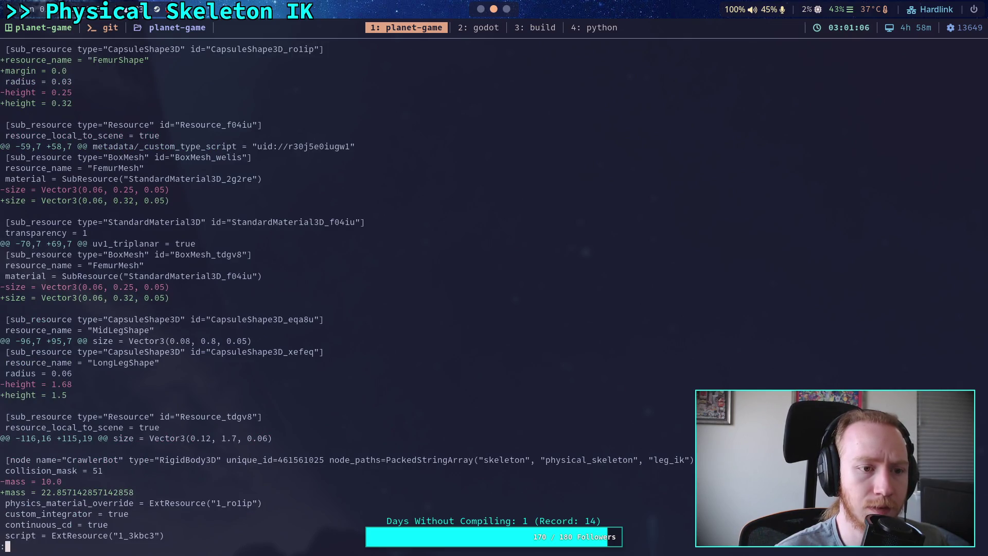
key(space)
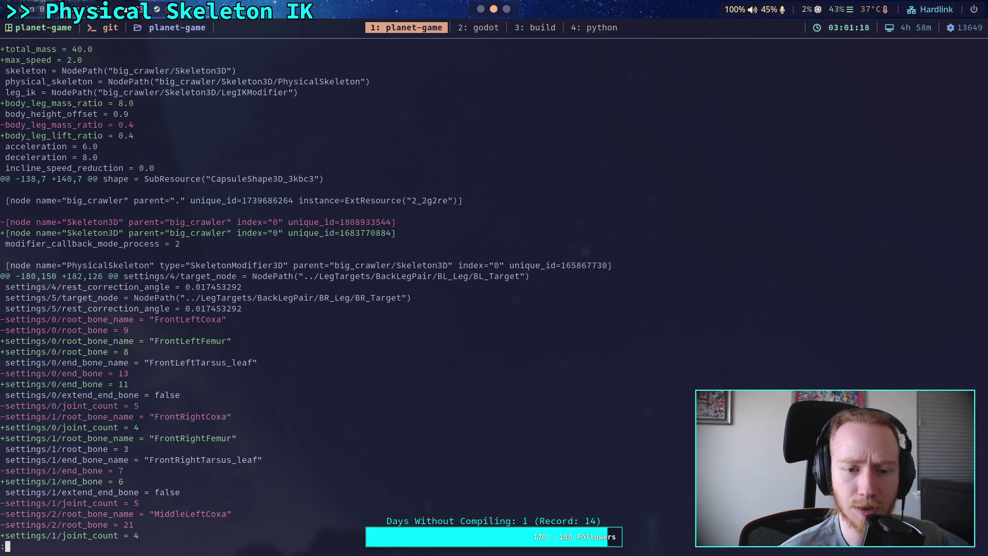
key(q)
key(space)
key(space)
key(space)
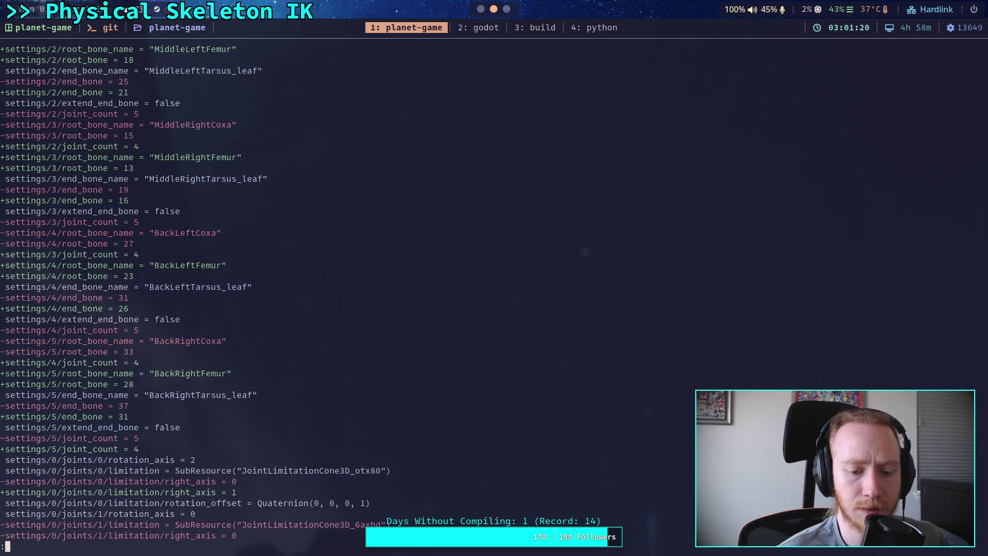
key(space)
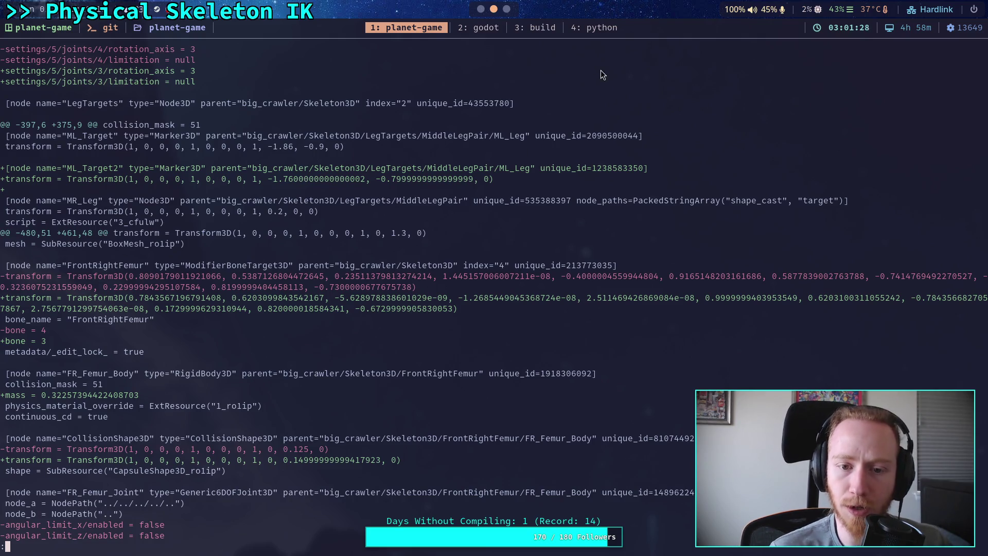
Back in Godot, show the crawler scene tree and inspect MiddleLeftTarsus's children
click(480, 9)
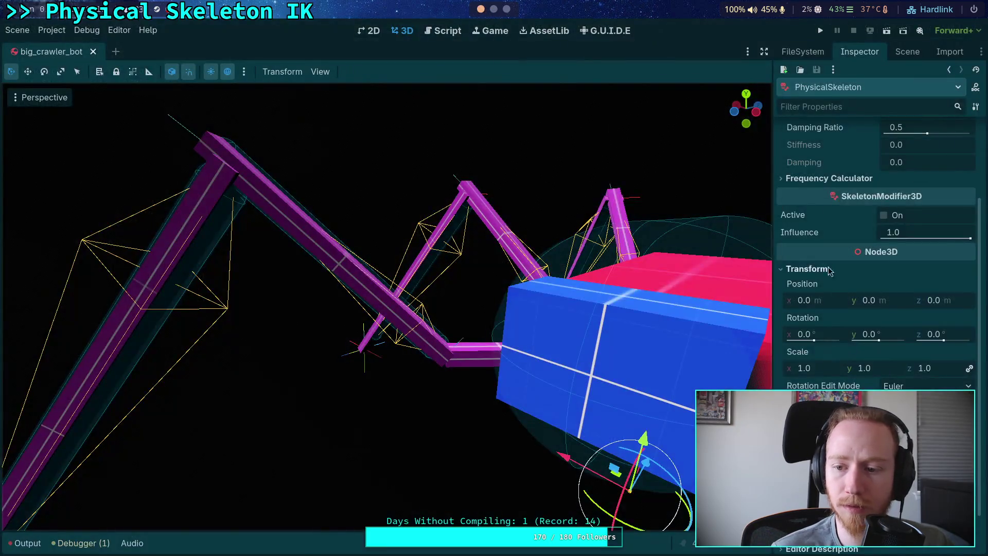
click(907, 51)
scroll(823, 252, down, 5)
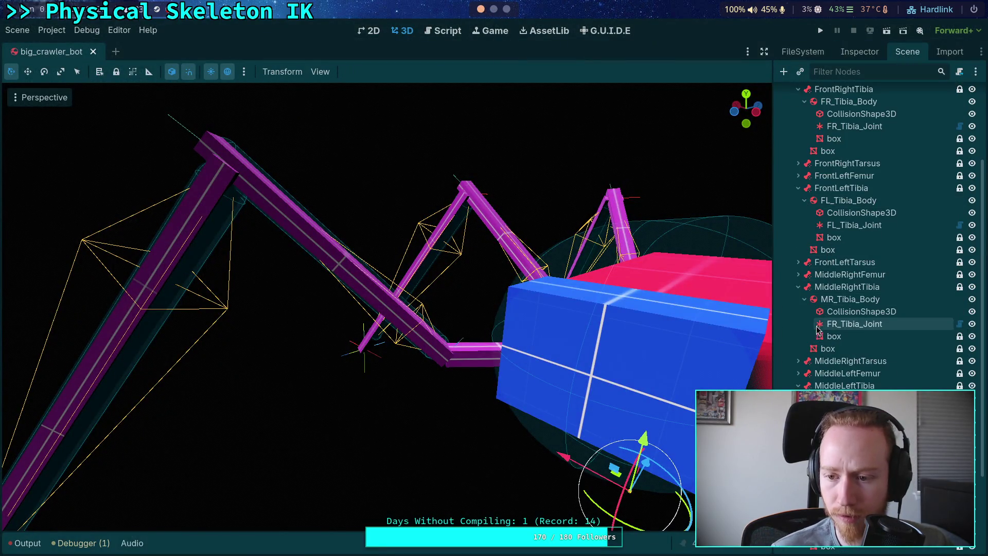
click(844, 345)
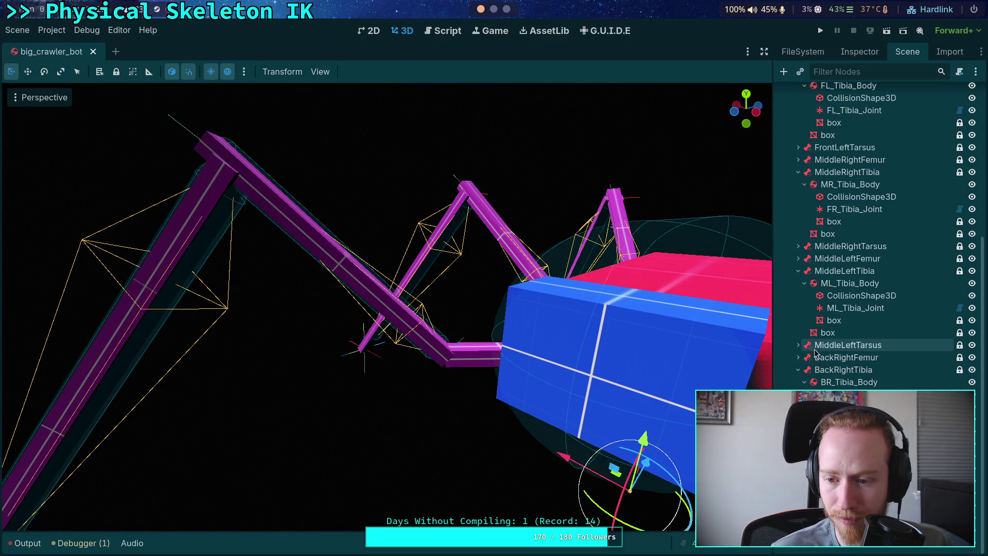
click(799, 345)
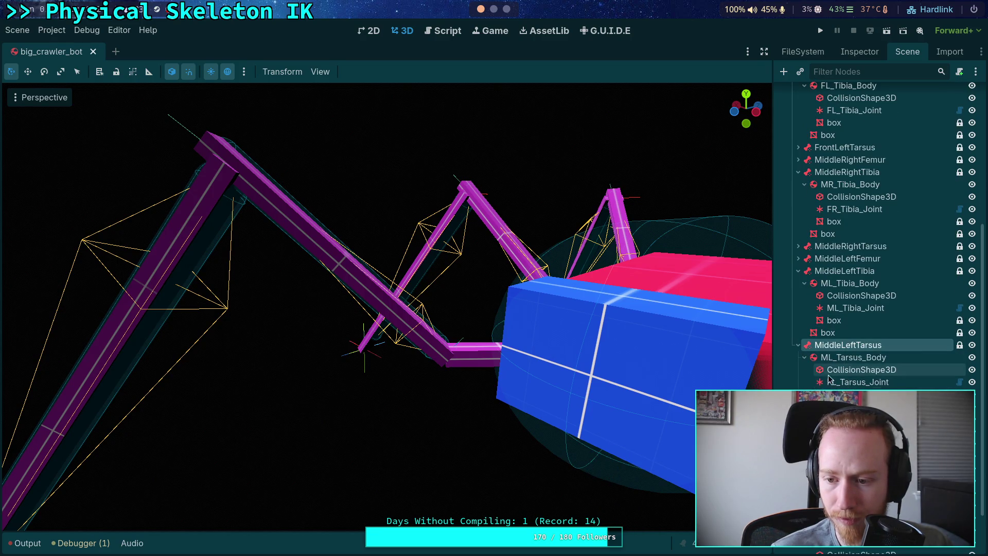
click(799, 345)
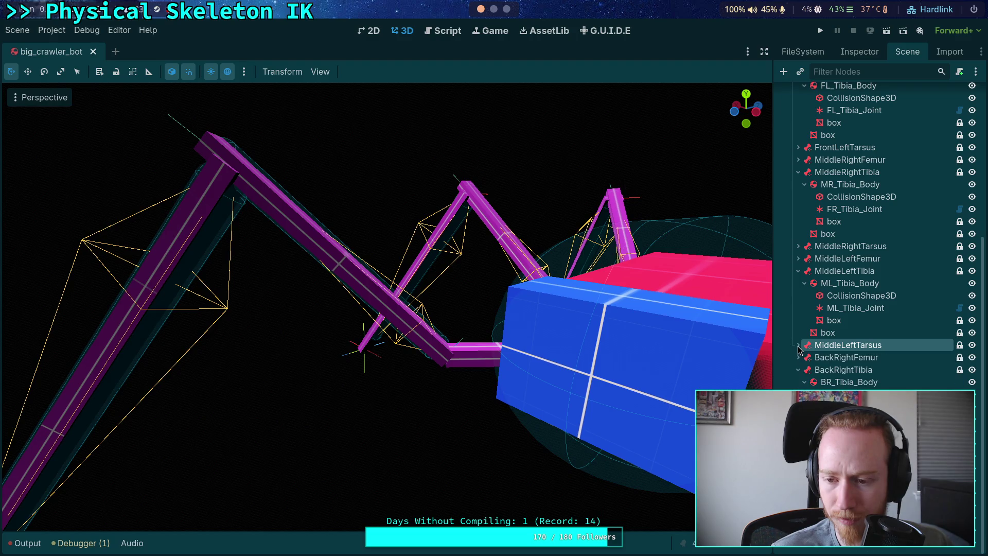
Delete the leftover ML_Target2 node under MiddleLegPair and recall git diff in the terminal
scroll(799, 309, up, 5)
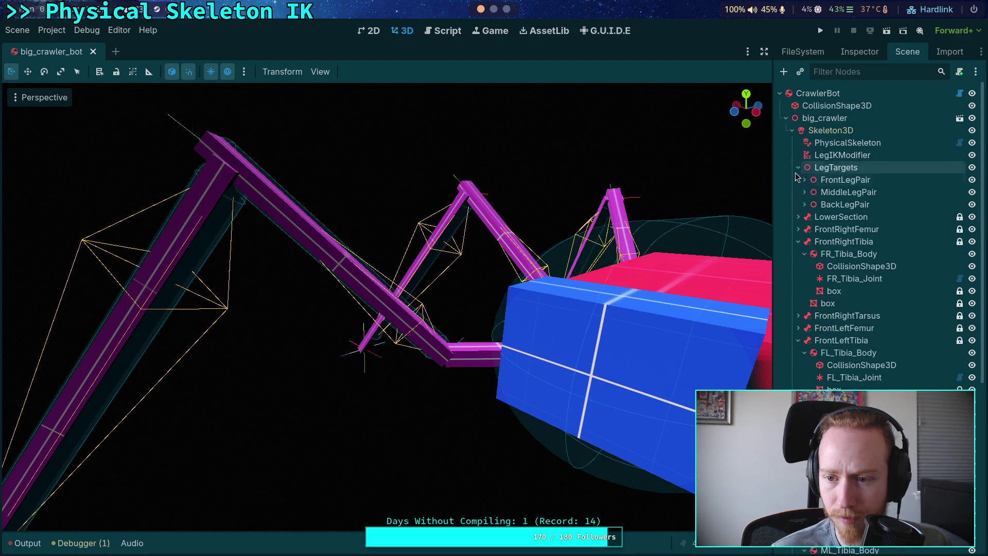
click(804, 192)
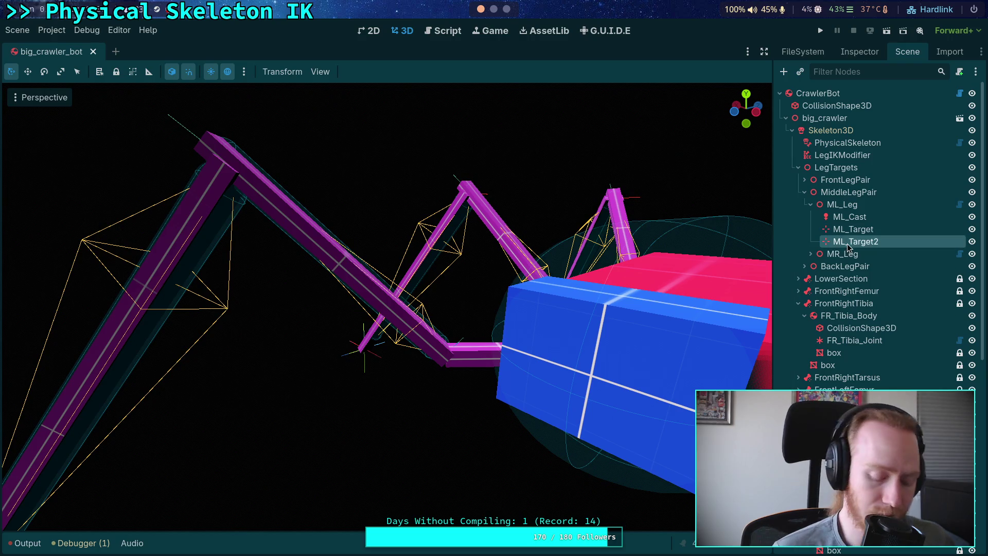
key(Delete)
key(Return)
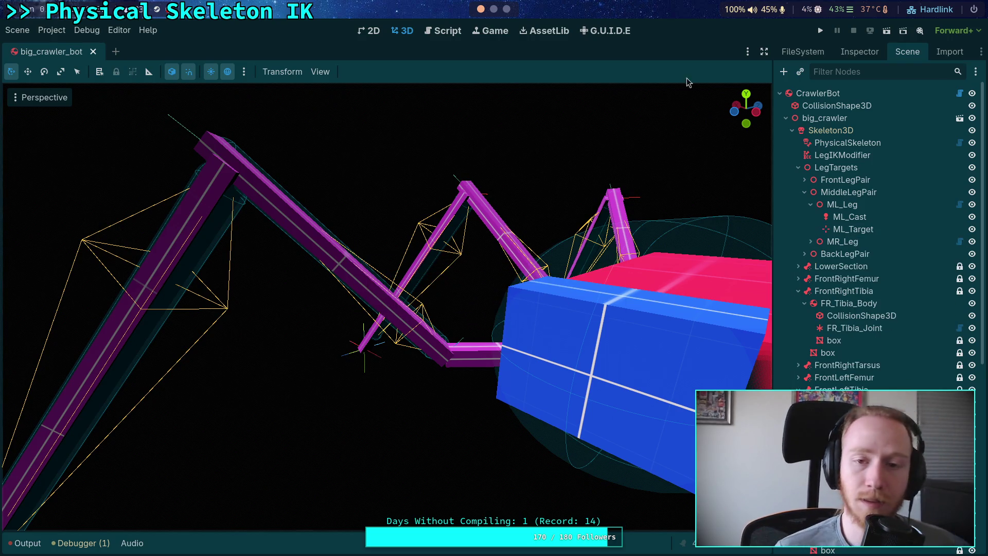
key(super+2)
key(Up)
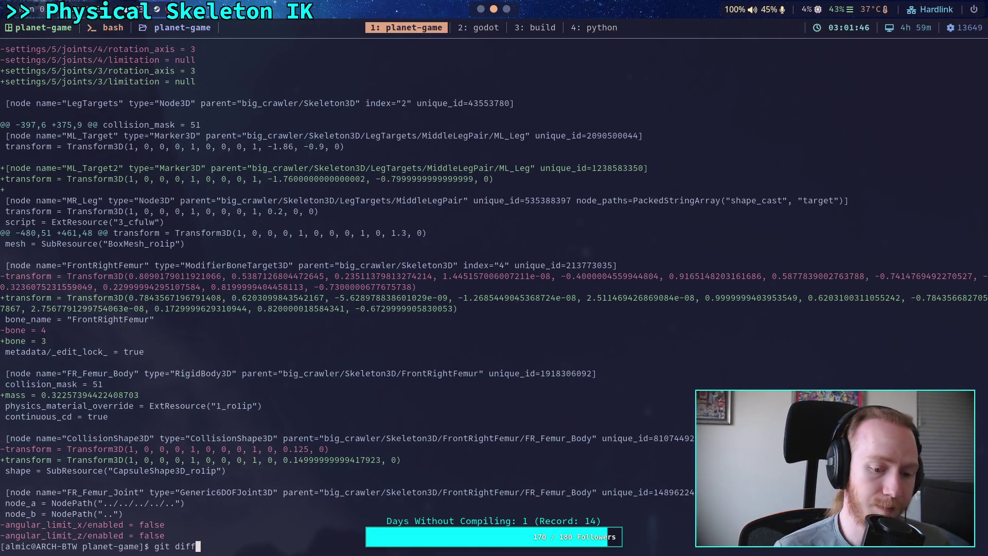
Recheck git diff, then run git status showing eight modified, unstaged files
key(Return)
key(space)
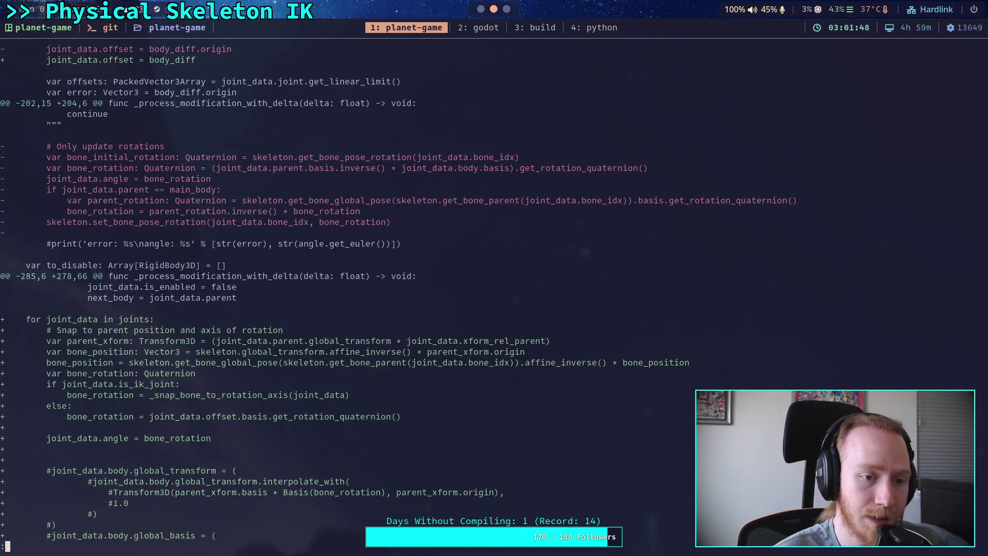
text(q)
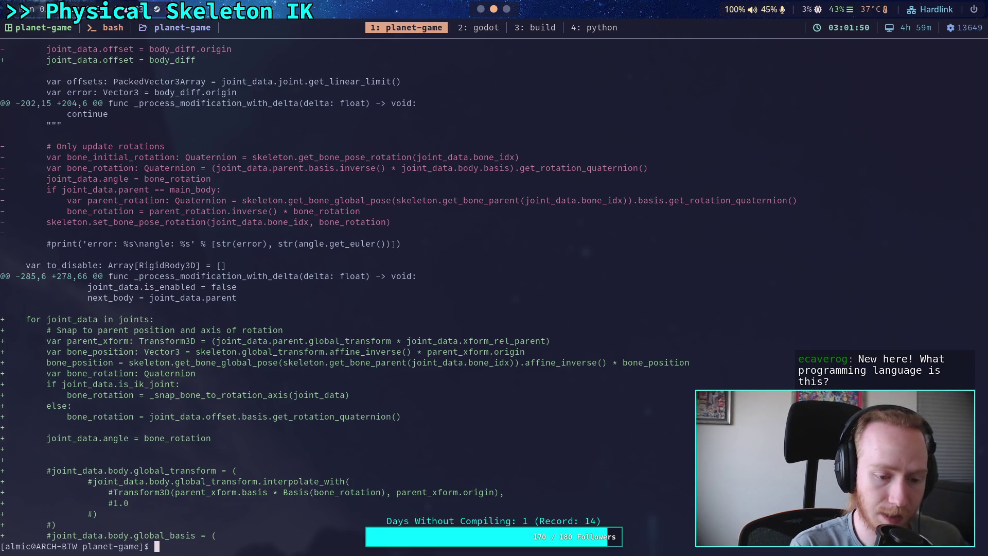
text(git status)
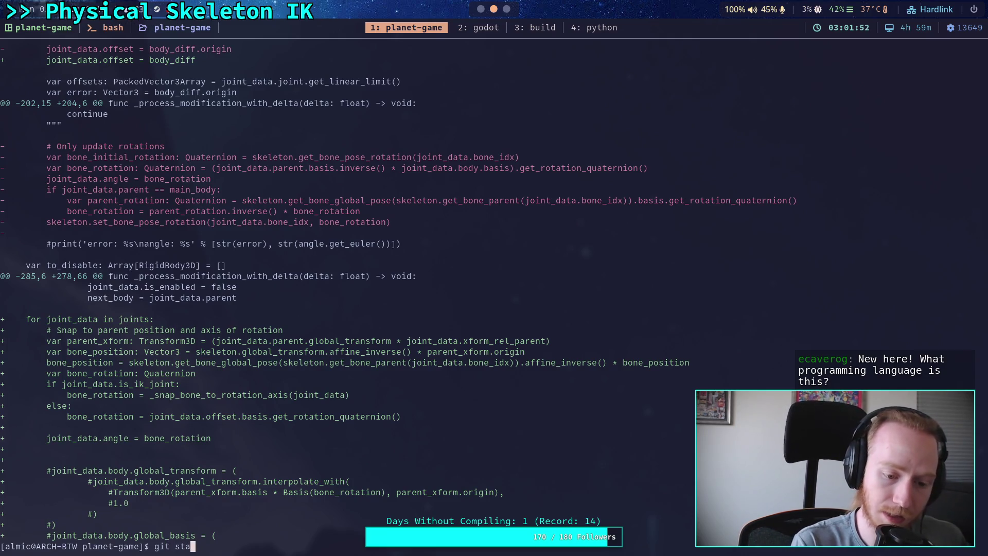
key(Return)
text(git add)
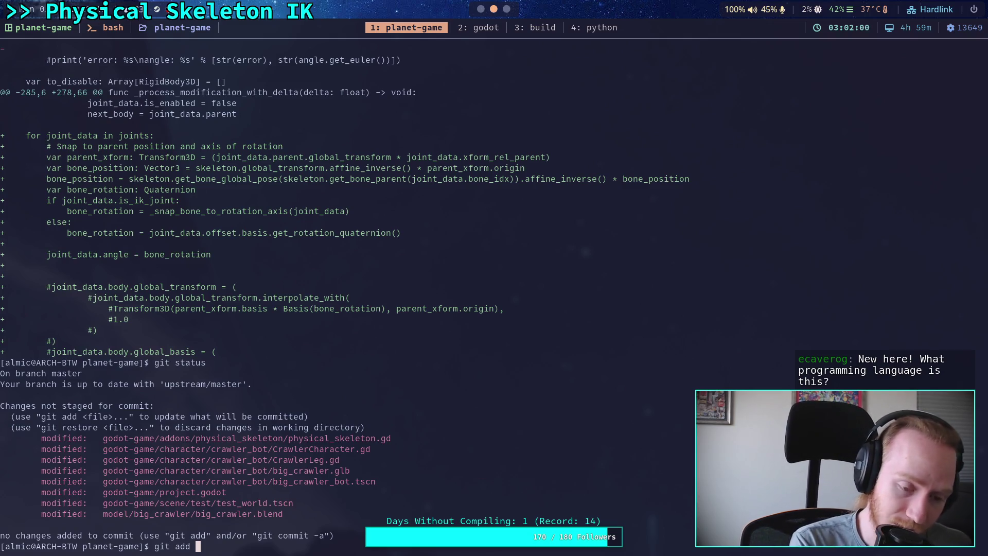
key(super+1)
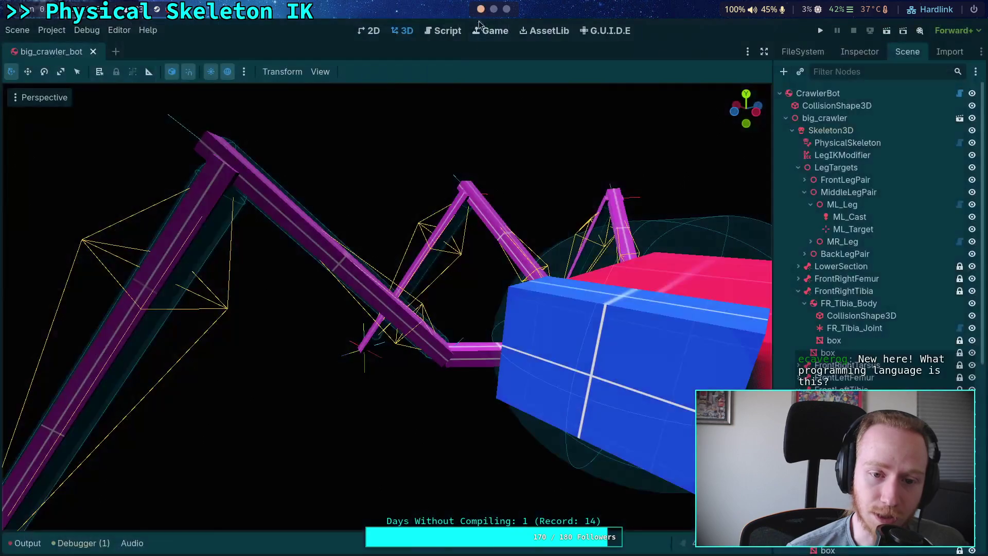
Review lines 423–433 of physical_skeleton.gd, where motor velocities are clamped to 0.5
click(443, 30)
drag(432, 364, 333, 202)
click(391, 219)
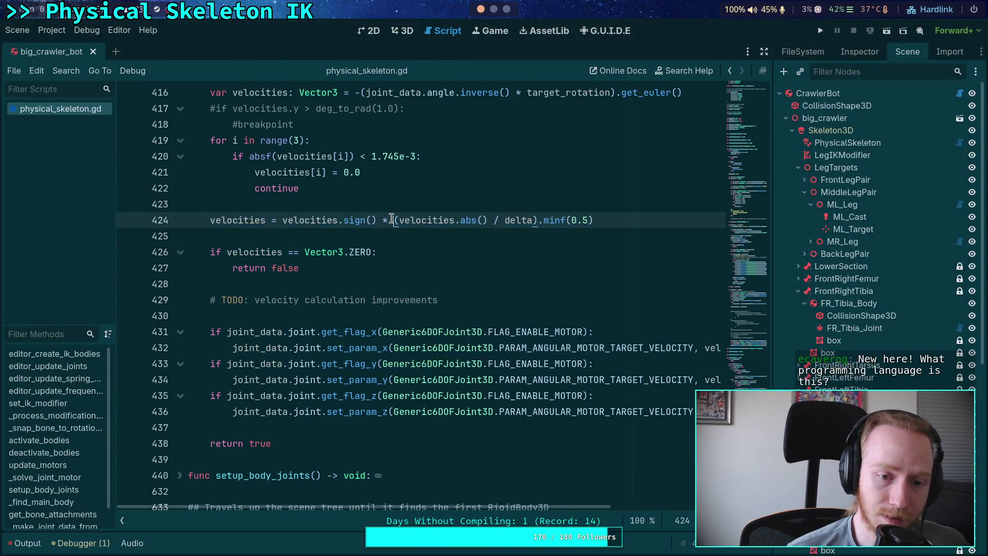
click(339, 281)
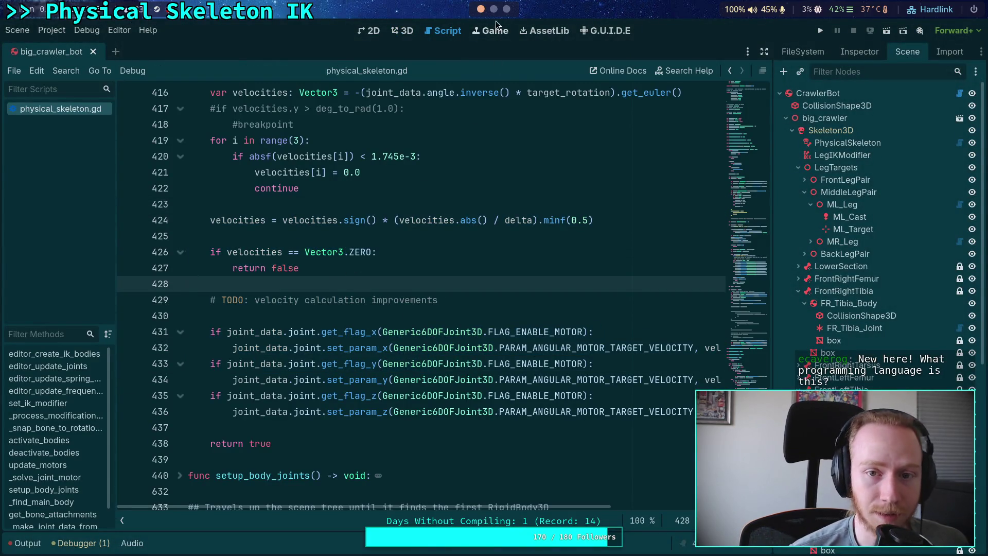
key(super+1)
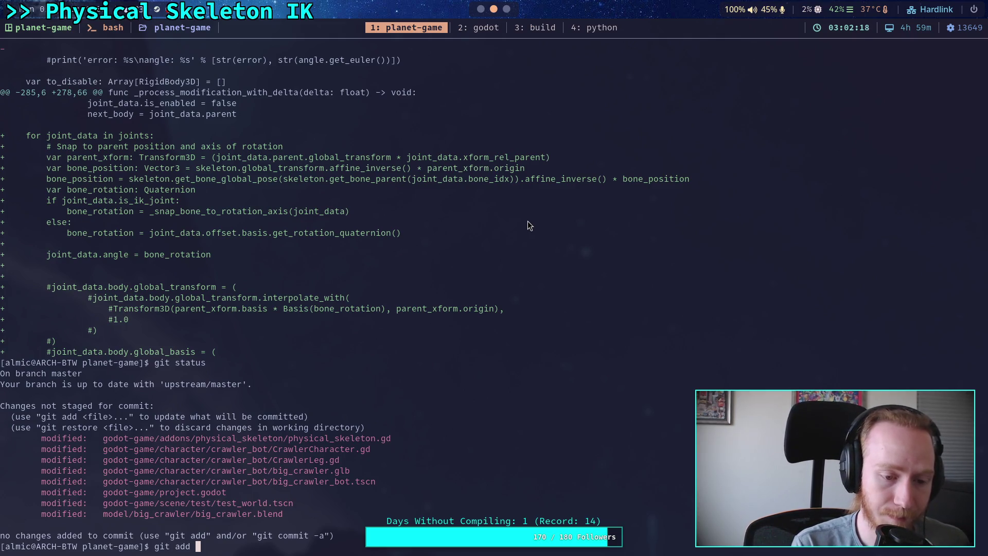
Stage the physical_skeleton script under godot-game/addons with git add
text(godot-game/ad)
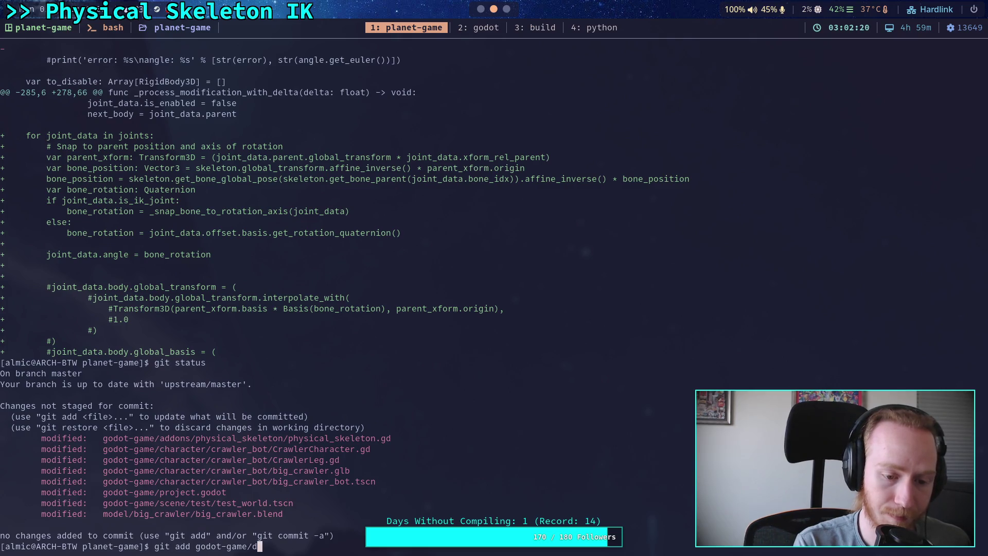
text(d)
key(Tab)
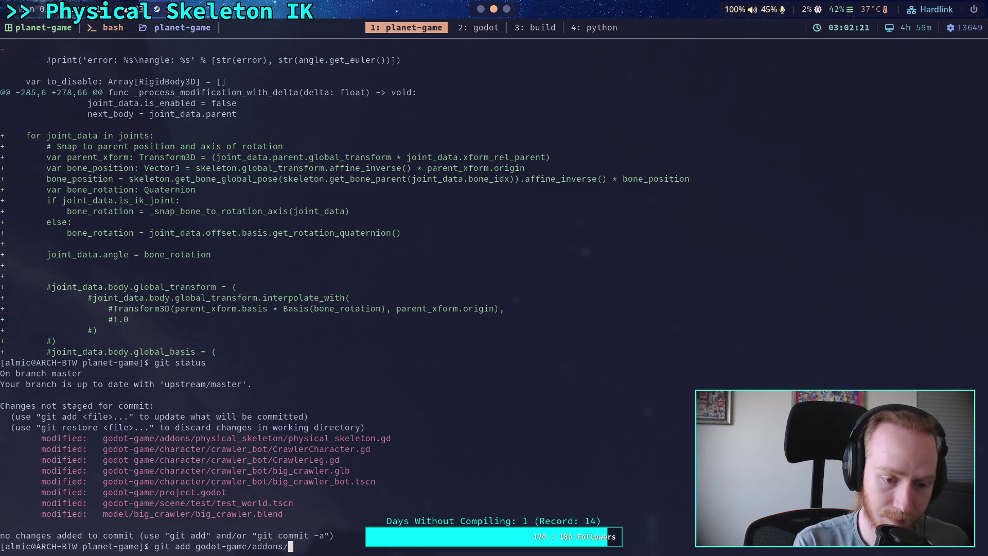
text(ph)
key(Tab)
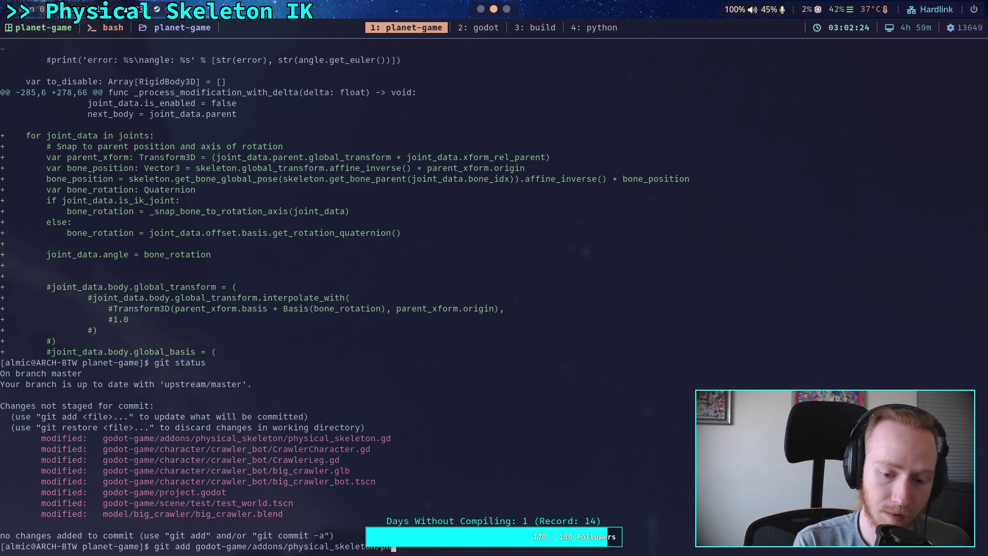
key(Return)
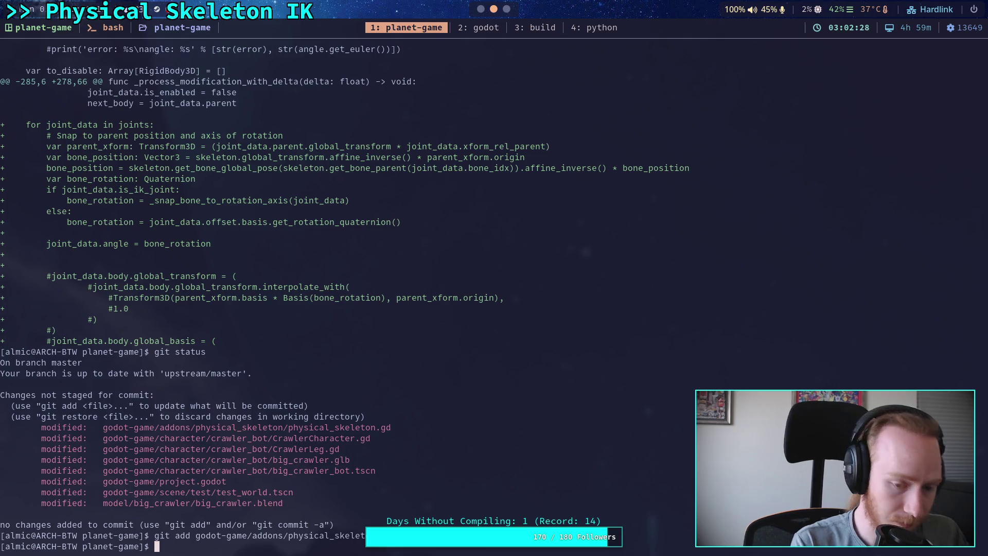
Review the CrawlerCharacter.gd diff, including ground vector and leg force changes
text(git diff godot-game/character/crawler_bot/CrawlerCharacter.gd)
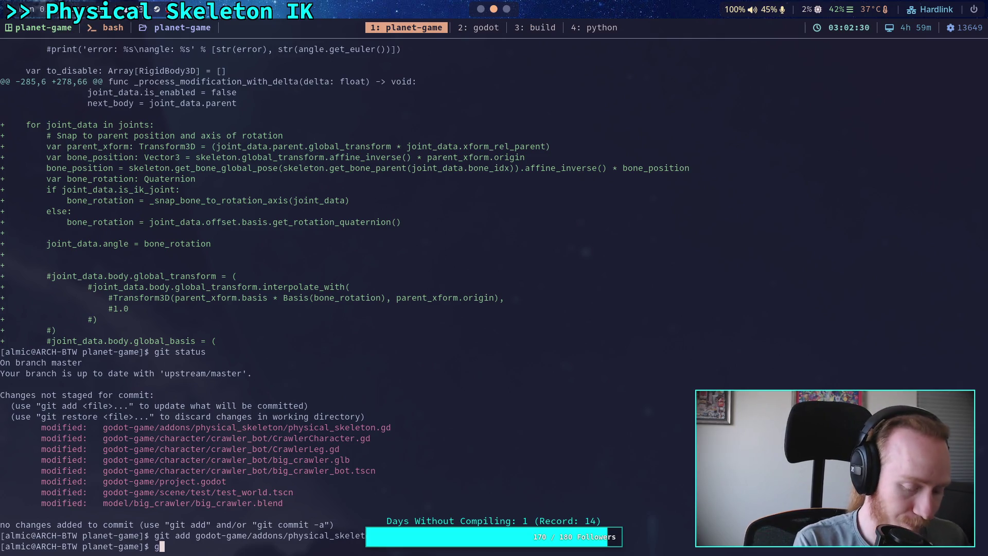
key(Return)
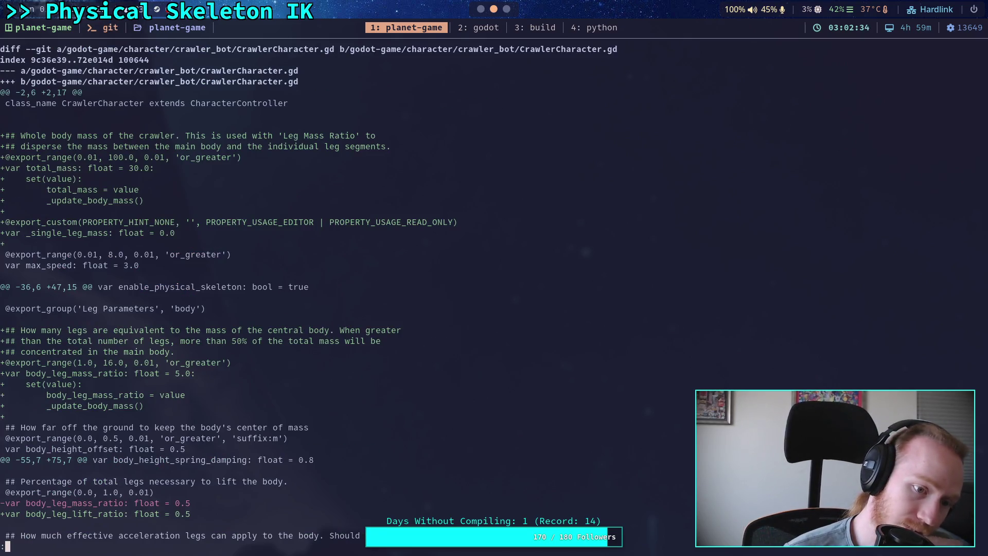
key(space)
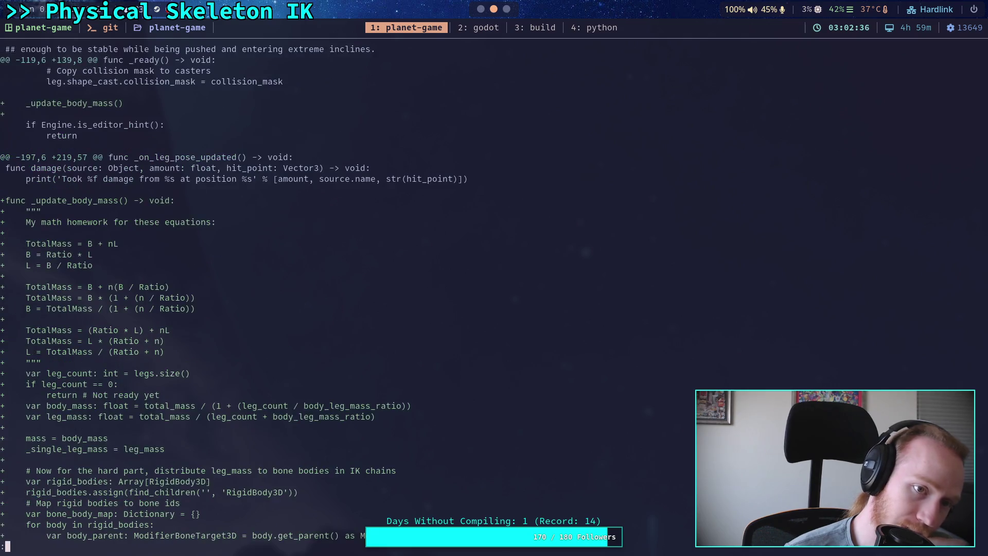
key(b)
key(space)
key(space)
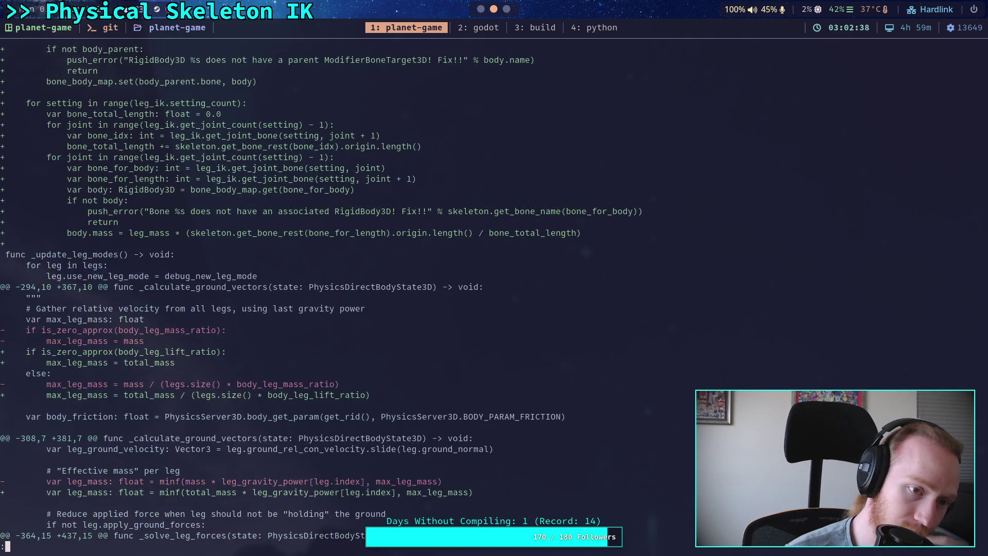
key(space)
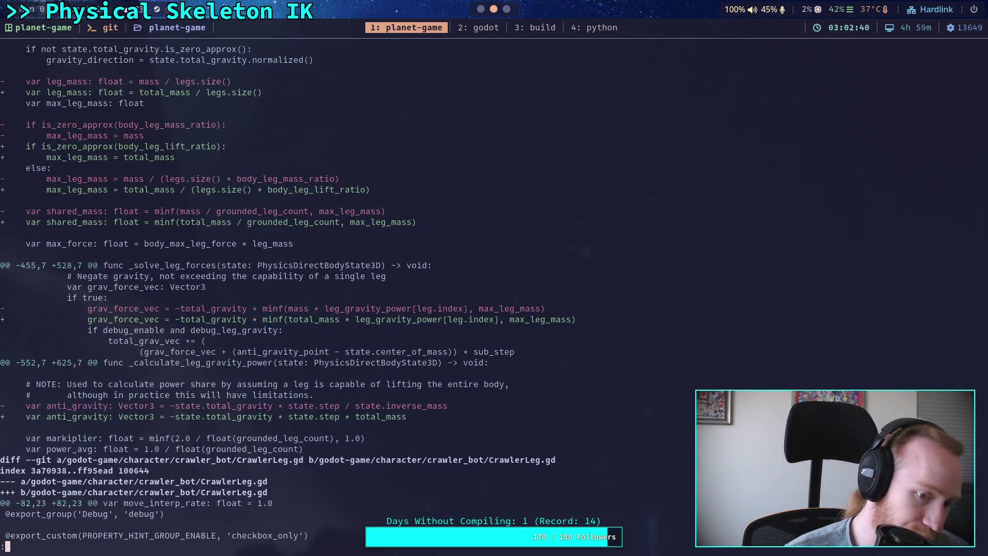
Stage the godot-game/character/crawler_bot/ files with git add
text(q)
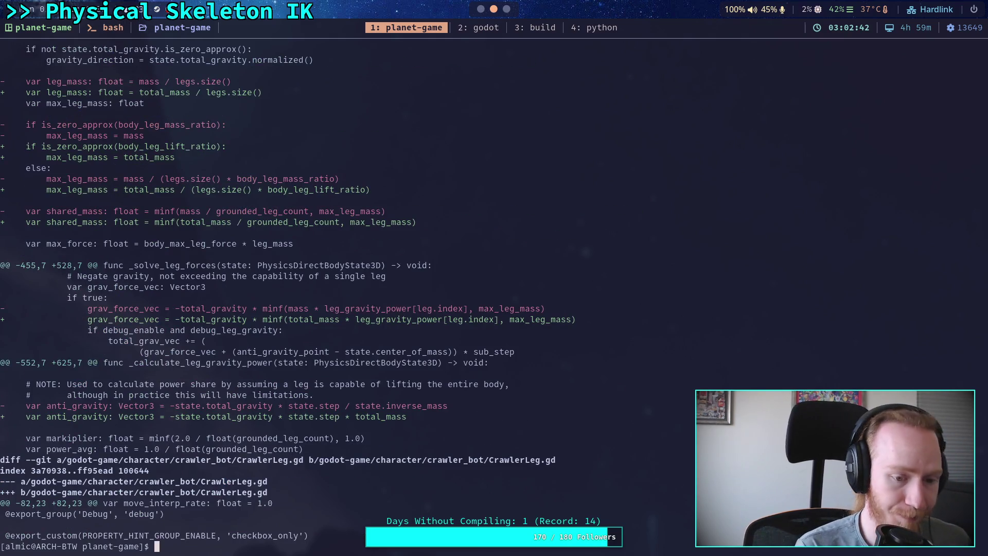
text(git add go)
key(Tab)
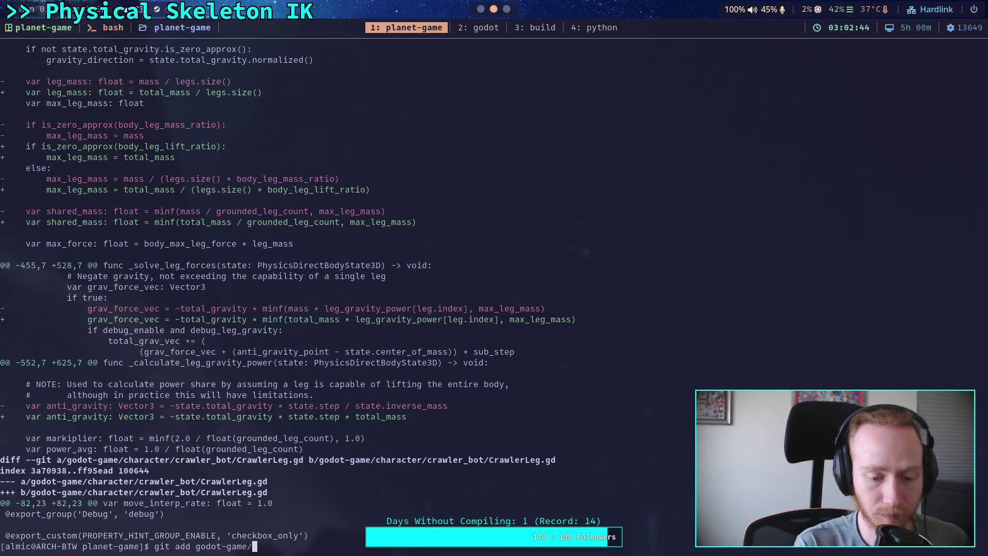
text(c)
key(Tab)
text(c)
key(Tab)
text(C)
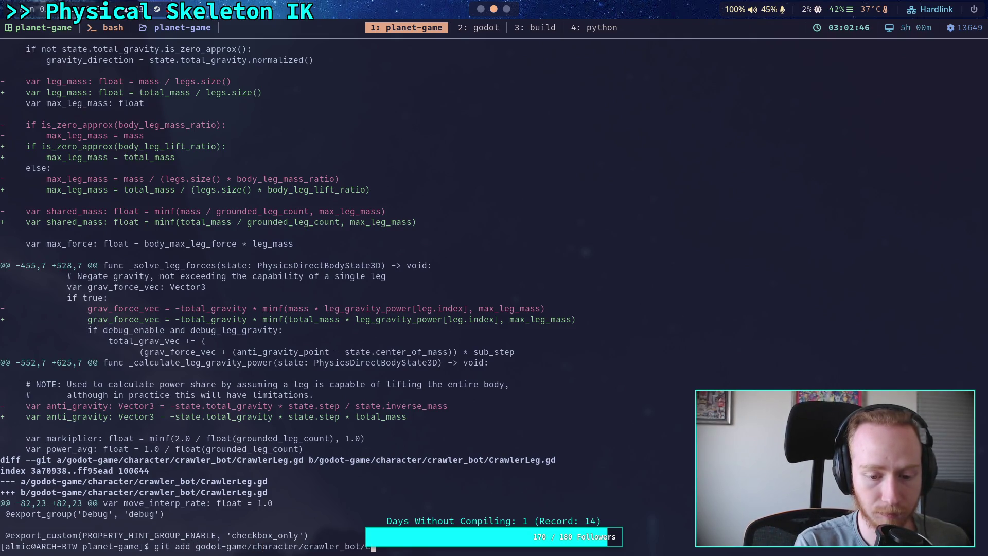
key(Tab)
text(L)
key(Tab)
key(Return)
Show the remaining git diff, reading CrawlerLeg.gd, scene sub-resources, CrawlerBot node and joint limits
text(g)
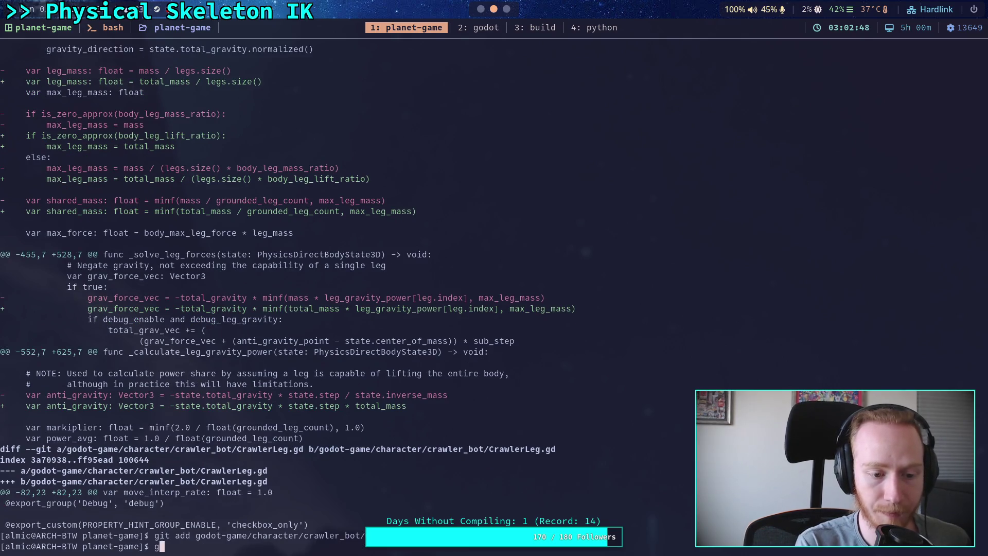
text(it diff)
key(Return)
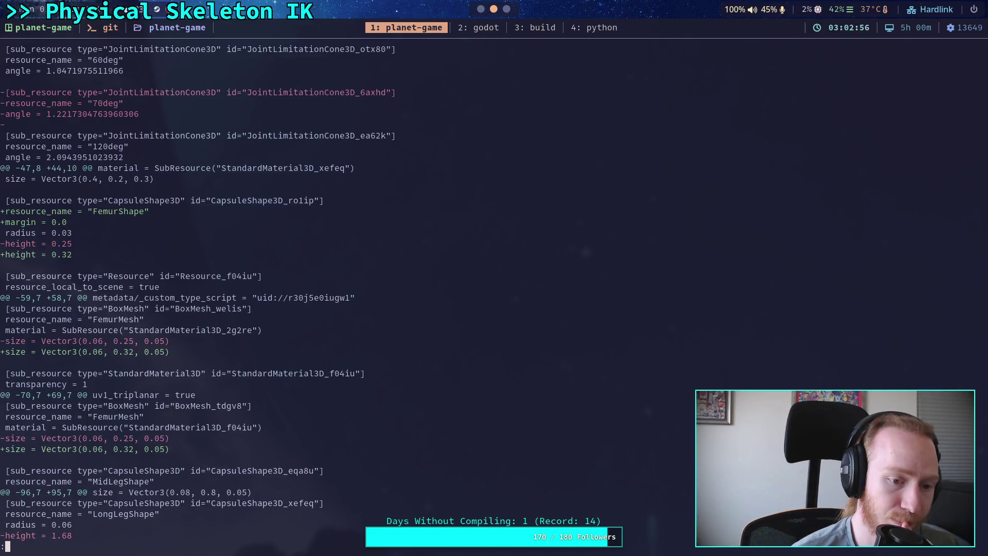
key(space)
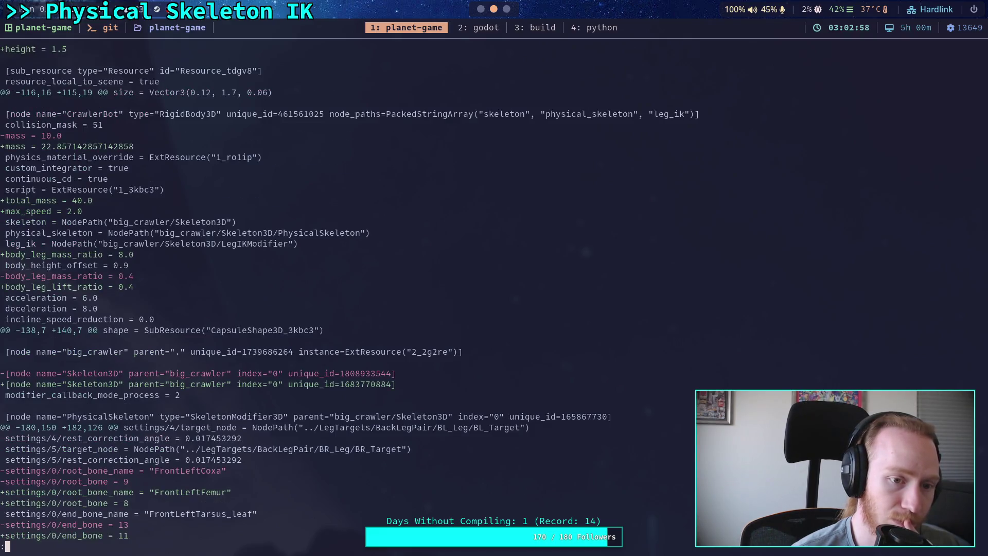
key(b)
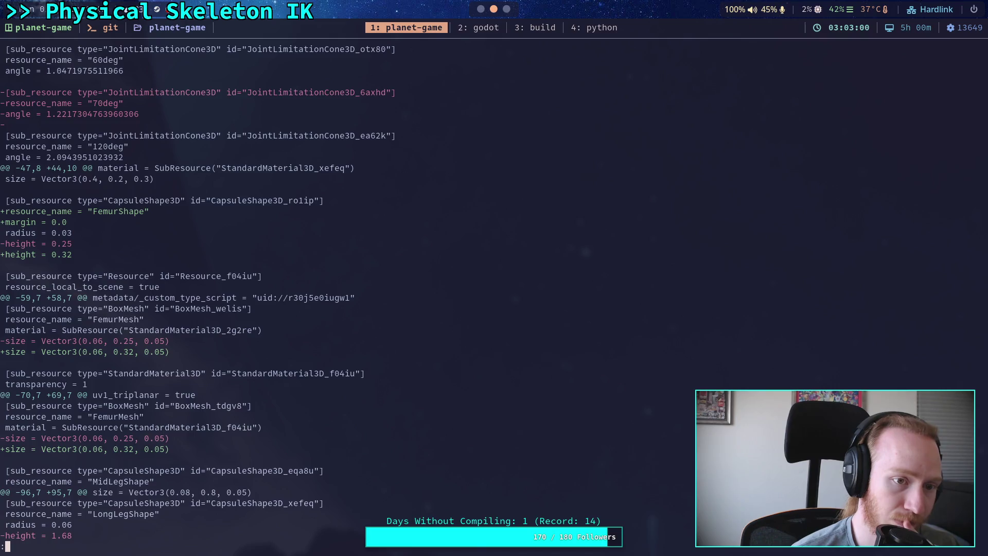
key(b)
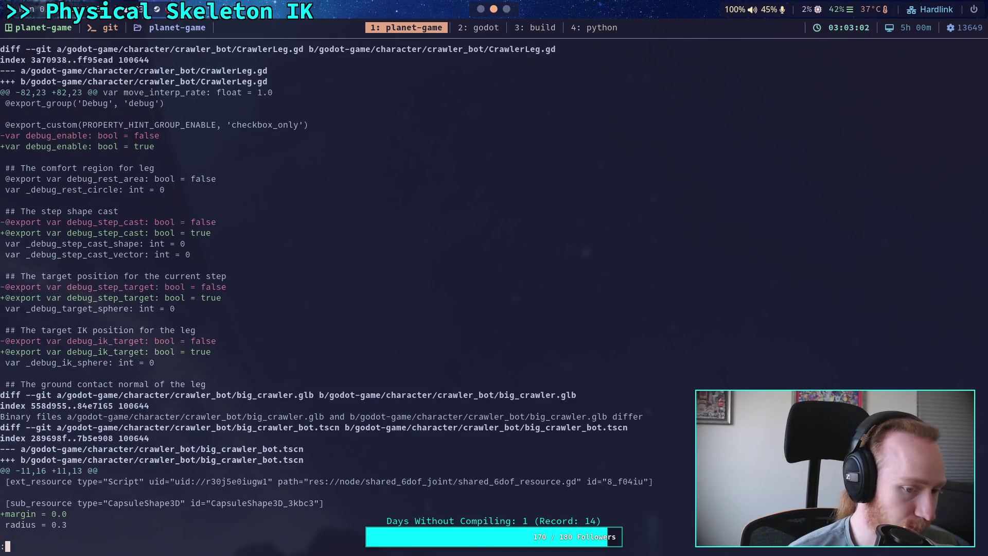
key(space)
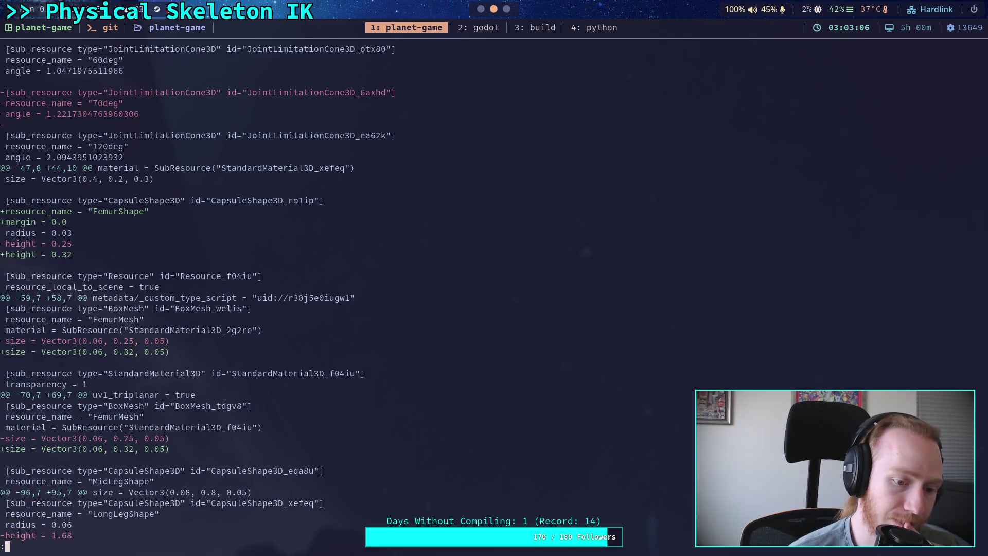
key(space)
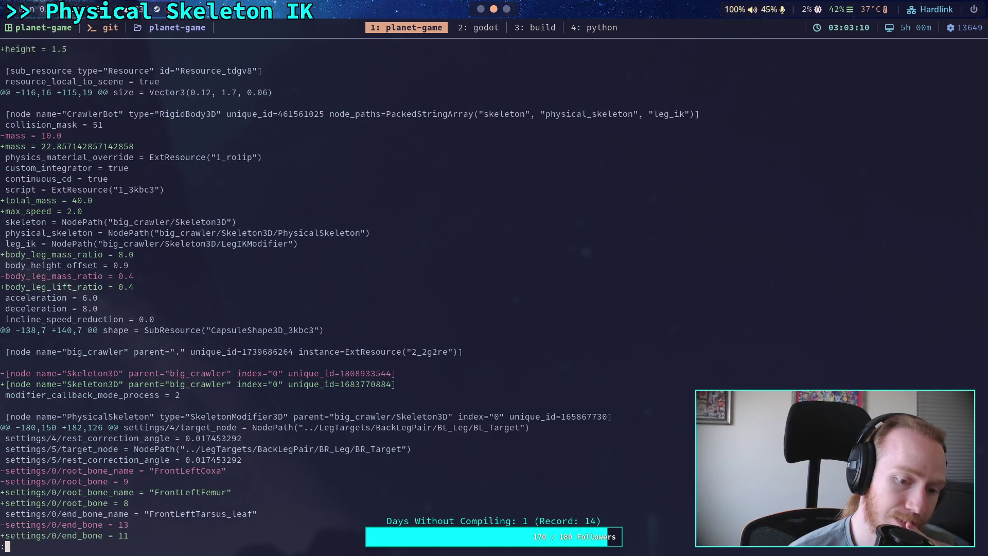
key(space)
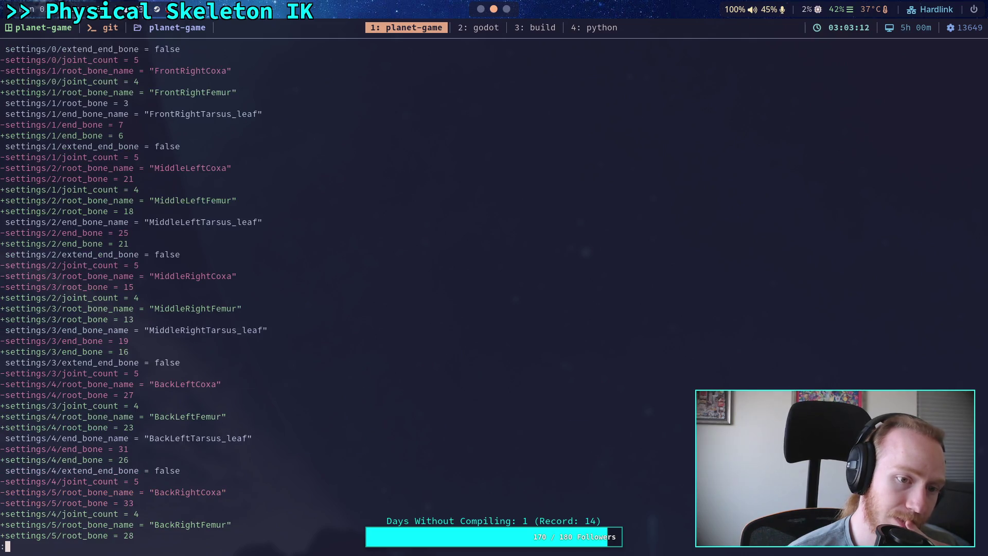
key(space)
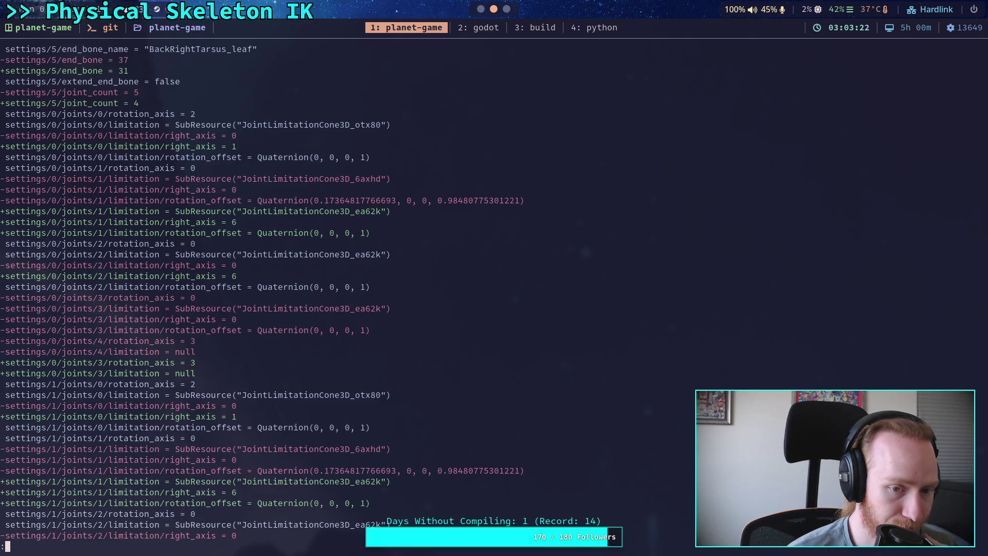
Page through the front, middle and back leg node changes to the project.godot and test_world.tscn diffs
key(space)
key(space)
key(space)
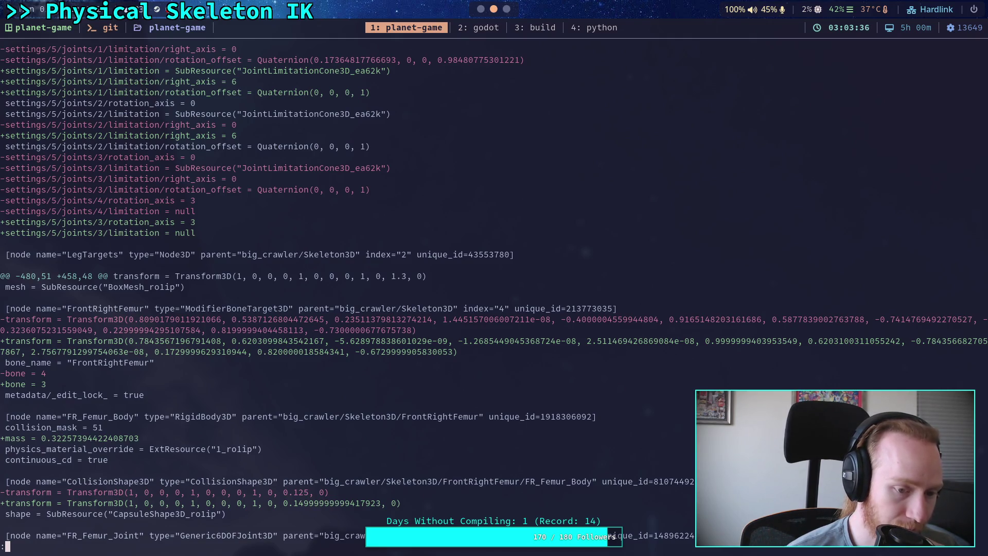
scroll(545, 248, down, 5)
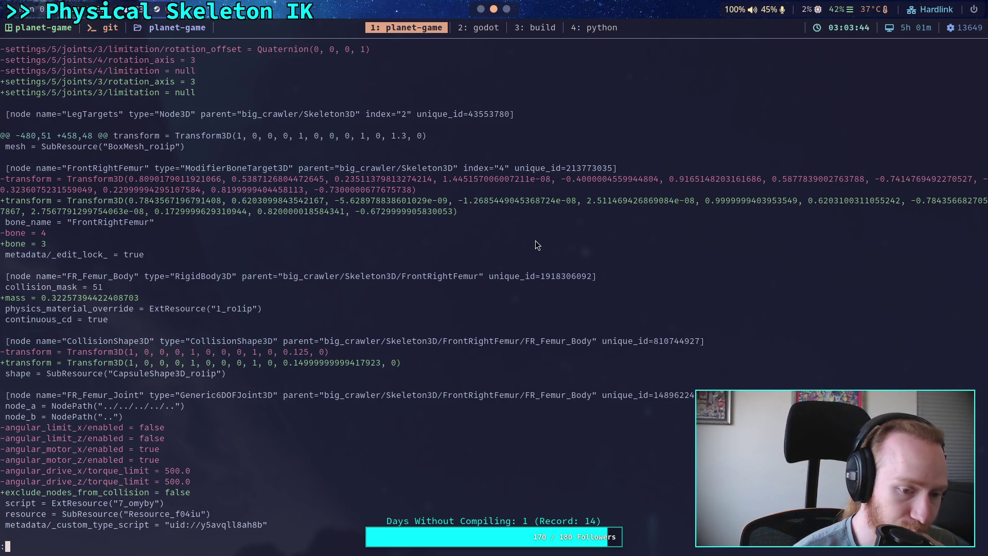
key(space)
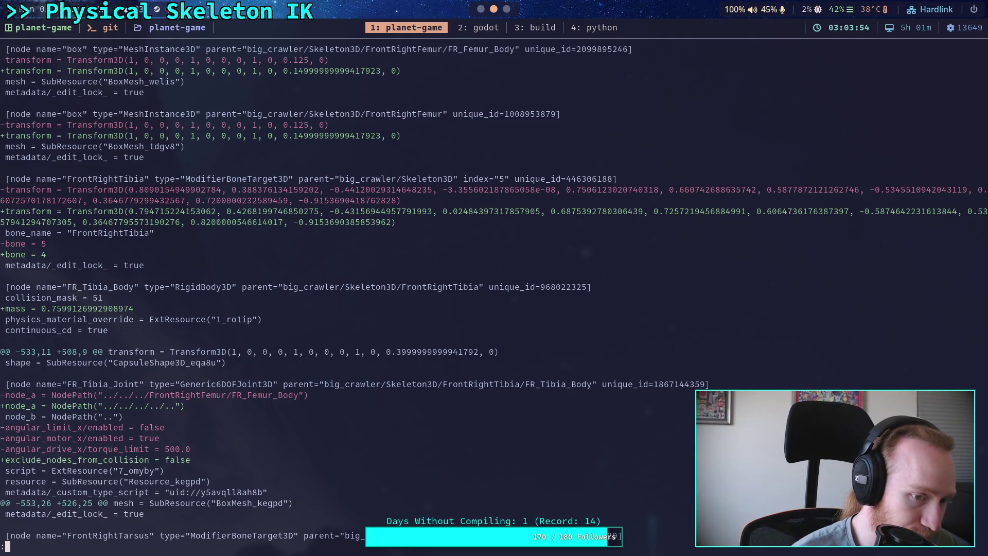
key(space)
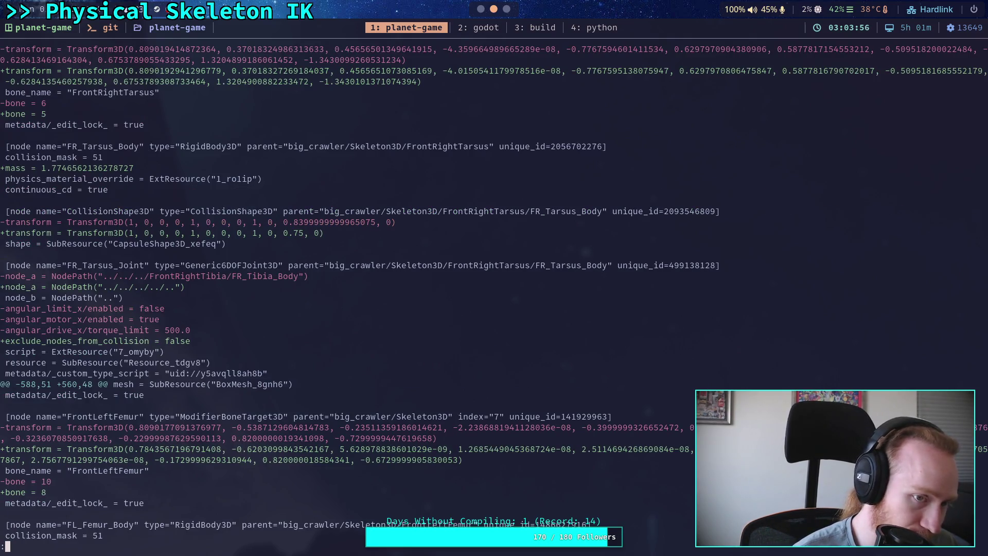
key(space)
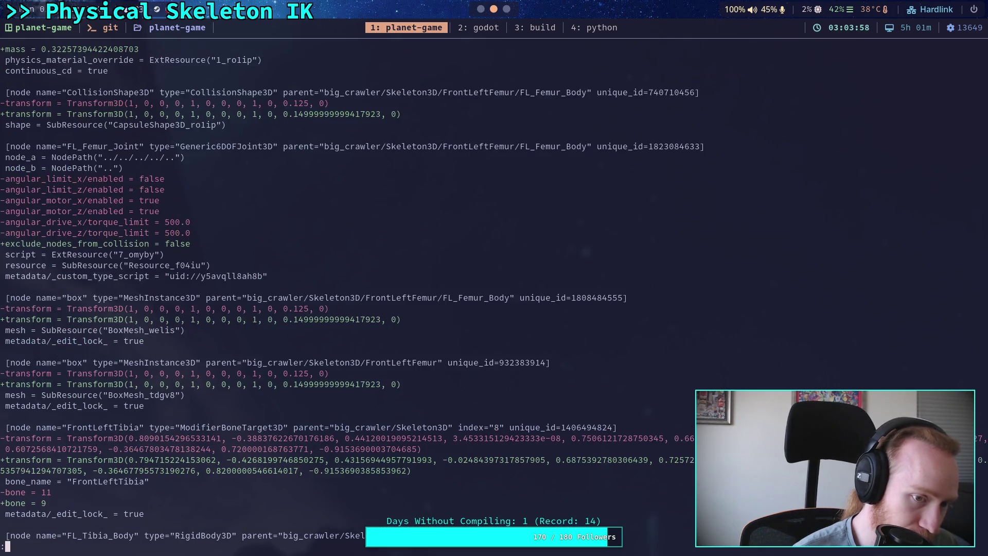
key(space)
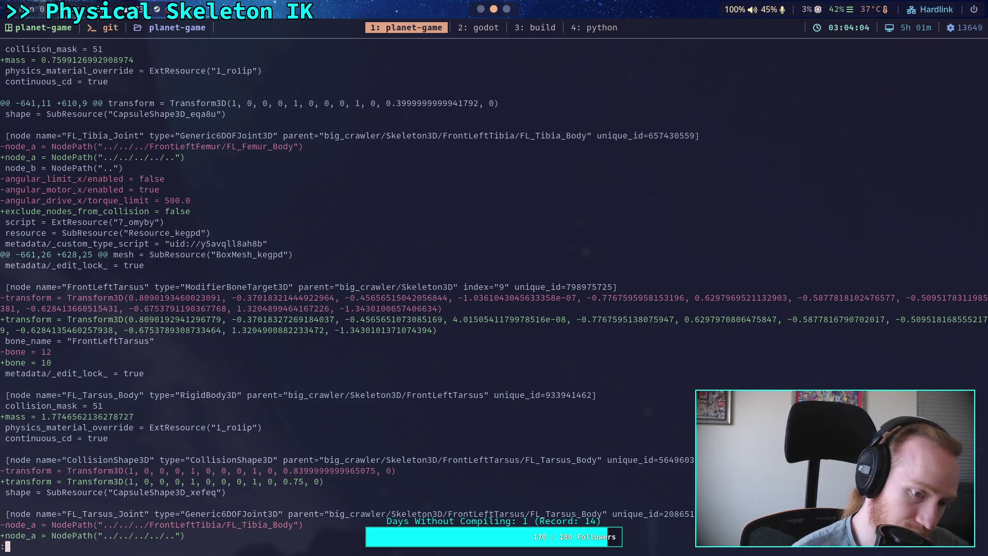
key(space)
key(space)
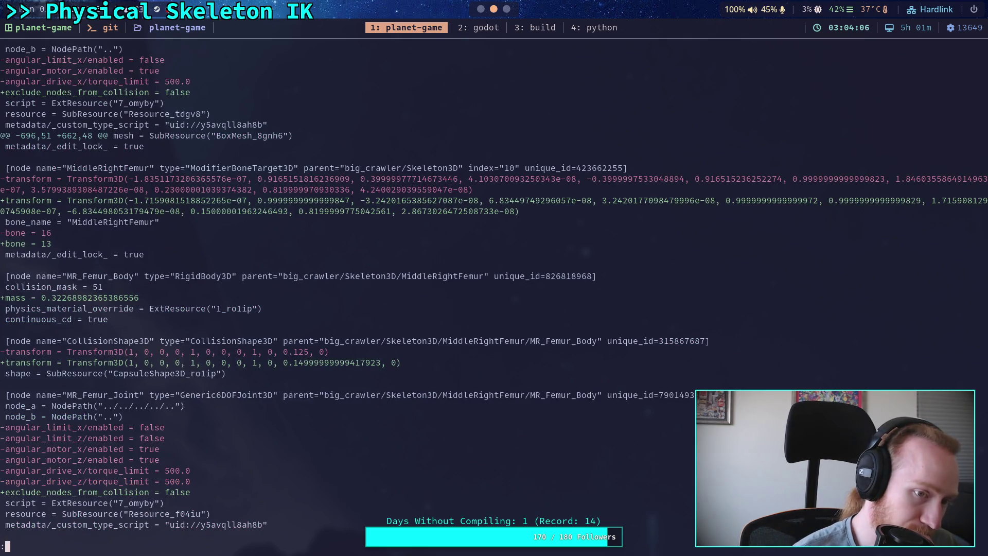
key(space)
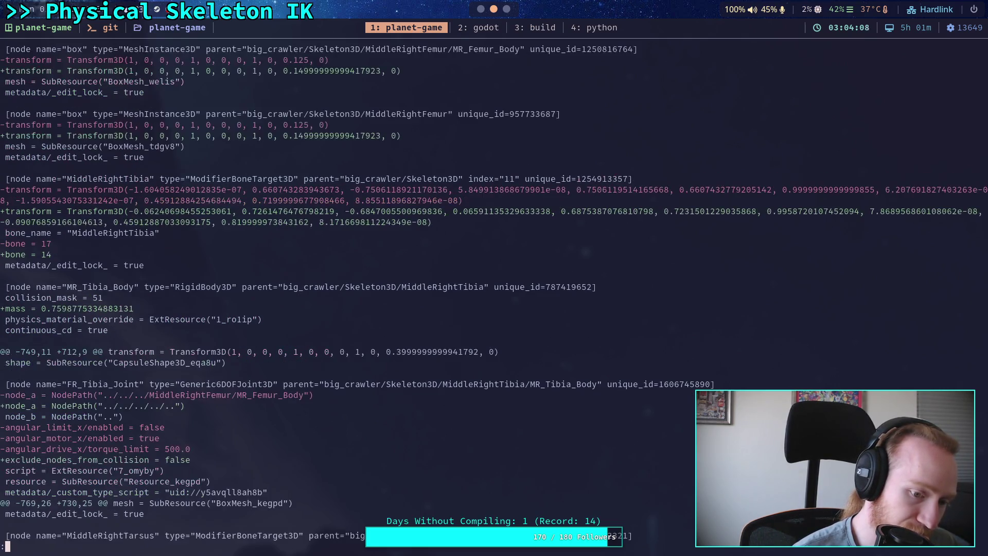
key(space)
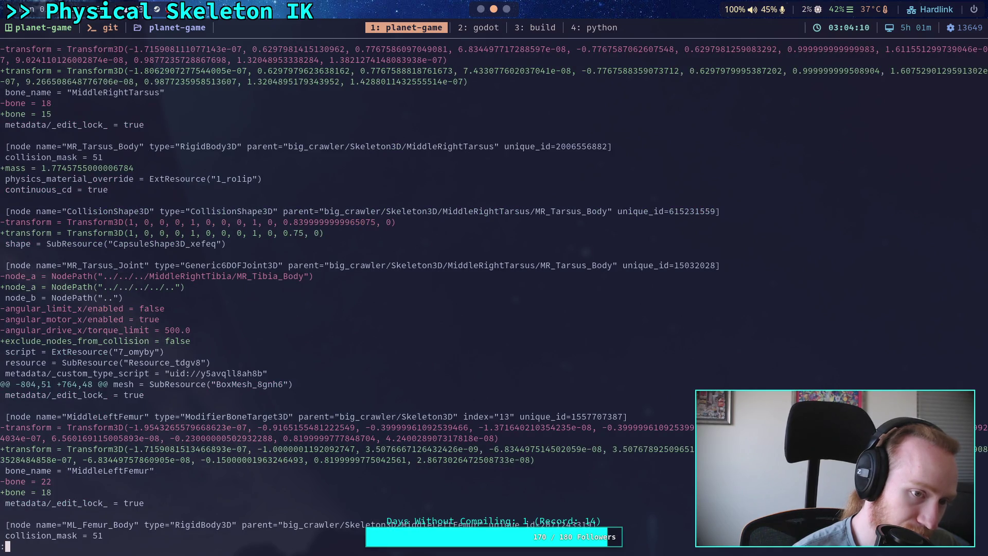
key(space)
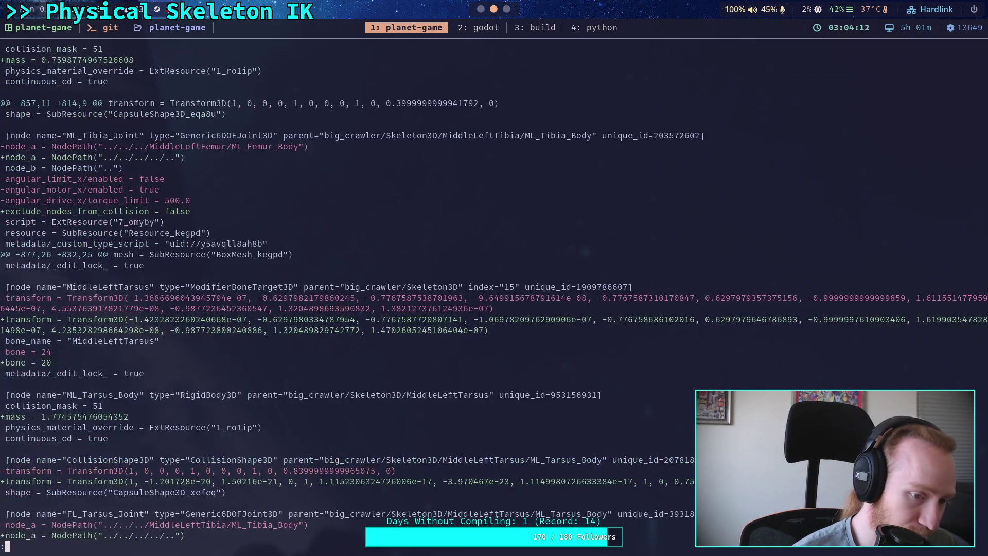
key(space)
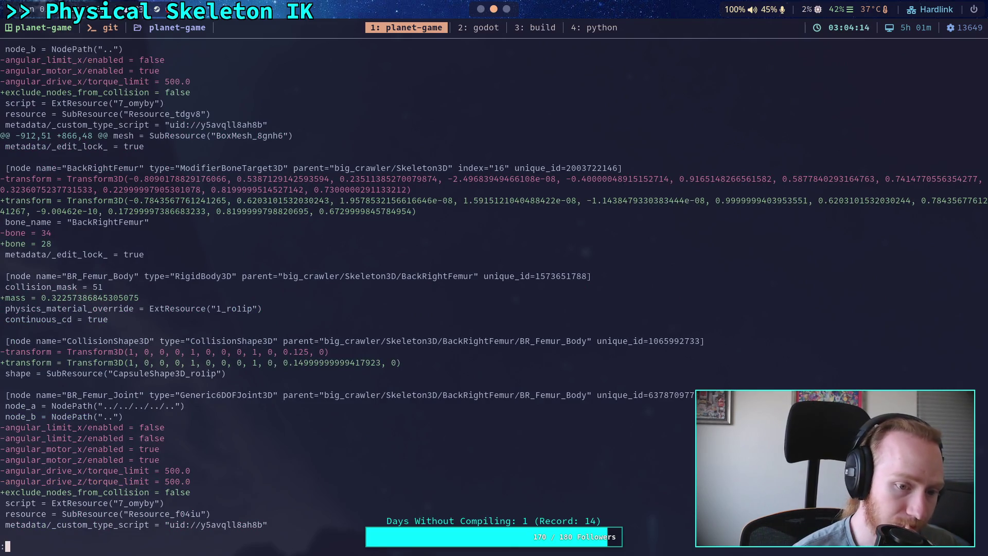
key(space)
key(space)
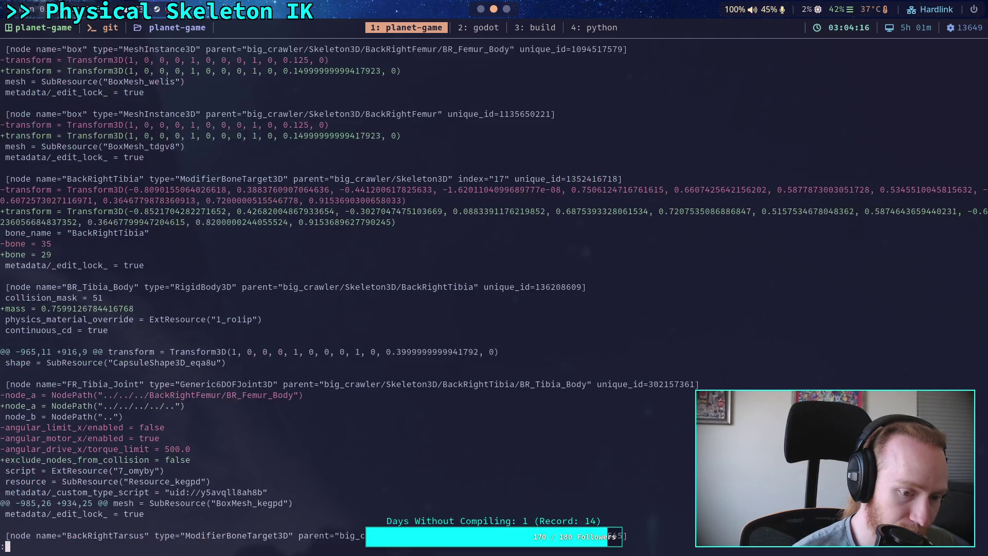
key(space)
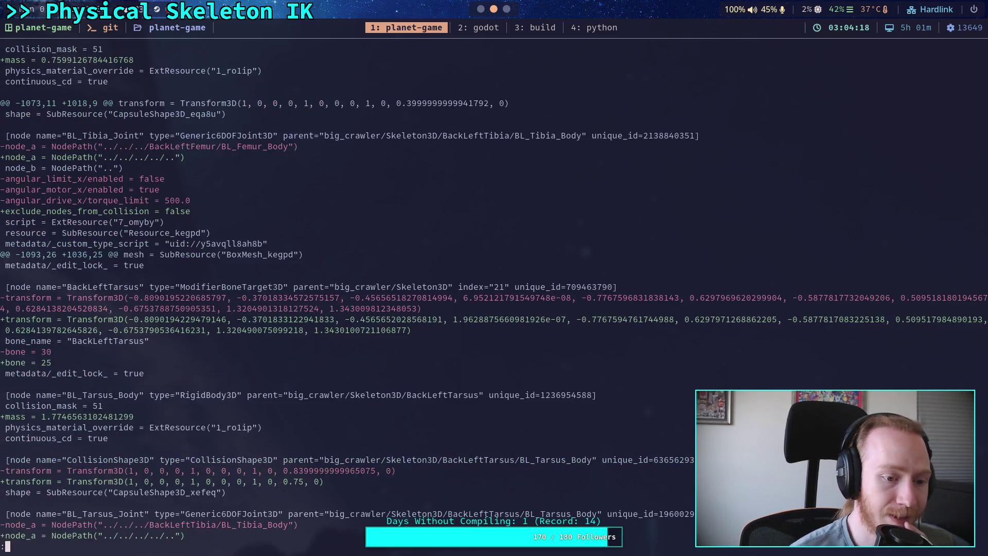
key(space)
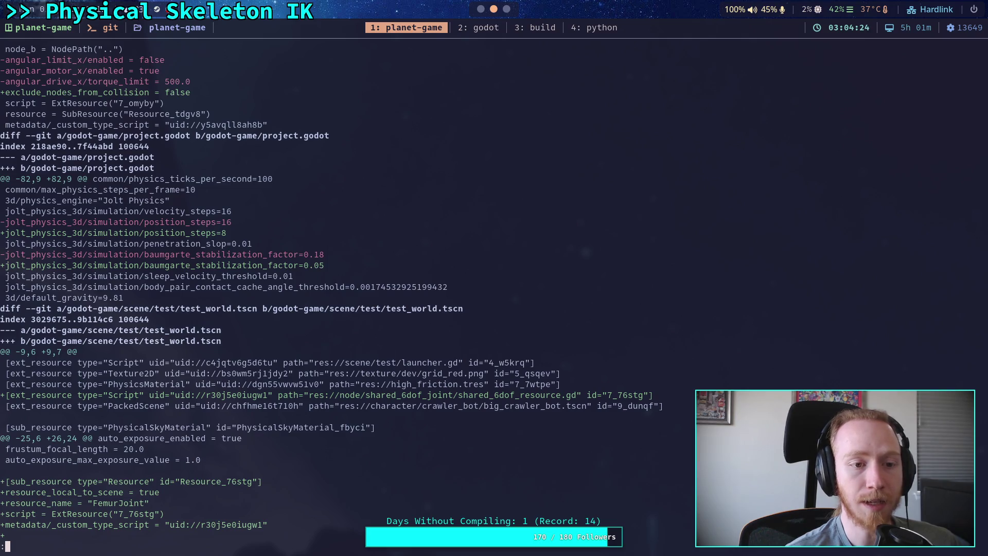
Check git status and stage crawler_bot/big_crawler.glb
text(qgit d)
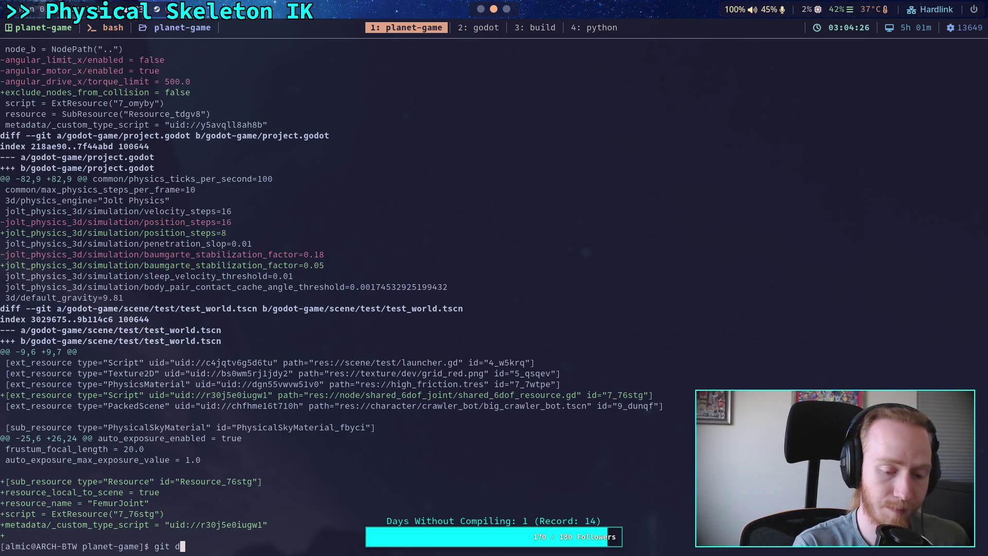
key(BackSpace)
text(status)
key(Return)
text(gi)
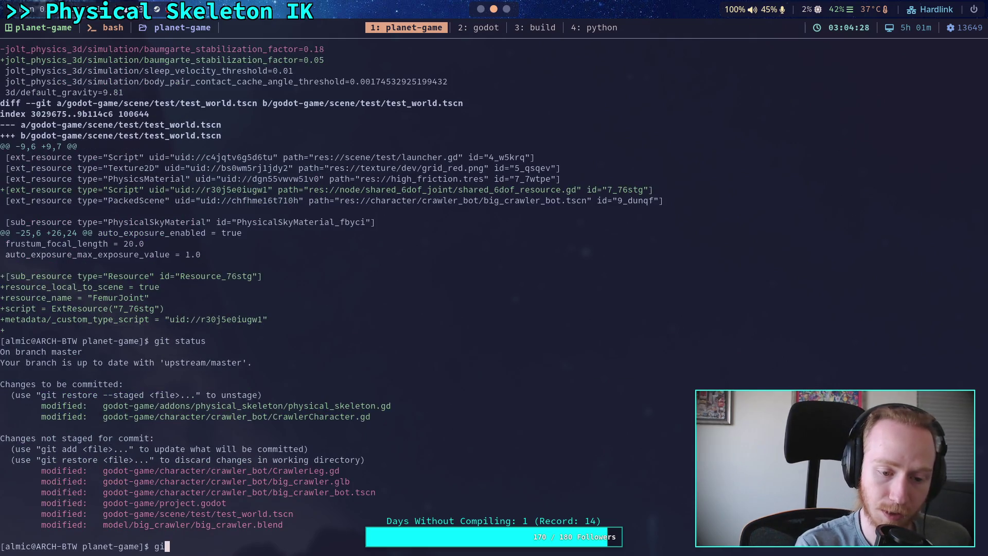
text(t add )
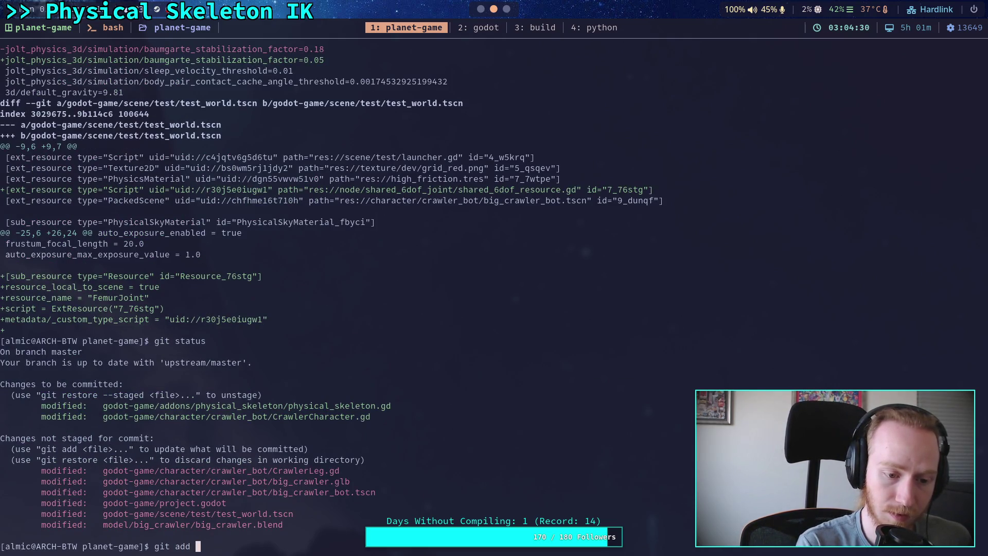
text(godot-game/character/c)
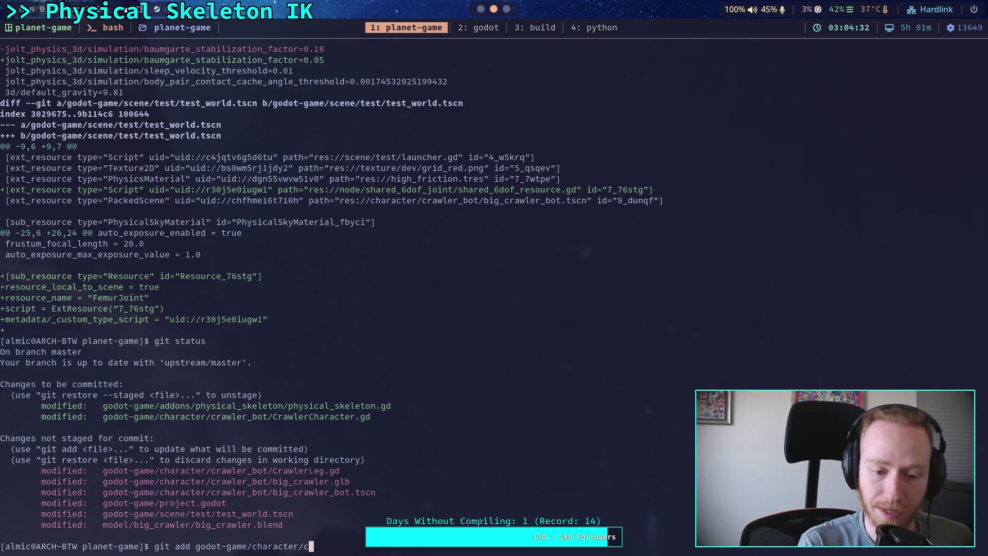
key(Tab)
text(b)
key(Tab)
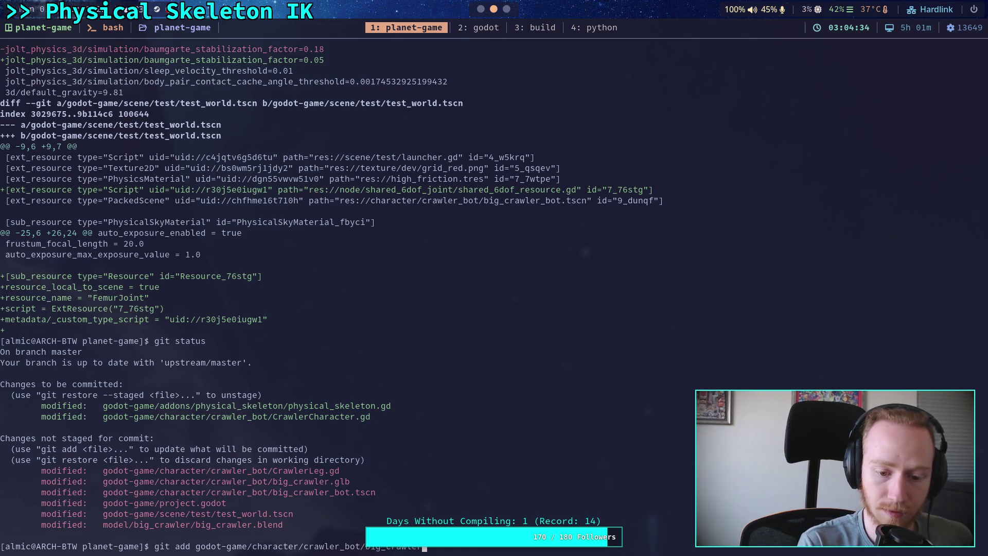
text(.glb)
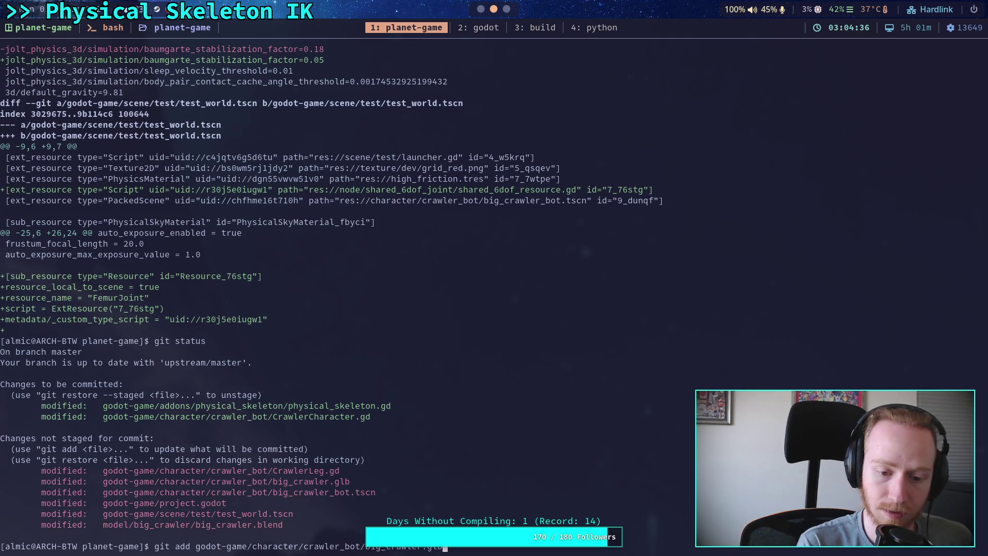
key(Return)
Stage big_crawler_bot.tscn from the crawler_bot folder
key(Up)
key(BackSpace)
key(BackSpace)
key(BackSpace)
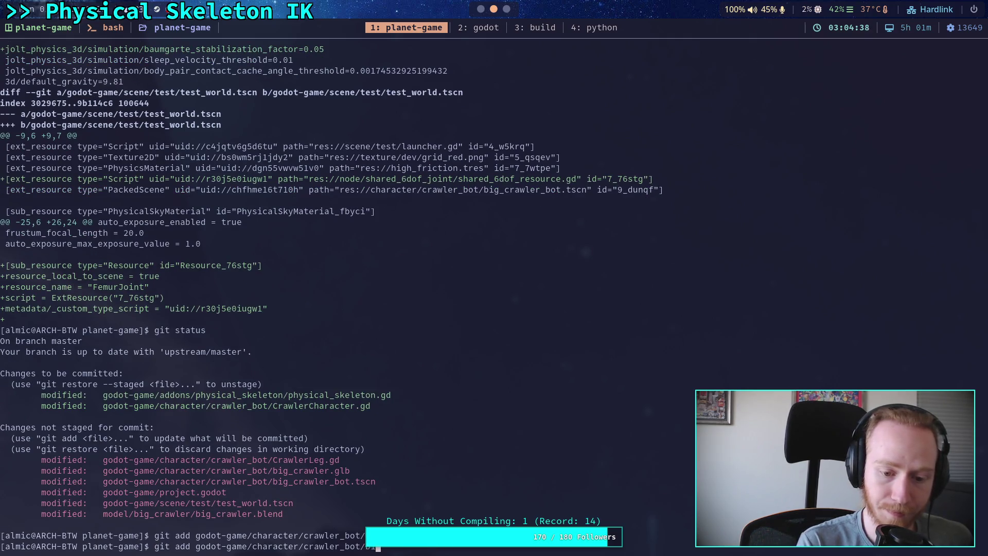
text(g)
key(Tab)
text(_)
key(Tab)
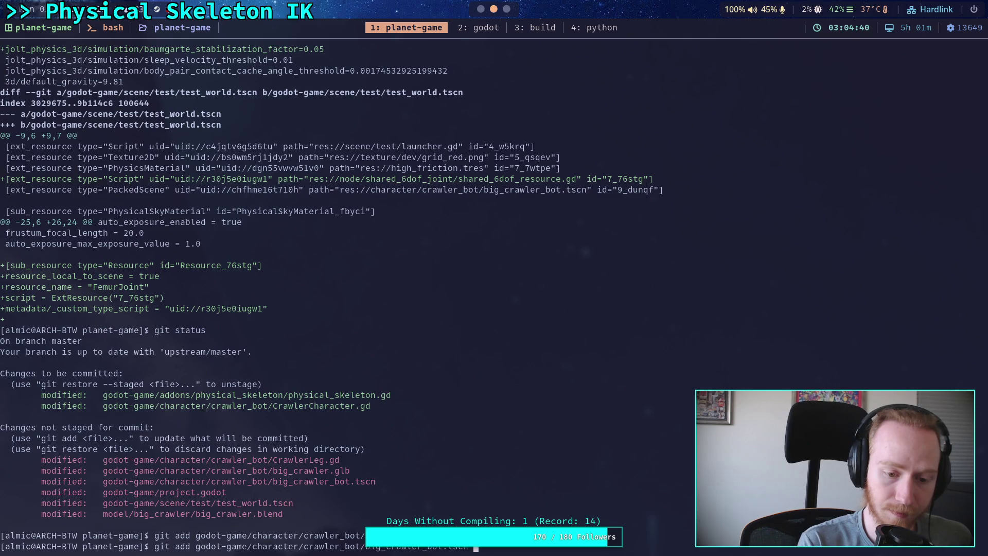
key(Return)
Review the remaining git diff: project.godot physics settings and test_world.tscn's added joint resources
text(git diff)
key(Return)
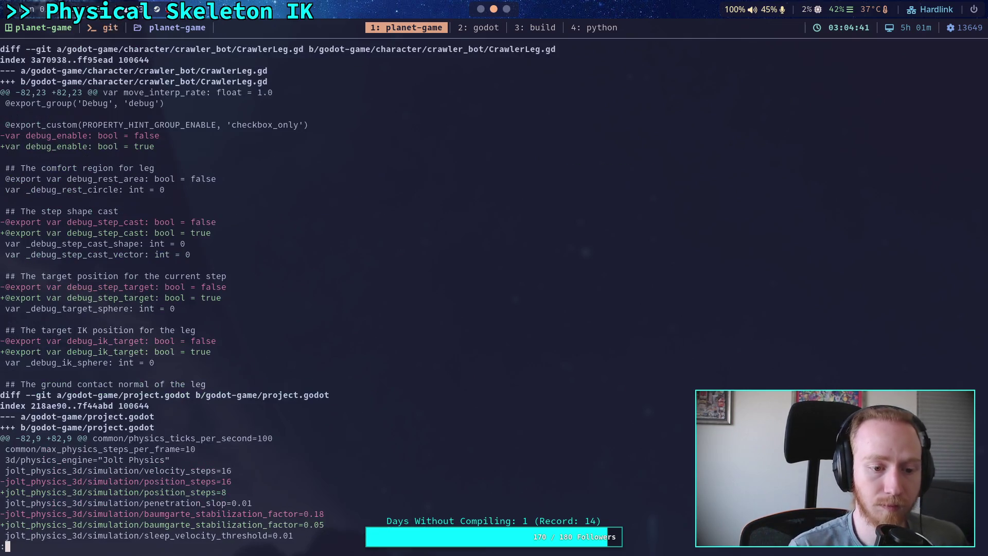
key(space)
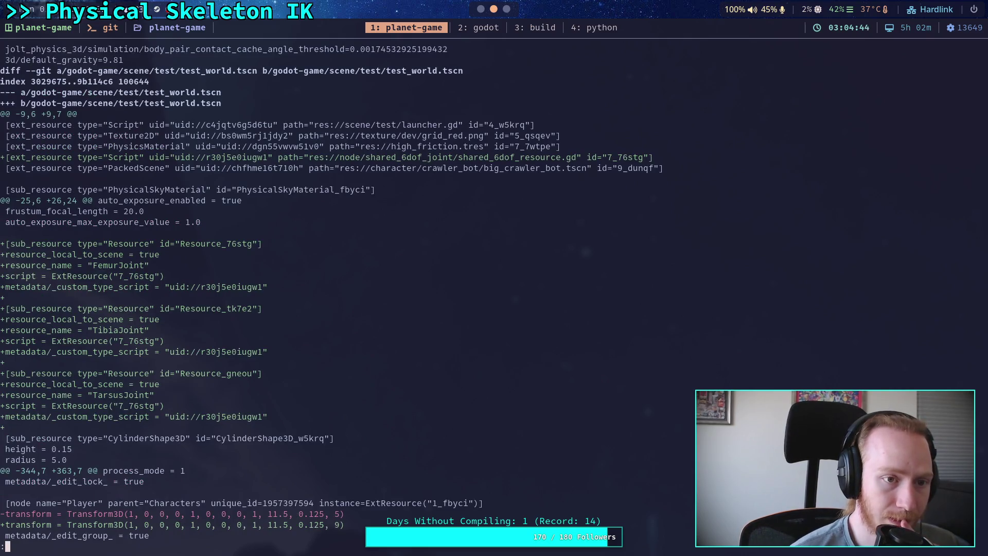
key(Up)
key(Up)
key(Up)
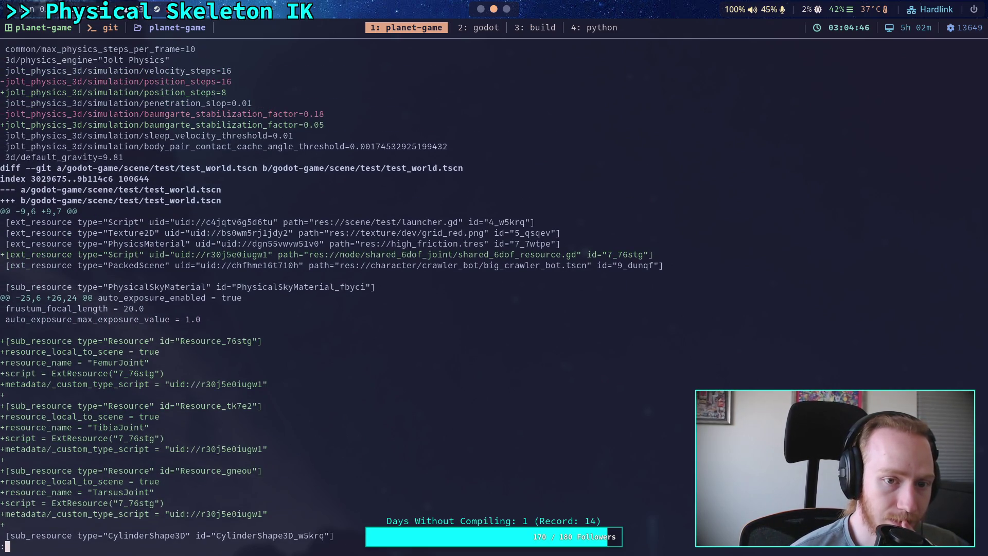
key(Down)
key(Down)
key(Down)
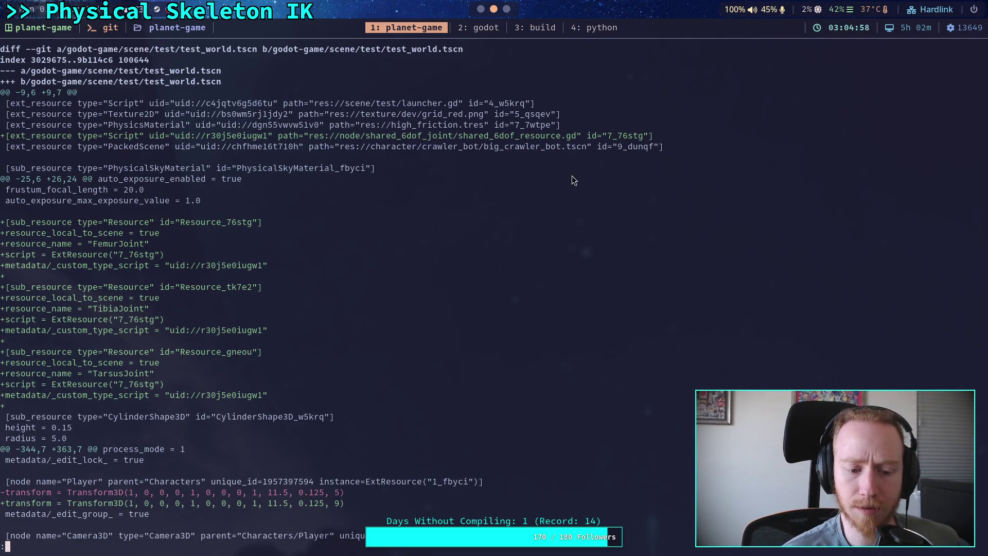
key(super+2)
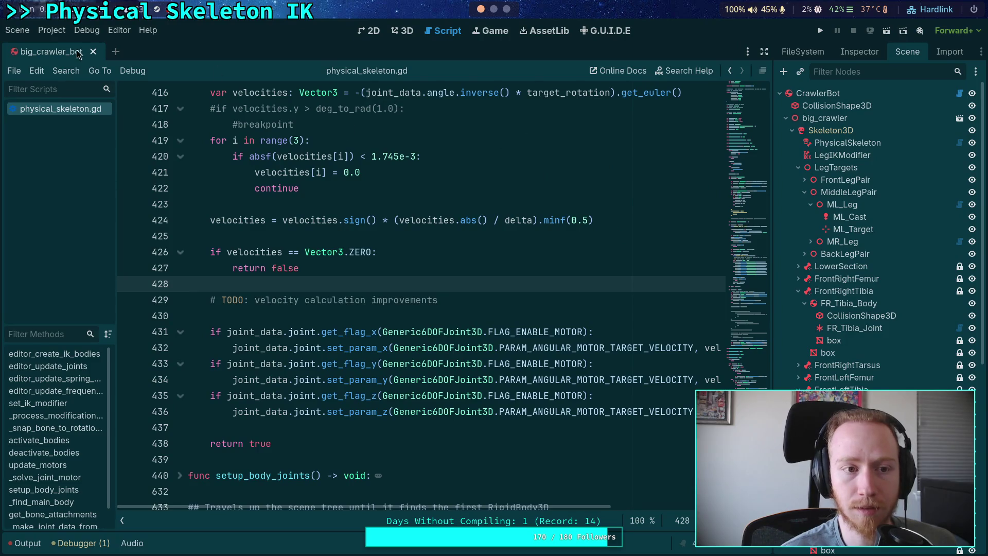
Close the big_crawler_bot scene and open test_world's scene tree
click(93, 51)
click(797, 51)
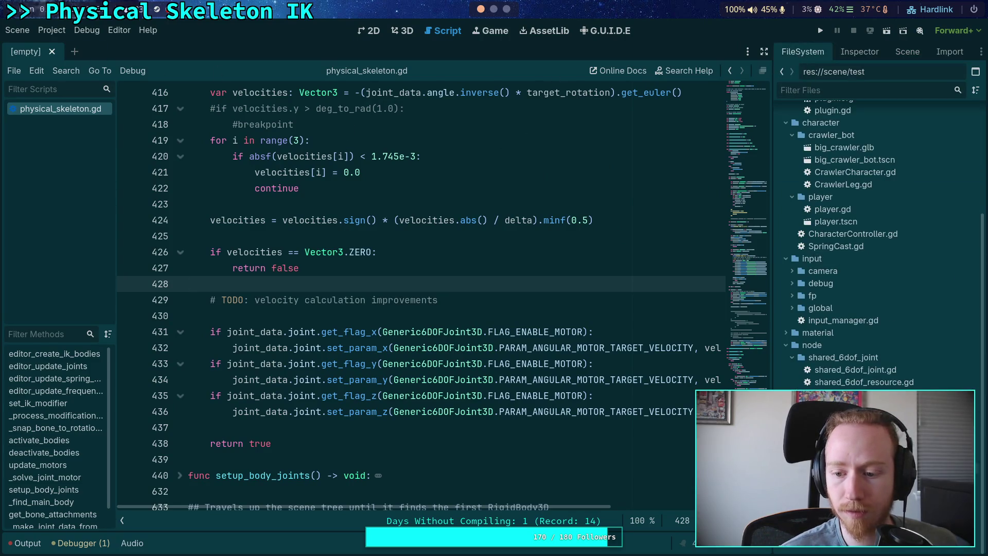
click(857, 58)
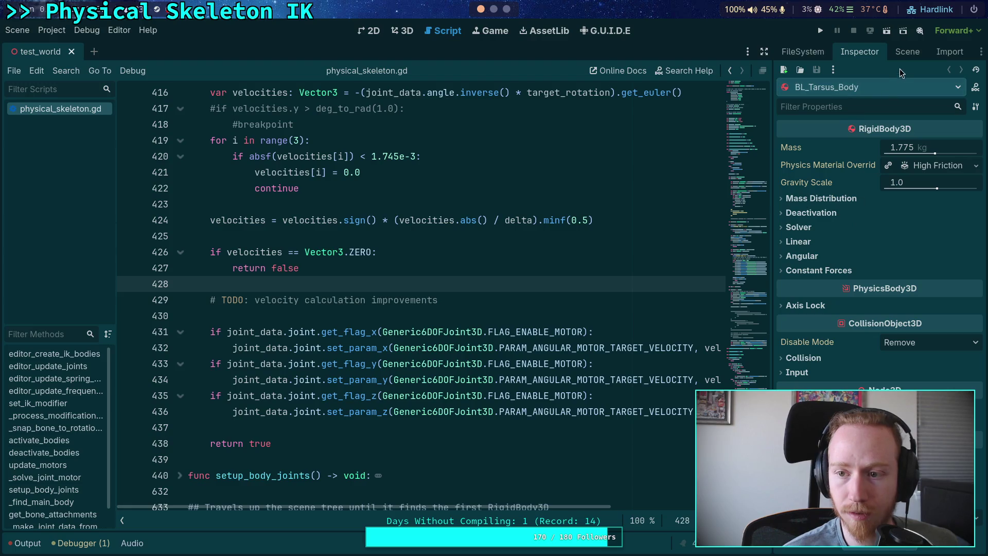
click(906, 51)
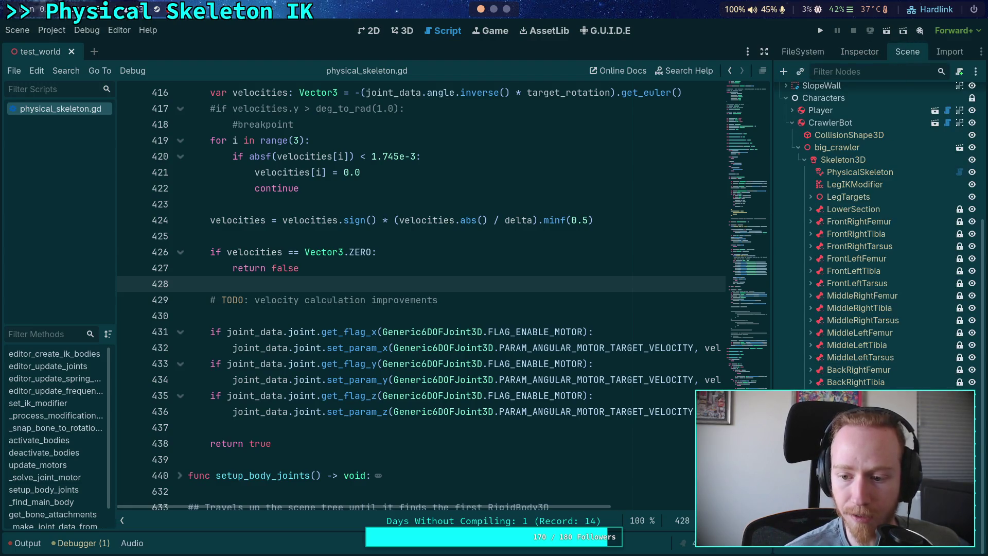
scroll(844, 319, up, 3)
Turn off Editable Children on the CrawlerBot instance, confirm the revert, and save test_world
right_click(837, 187)
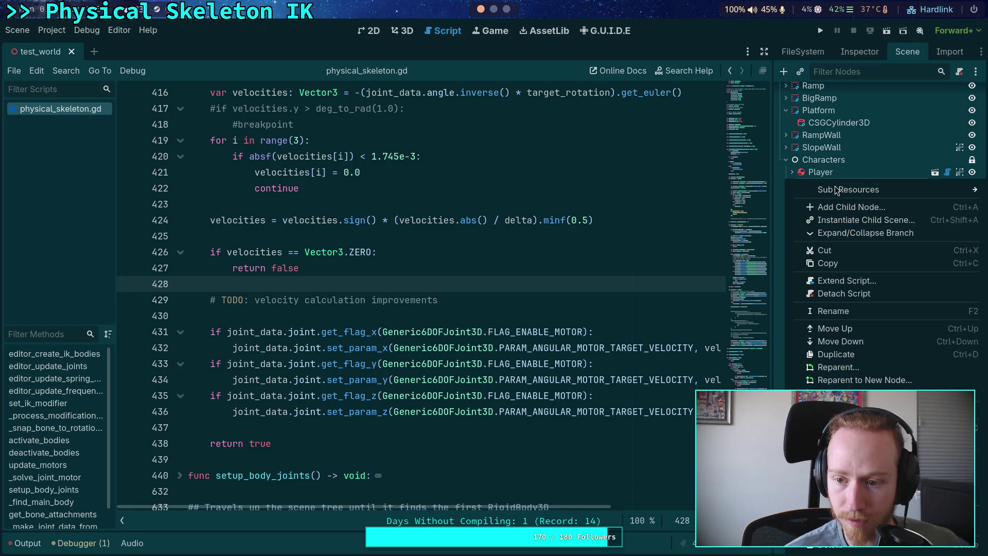
key(Escape)
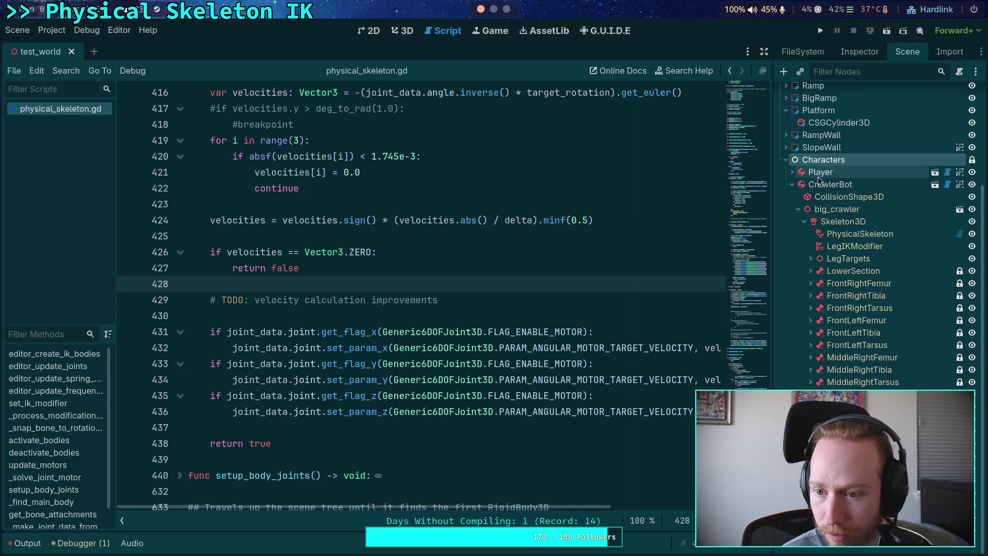
right_click(822, 184)
click(854, 458)
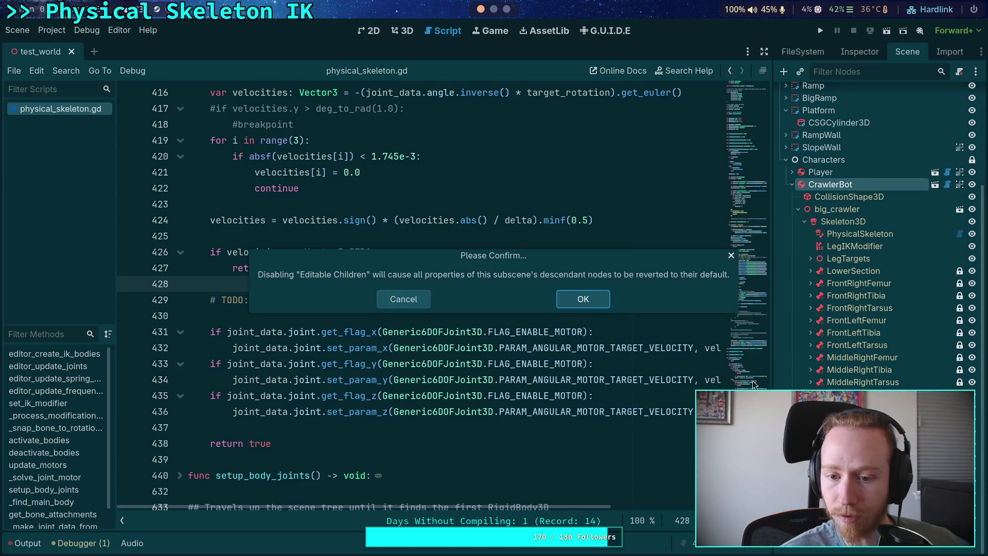
click(584, 301)
key(ctrl+s)
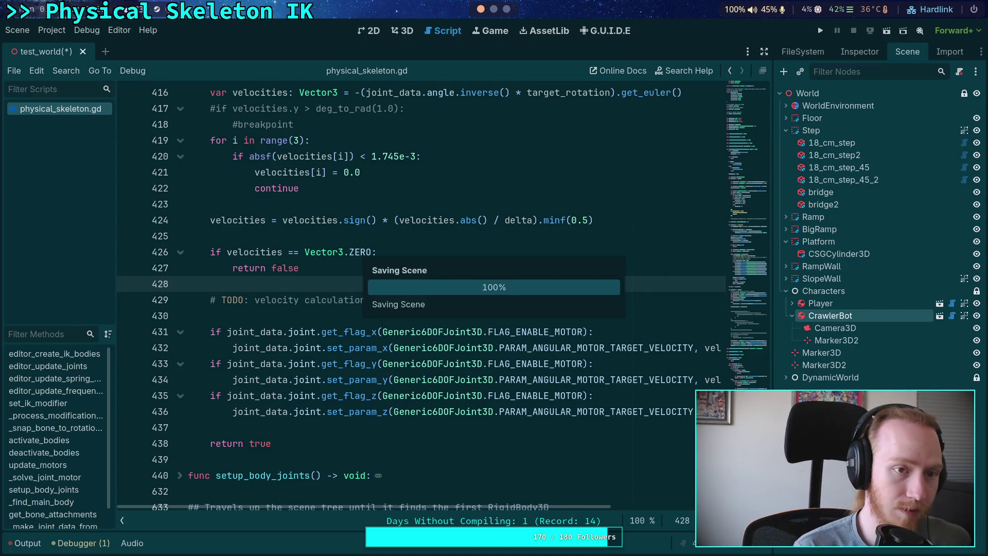
key(super+1)
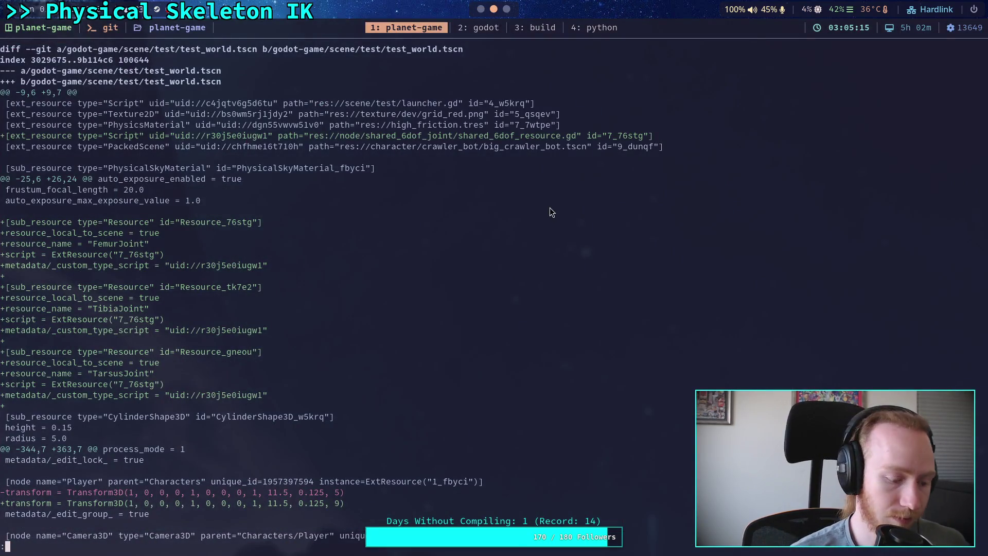
Rerun git diff to the end, confirming test_world.tscn no longer adds Femur/Tibia/Tarsus joints
text(qgit diff)
key(Return)
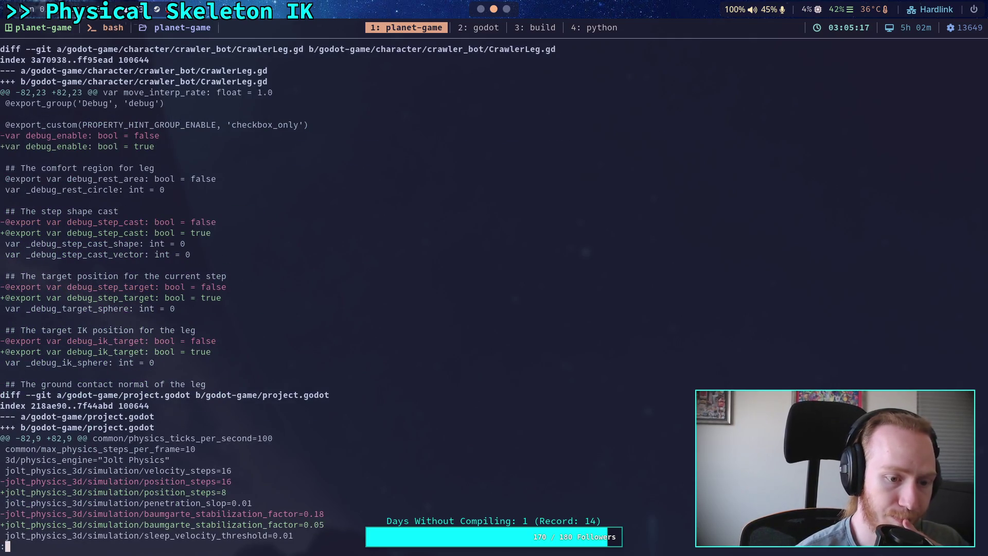
key(space)
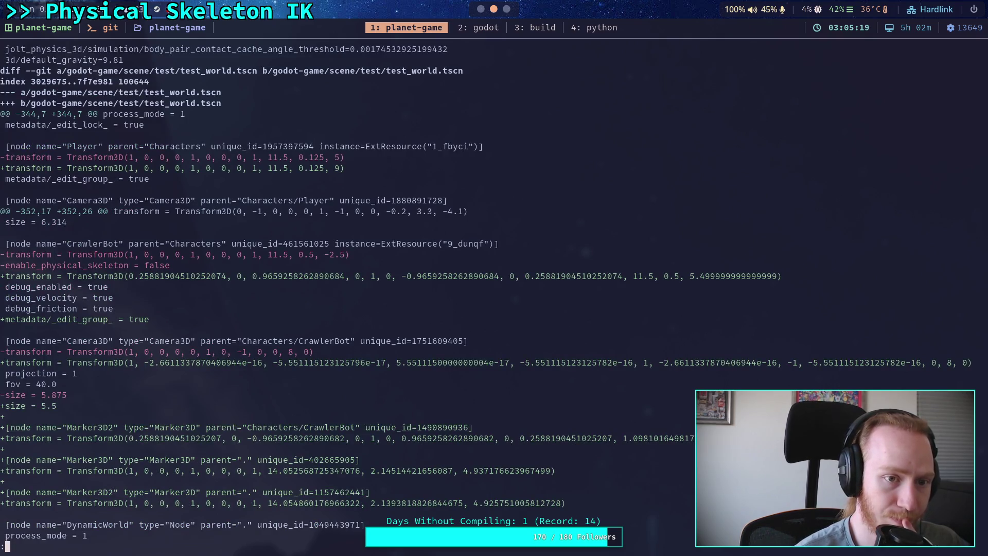
key(space)
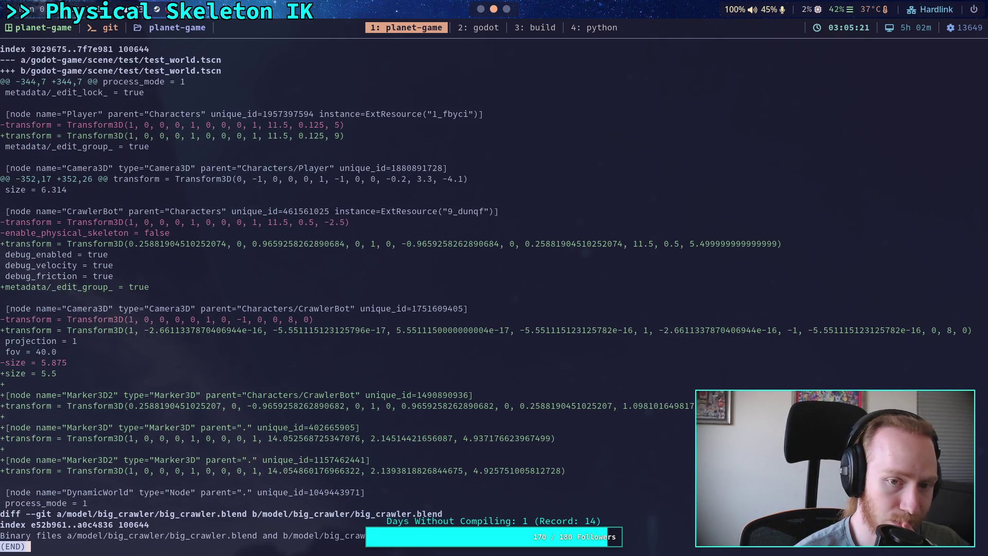
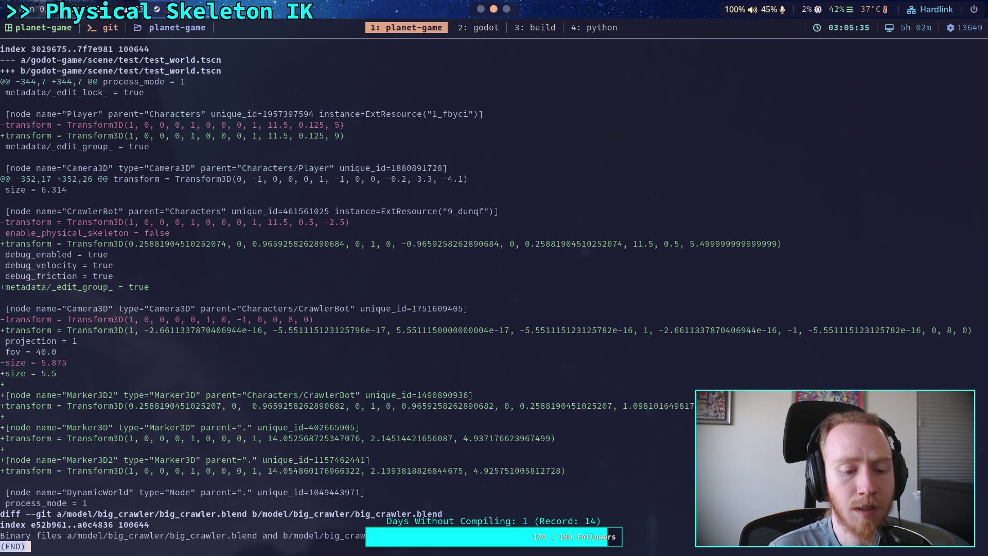
Delete the three Marker nodes under CrawlerBot in test_world and save the scene
key(super+2)
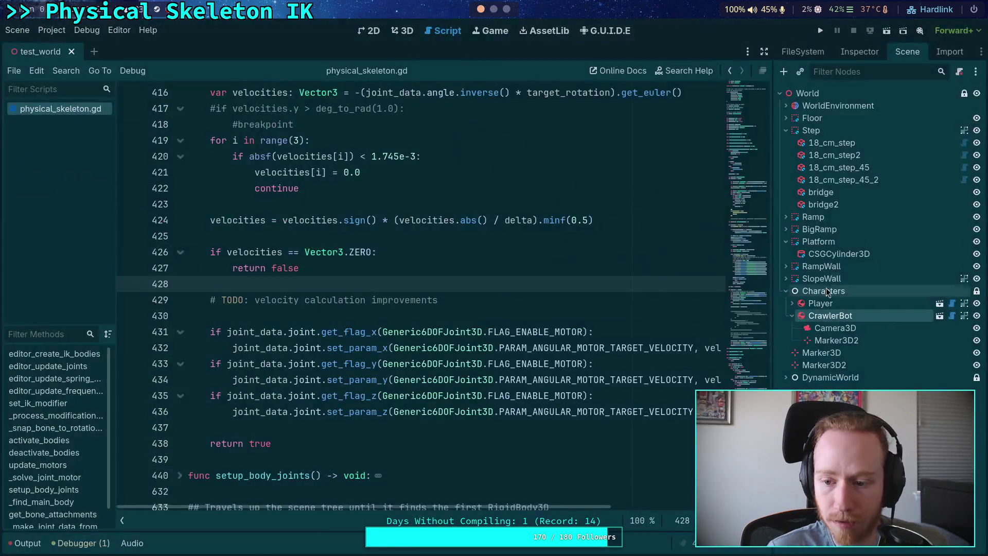
click(836, 340)
shift+click(848, 365)
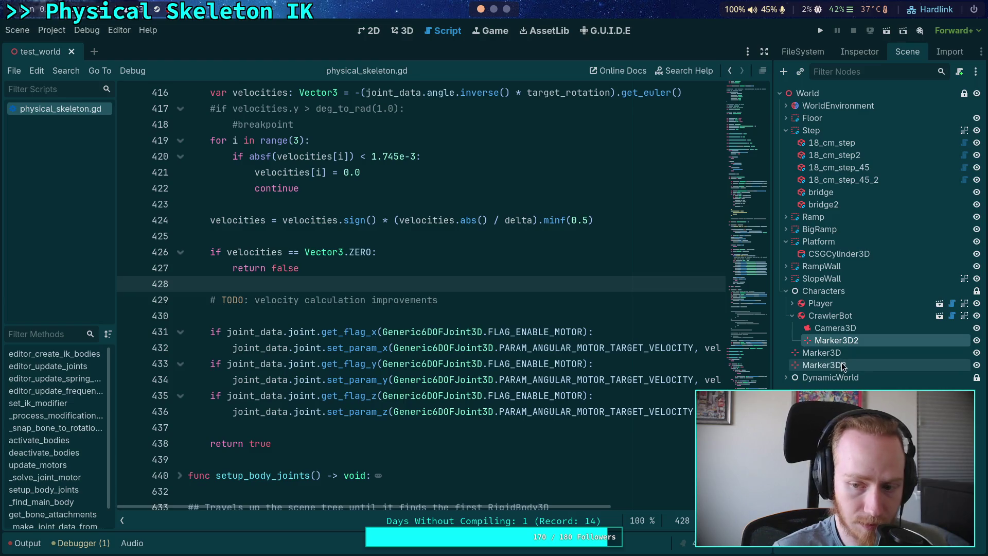
key(Delete)
key(Return)
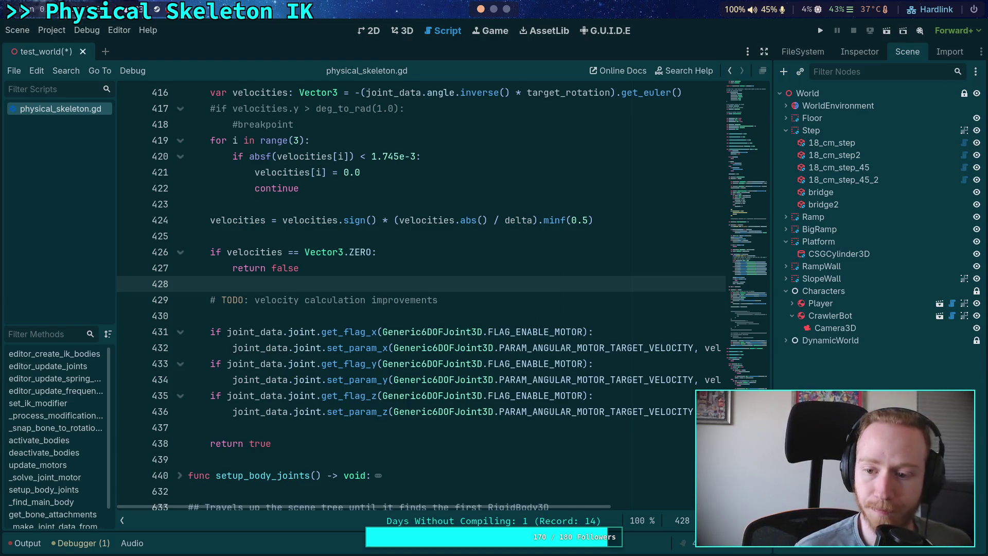
key(ctrl+s)
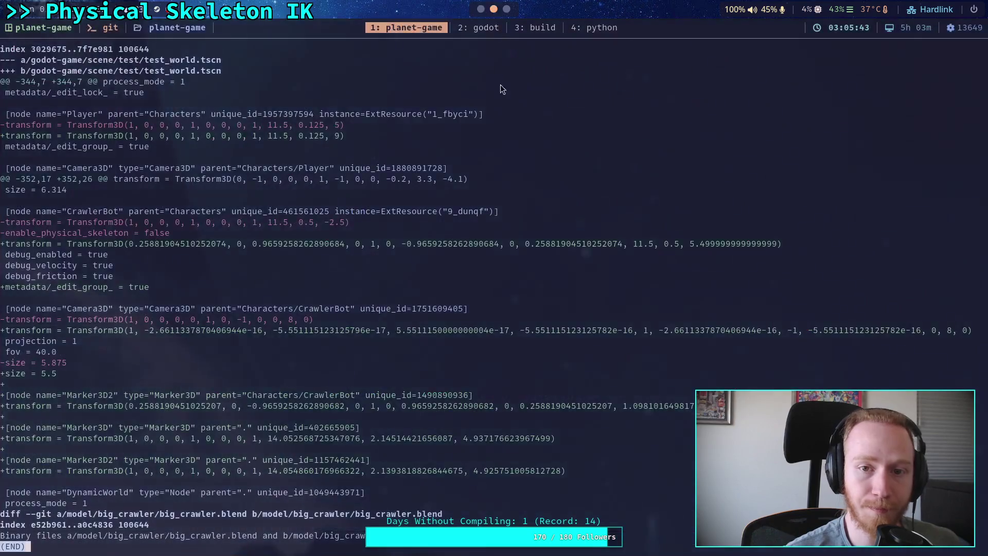
Back in the terminal, rerun the git diff and page to its end
key(super+1)
key(Up)
key(Return)
key(space)
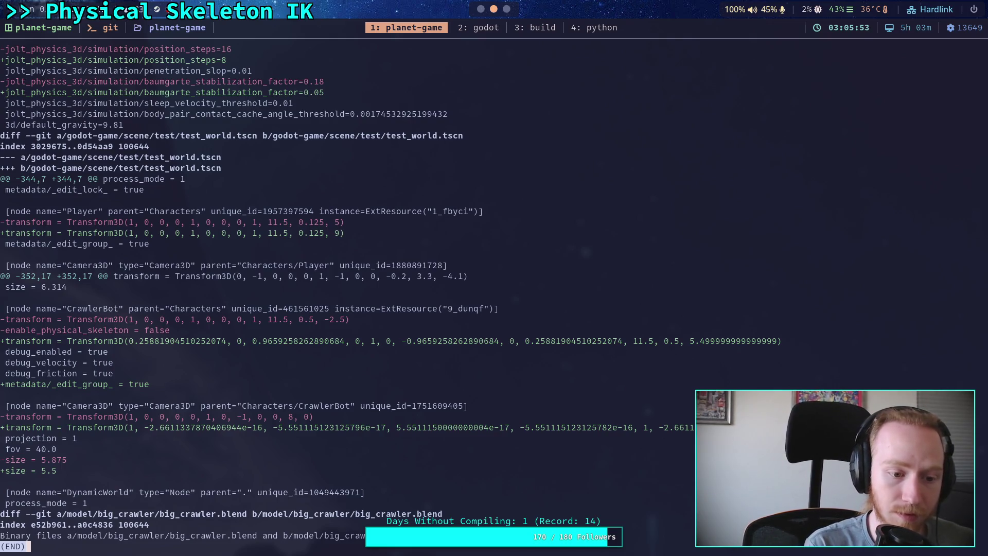
Check git status and stage model/big_crawler/big_crawler.blend
text(q)
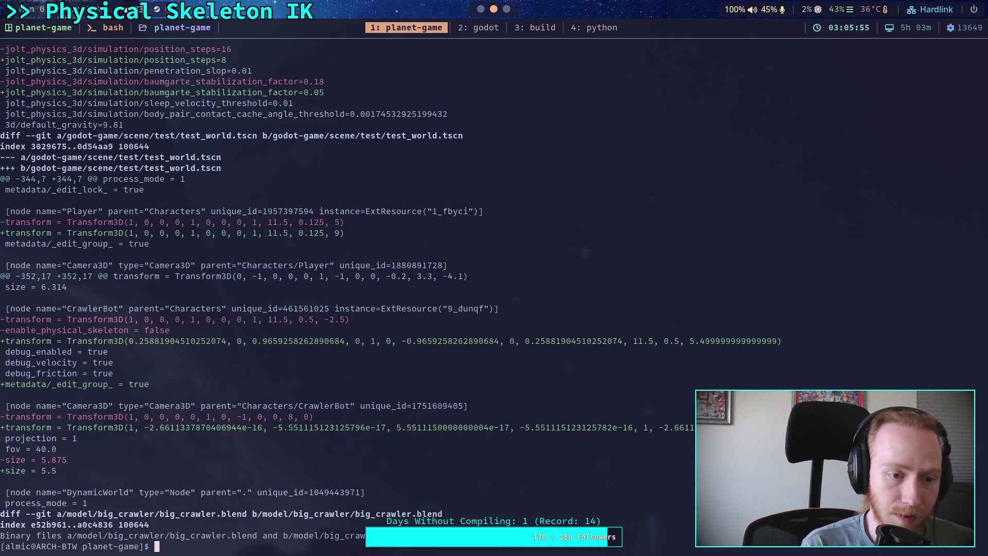
text(git stat)
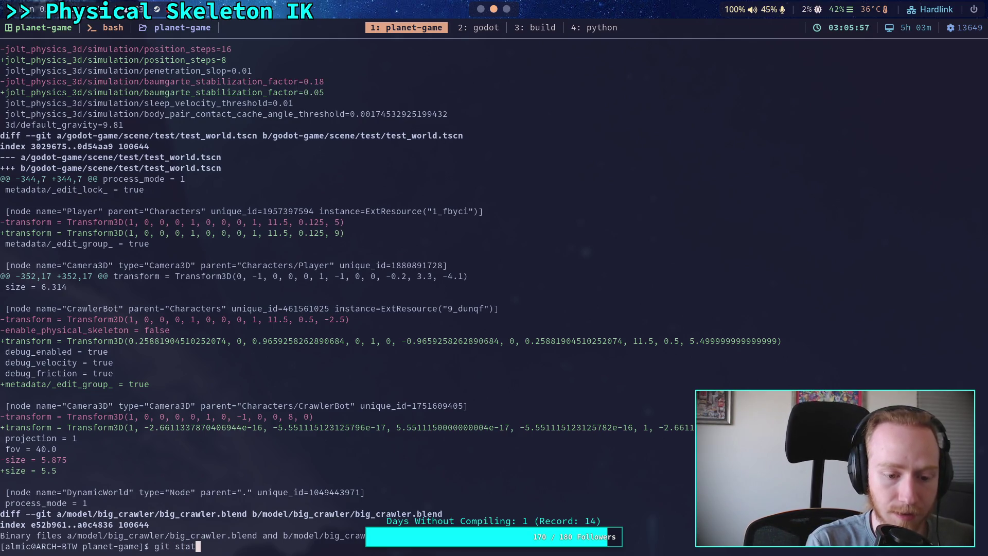
text(us)
key(Return)
text(git add )
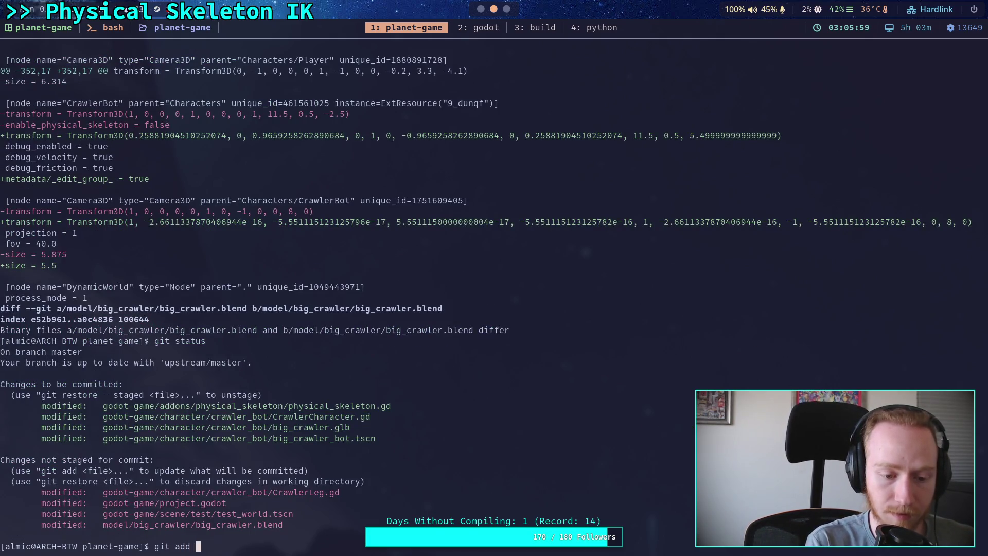
text(model/big_crawler/big_crawler.blend)
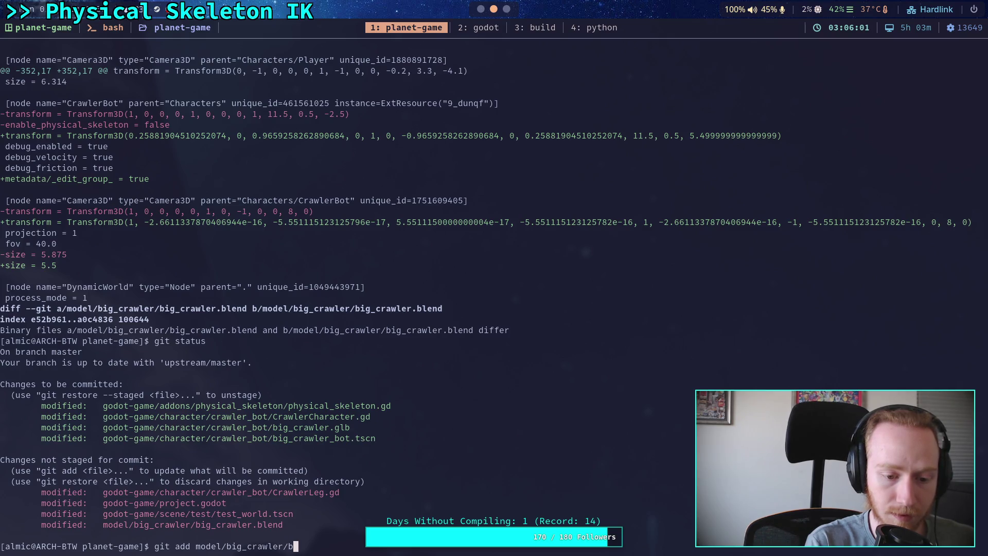
key(Return)
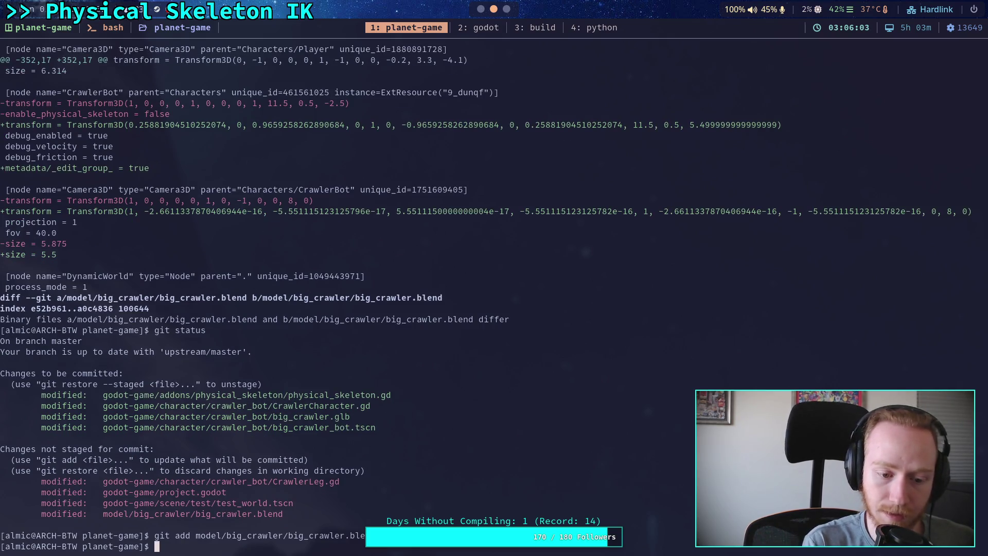
Recheck the staged files and start a git commit with message 'Work on'
text(git status)
key(Return)
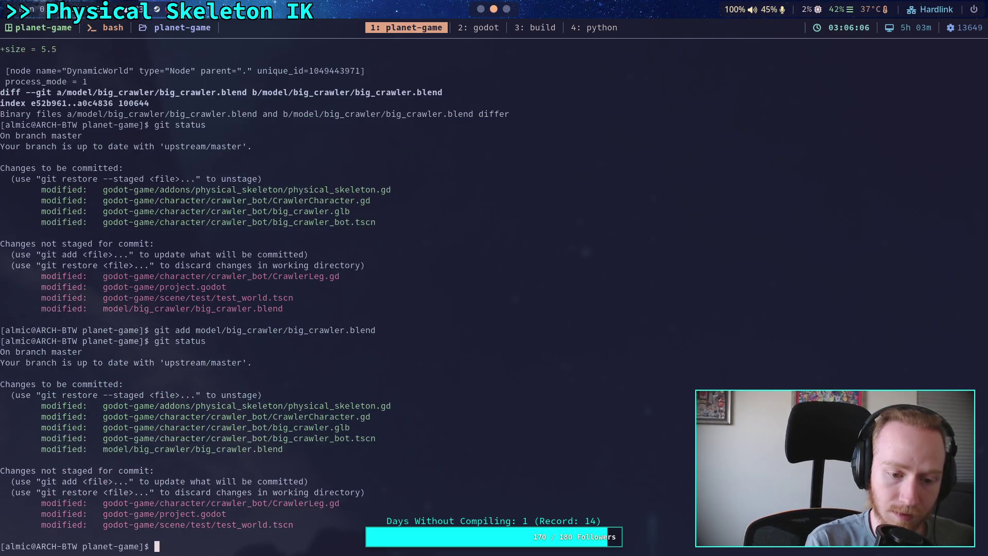
text(git commit)
key(Return)
text(iW)
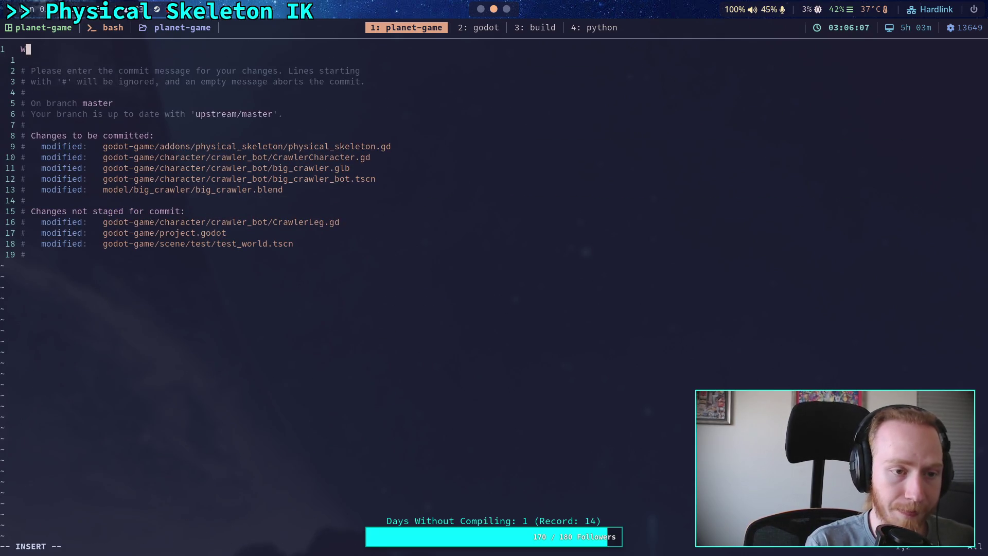
text(ork)
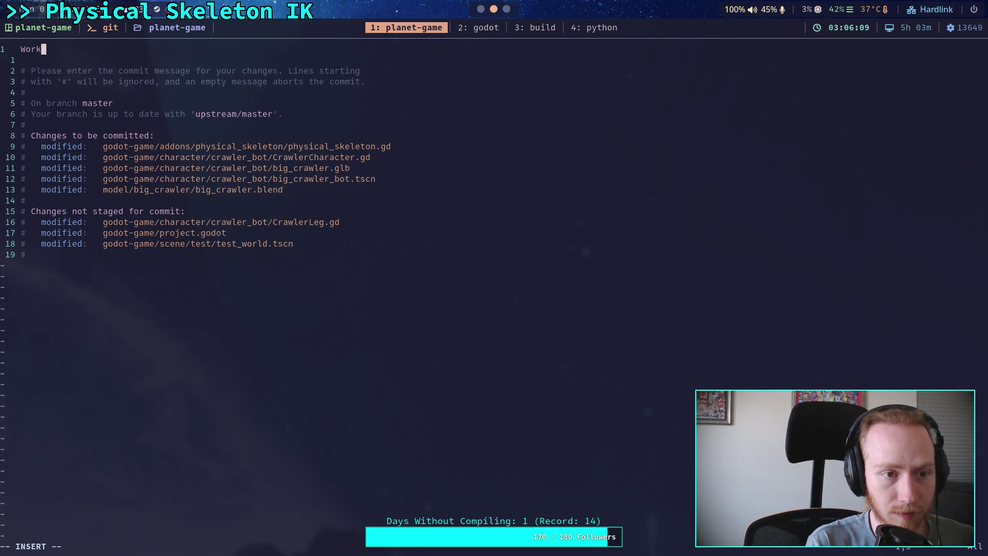
text( on)
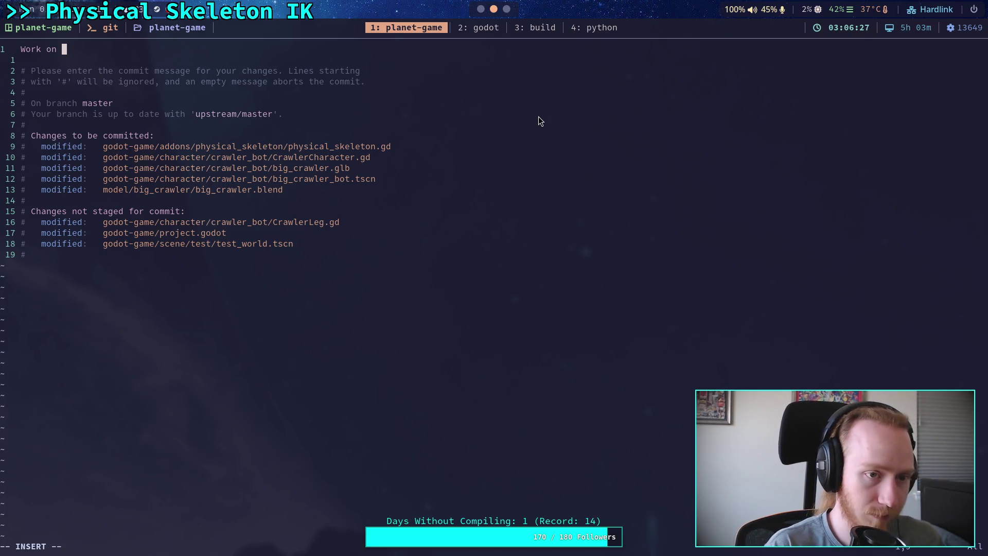
Finish the commit summary as 'Work on Crawler legs, wip joint rework'
text(Crow)
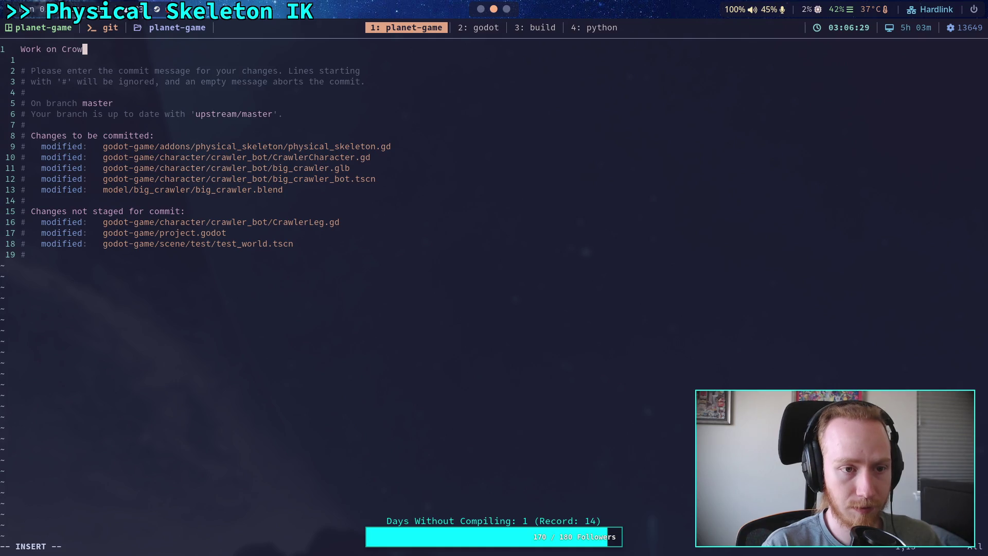
key(BackSpace)
key(BackSpace)
text(awler legs, )
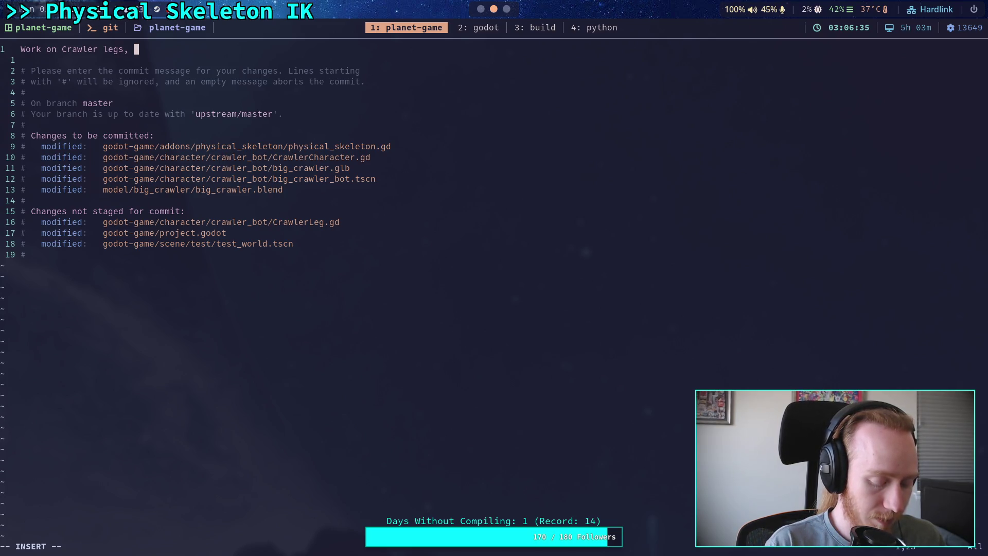
text(wip )
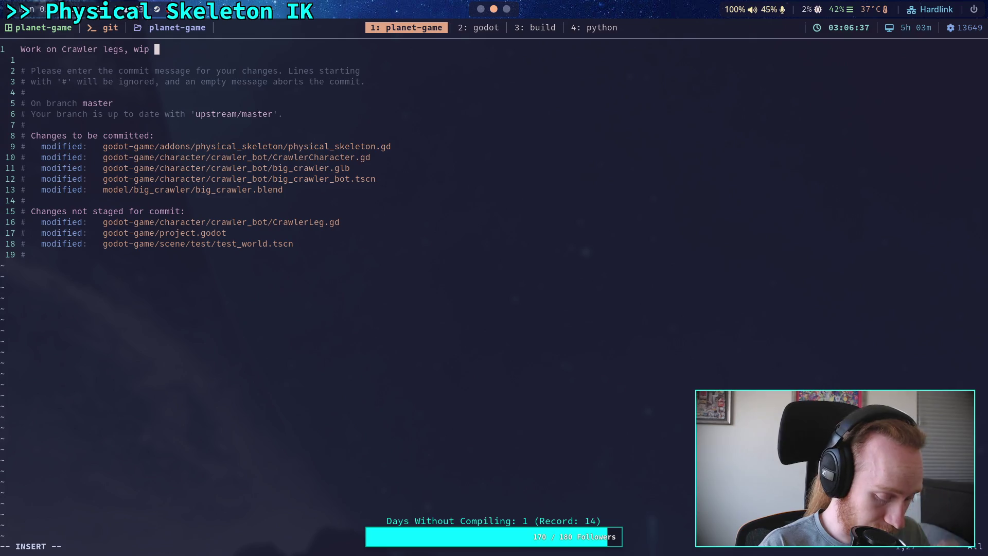
text(jo)
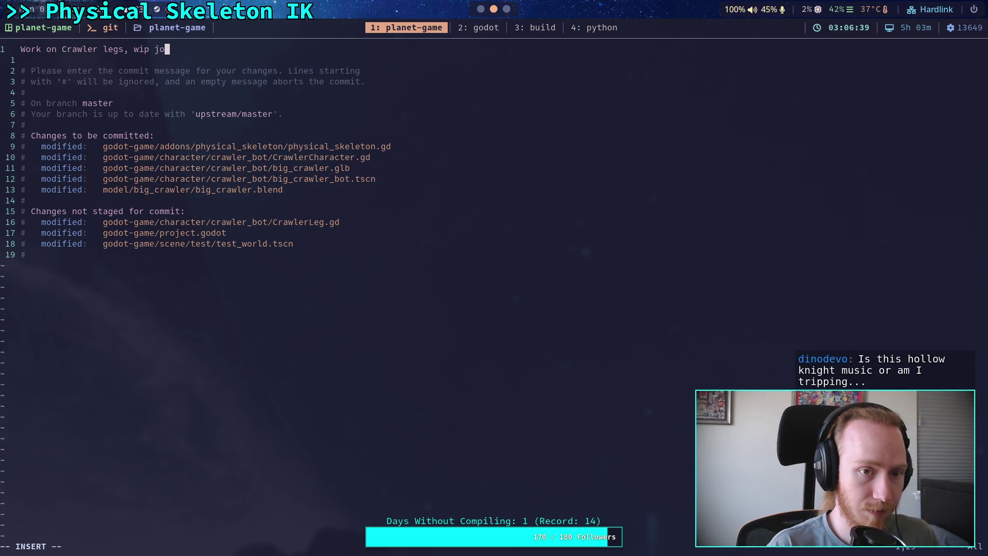
text(int)
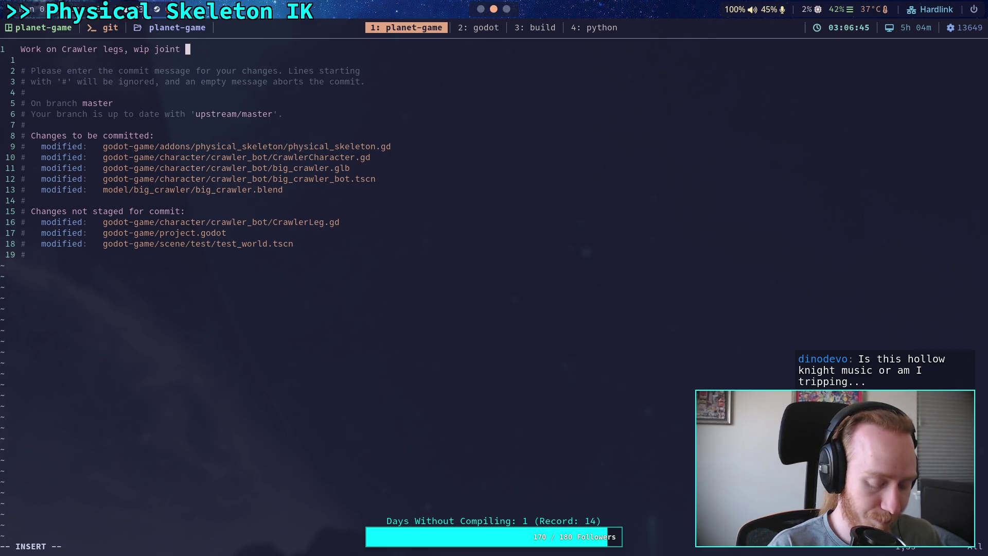
text(reworkn)
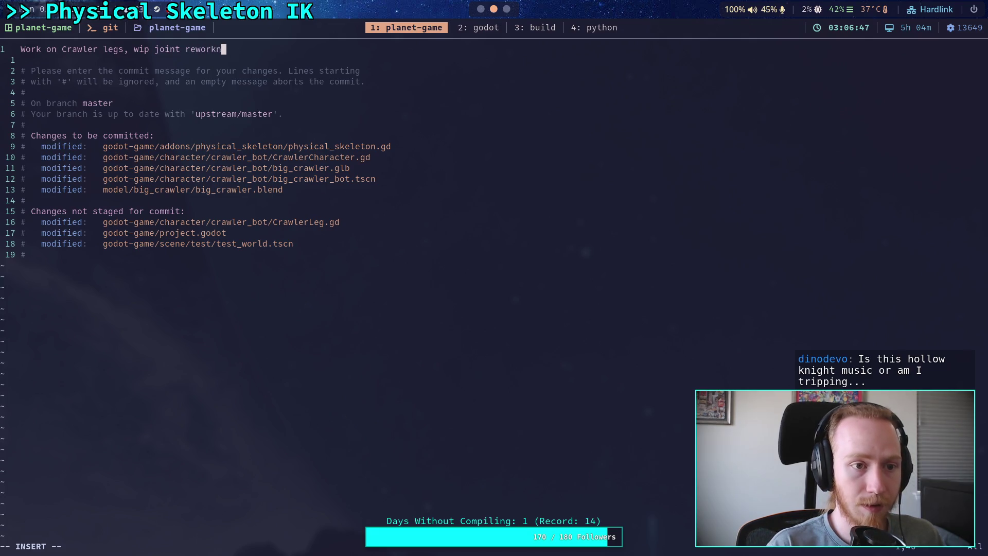
key(Escape)
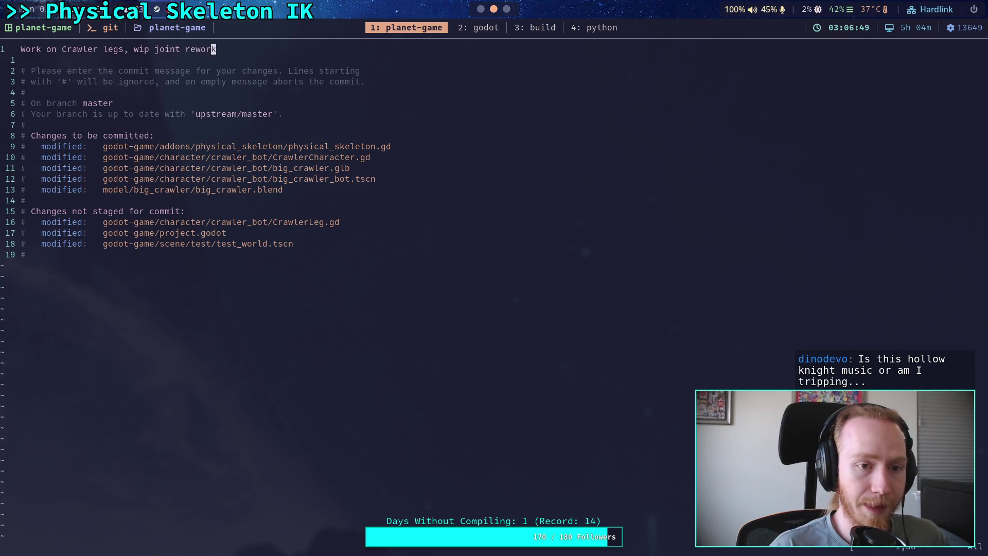
Add the bullet '- CrawlerCharacter can set a total mass and body:leg mass ratio'
key(o)
key(Return)
text(-)
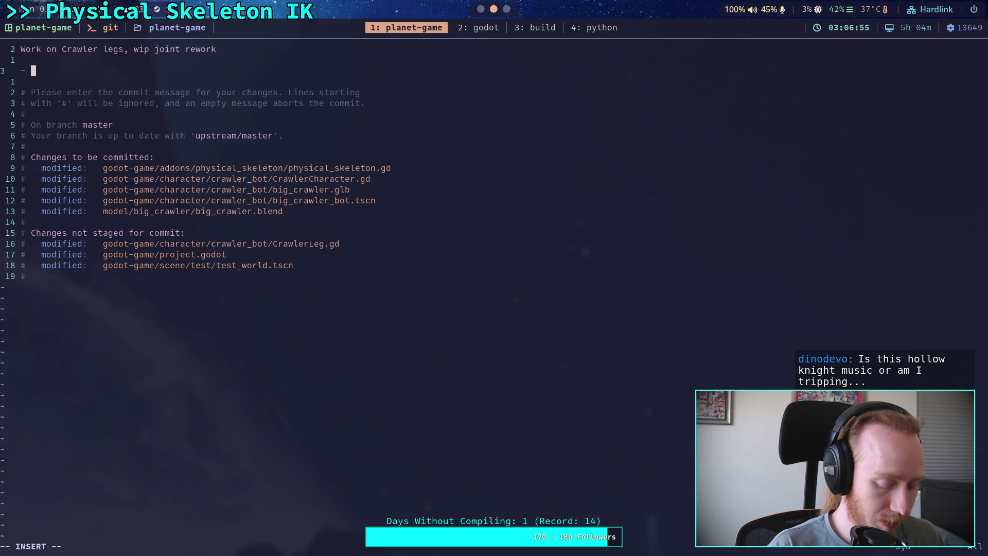
text(Craw)
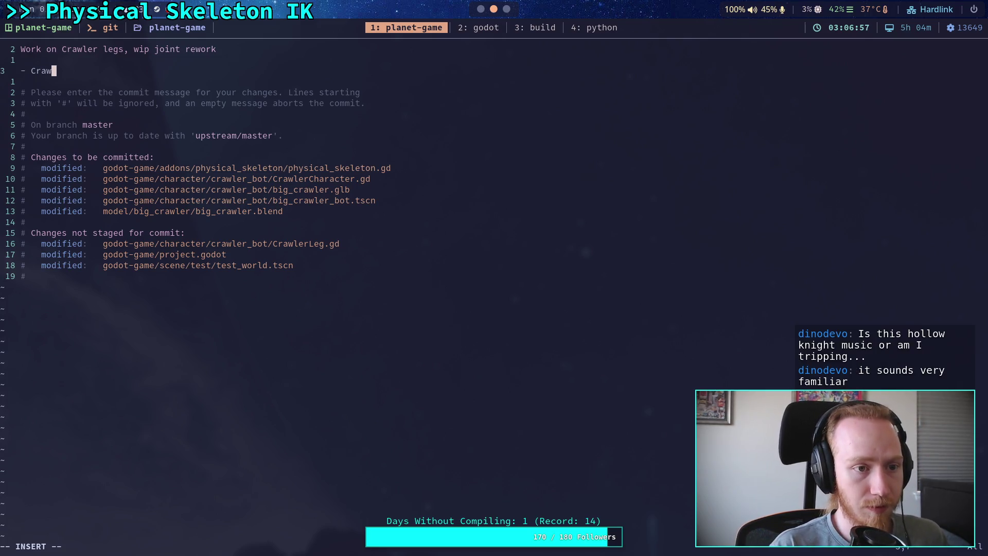
text(lerCharacter )
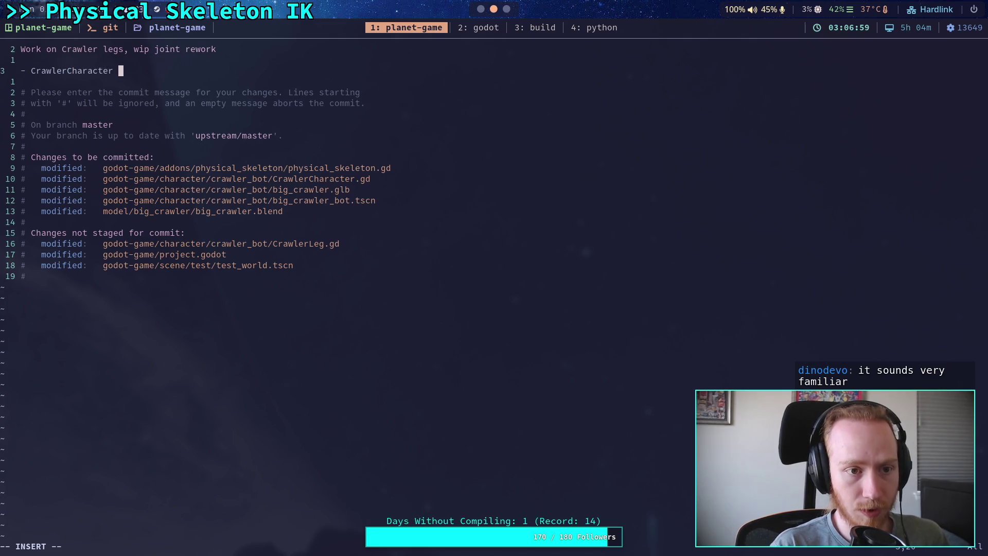
text(can set a tot)
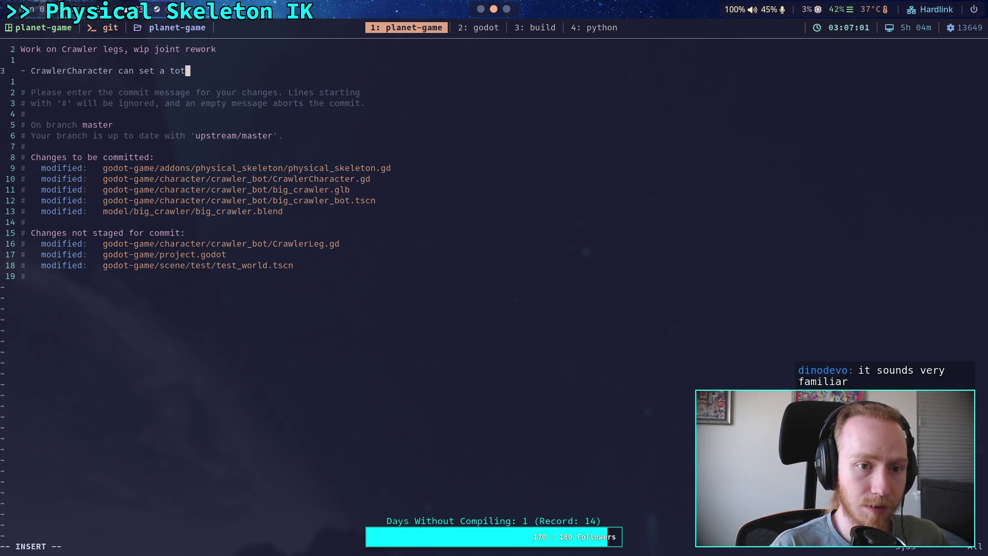
text(al mass and )
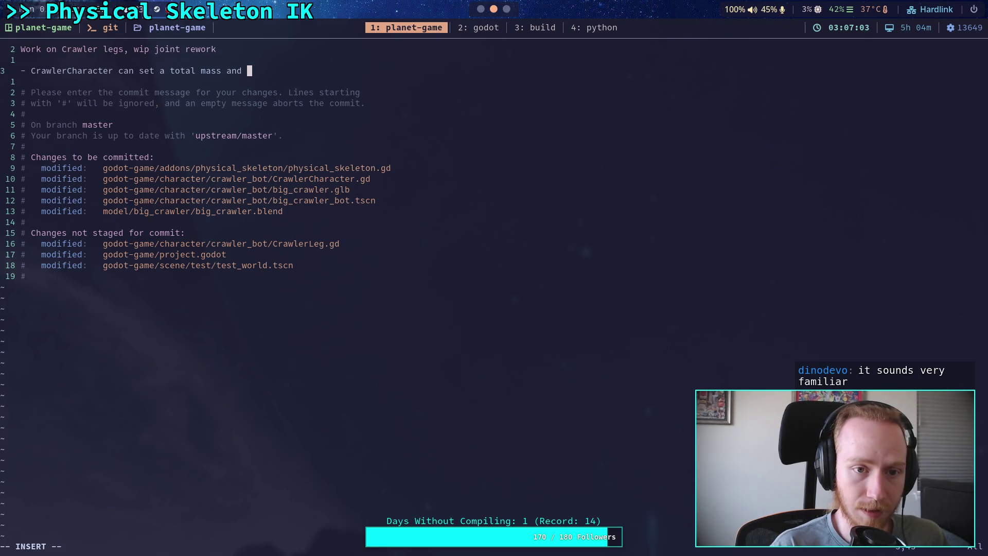
text(leg mass rat)
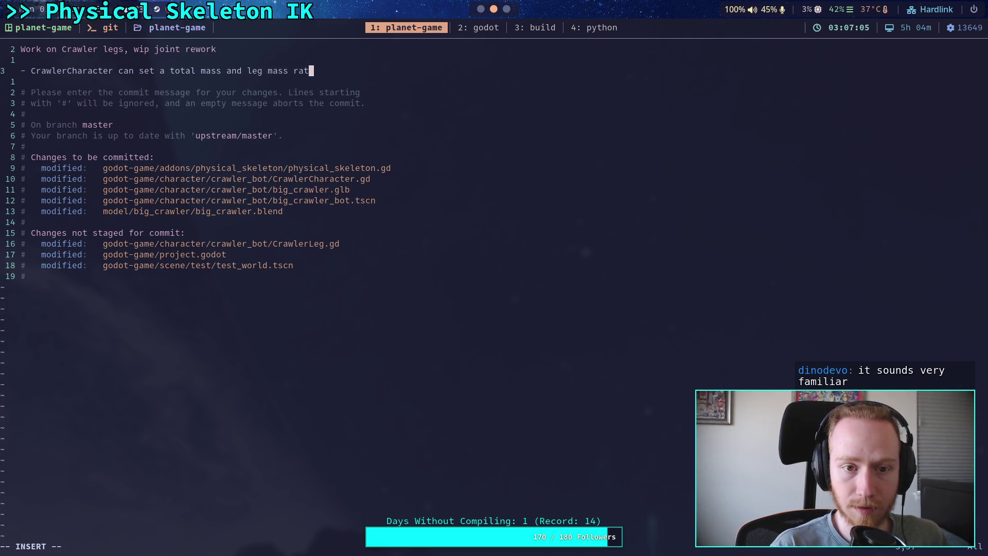
key(BackSpace)
key(BackSpace)
key(BackSpace)
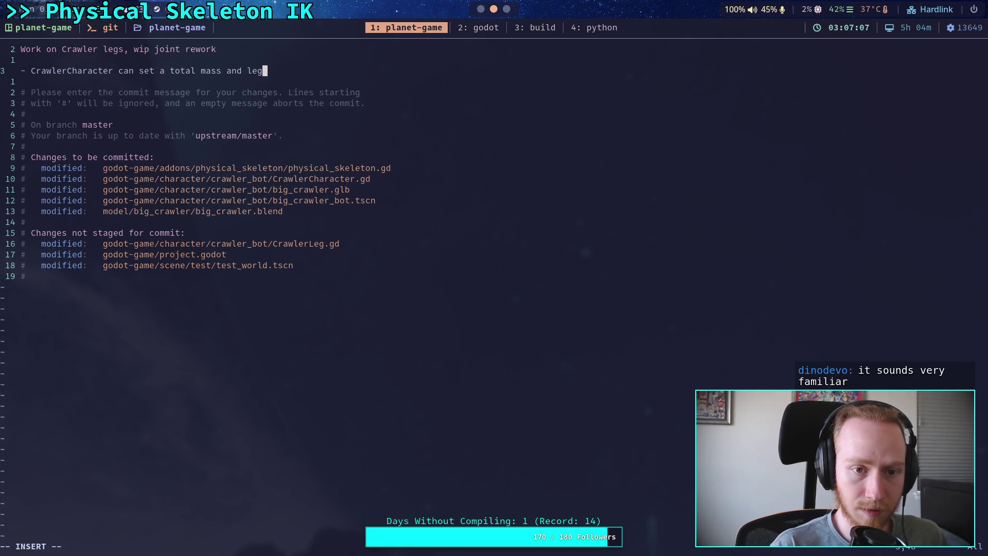
text(:body)
key(BackSpace)
key(BackSpace)
key(BackSpace)
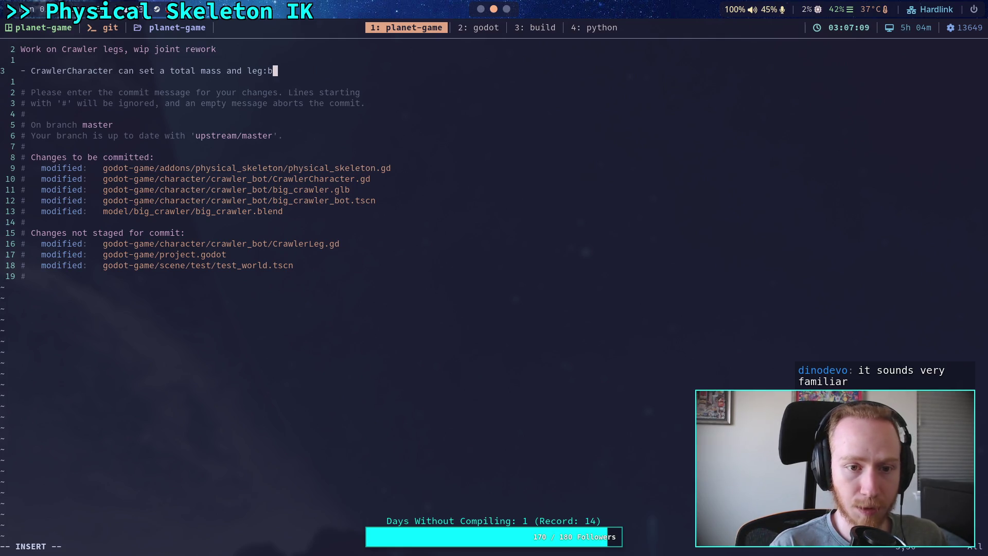
key(BackSpace)
key(BackSpace)
key(BackSpace)
text(body:leg)
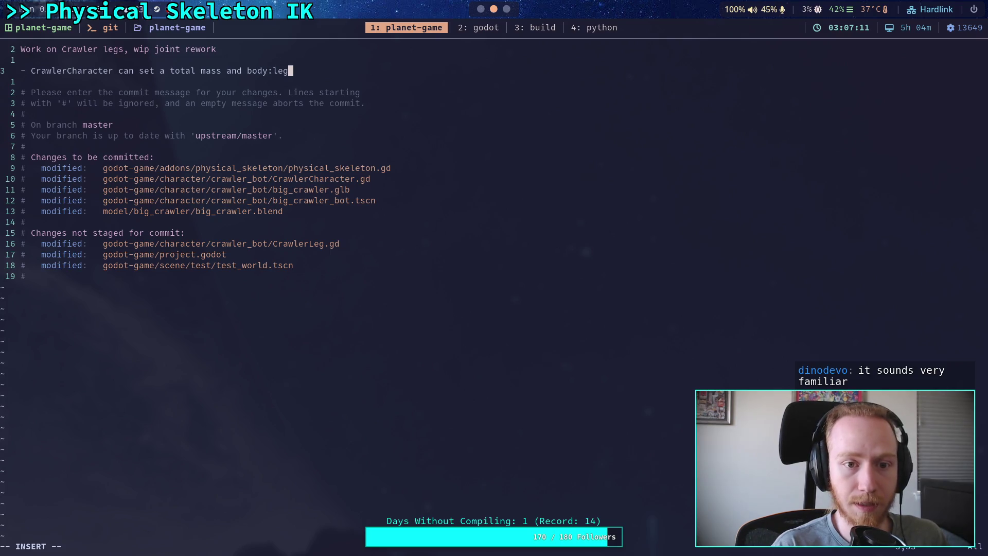
text( mass)
key(Return)
text(r)
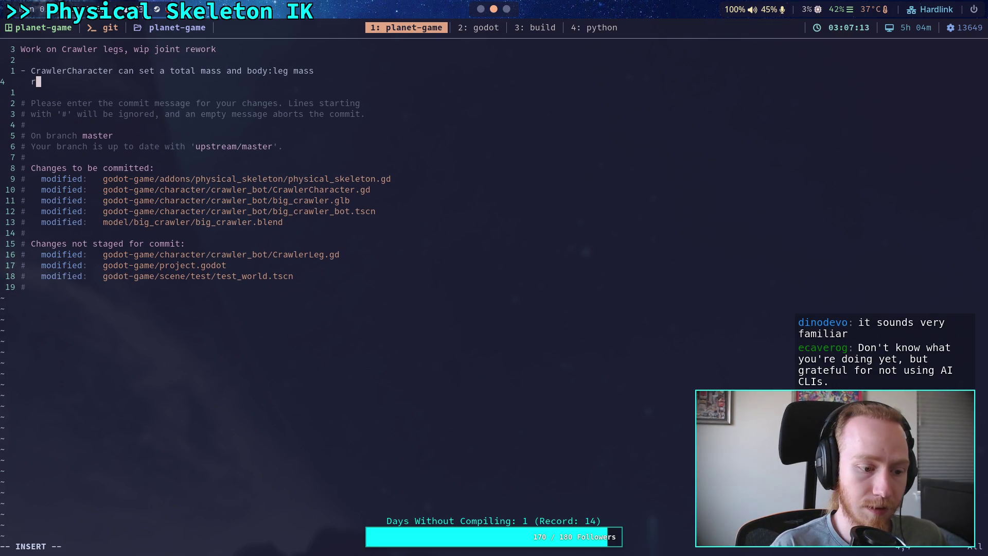
text(atio)
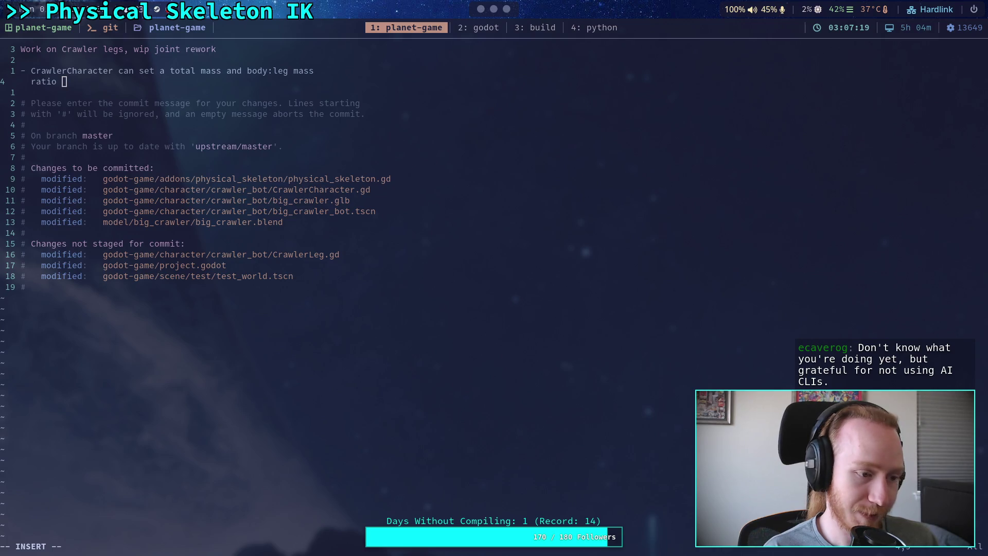
Switch to Godot and run the test world scene with F5
click(494, 289)
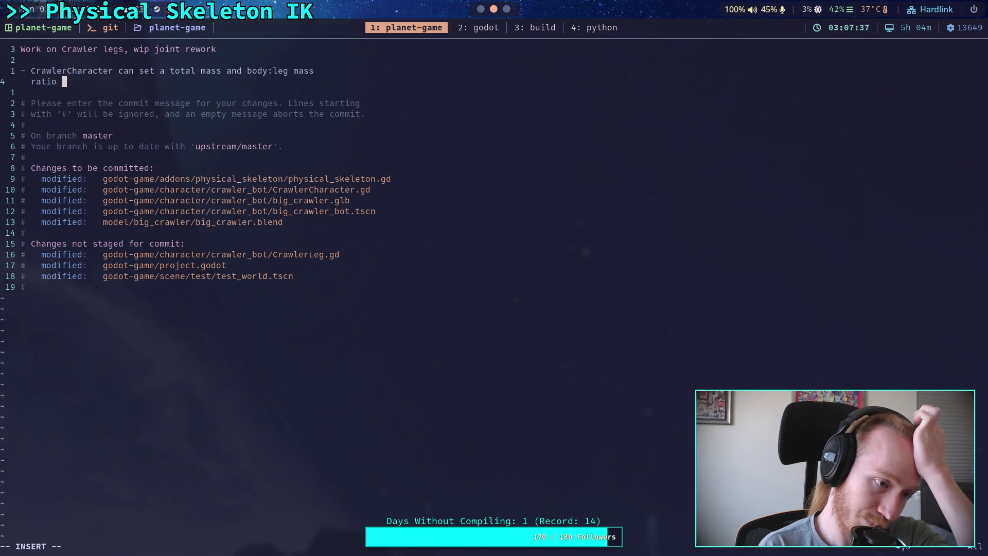
click(480, 10)
key(F5)
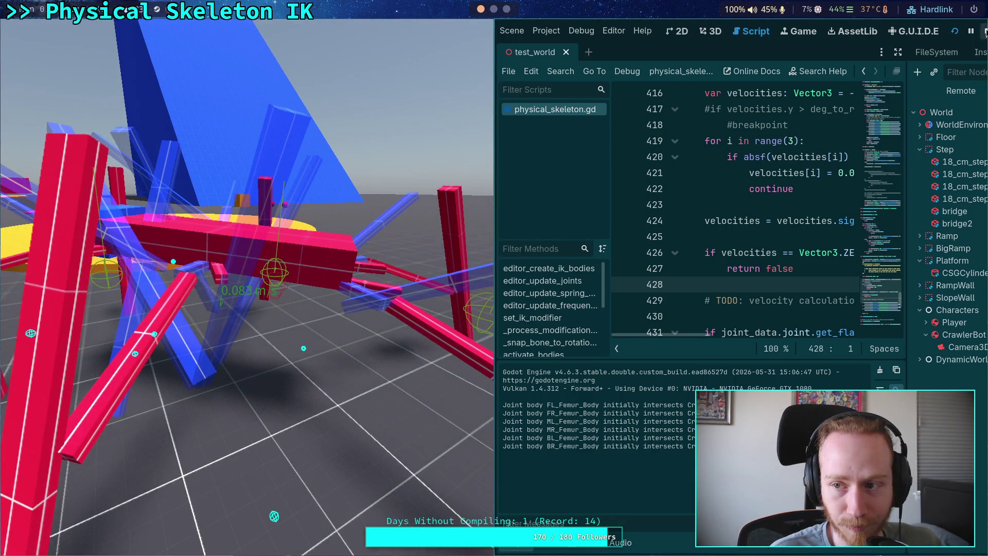
Stop the running test world after watching the crawler's legs
click(985, 32)
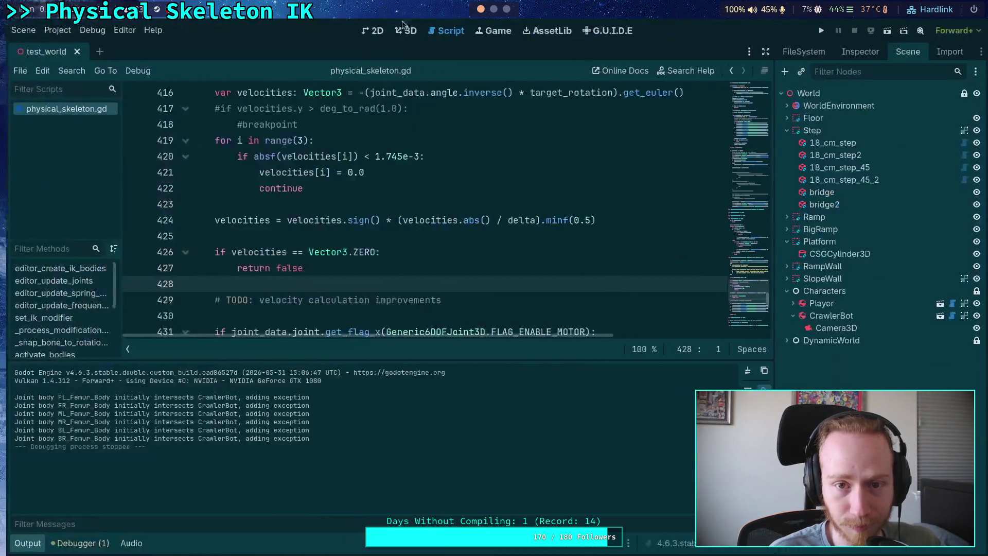
Glance at the commit message in the terminal, then return to Godot's script editor
key(super+1)
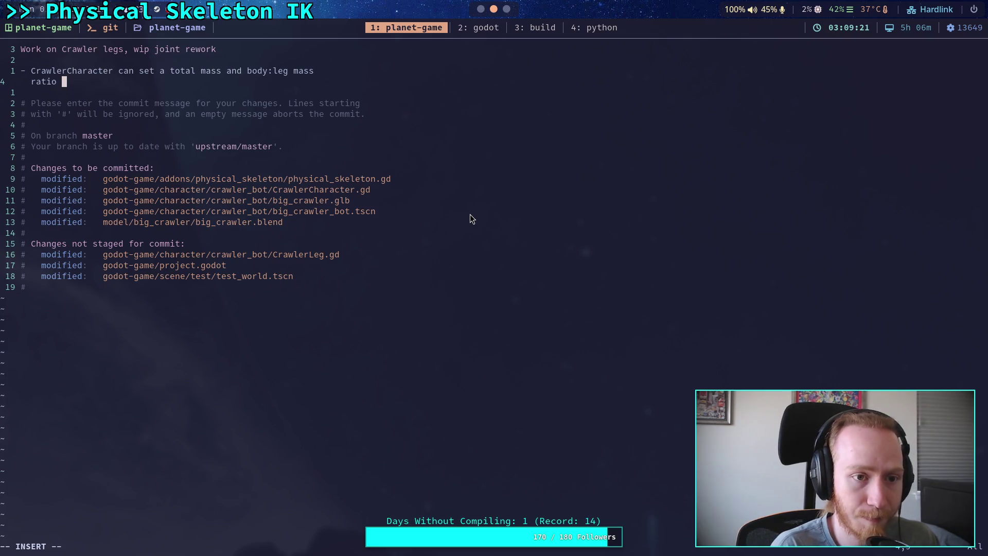
key(super+2)
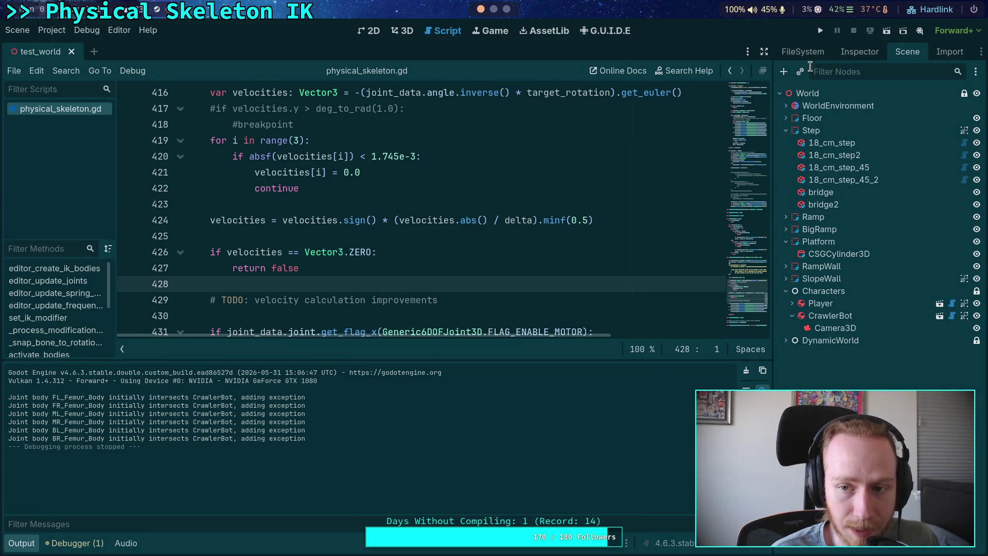
Show the Inspector, check the Vim commit note, then bring back Godot's Scene tree
click(857, 53)
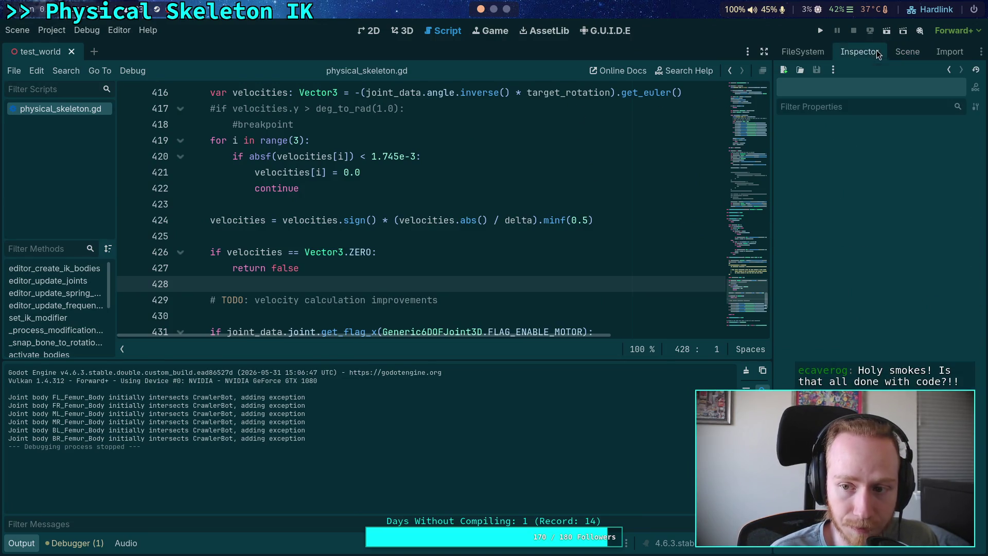
click(494, 10)
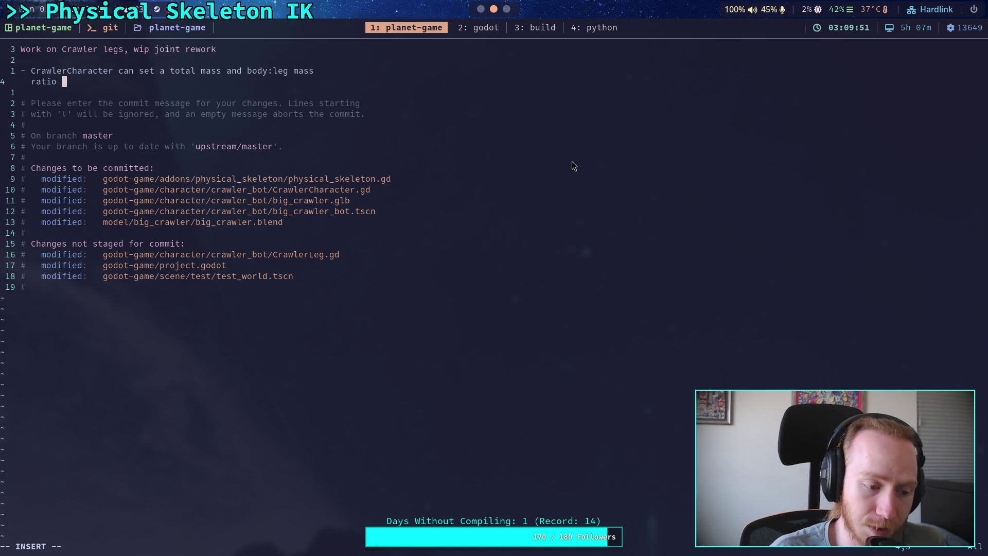
key(super+1)
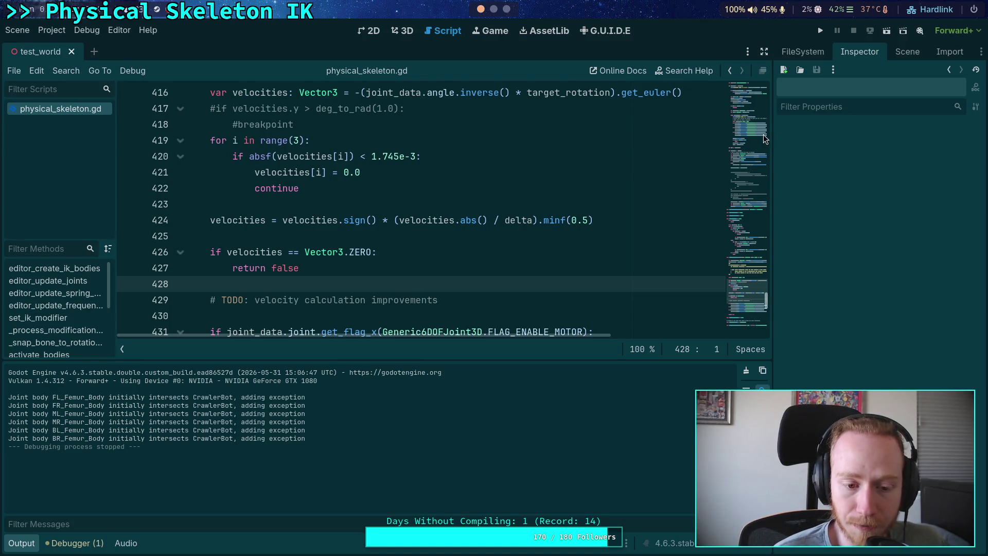
click(903, 53)
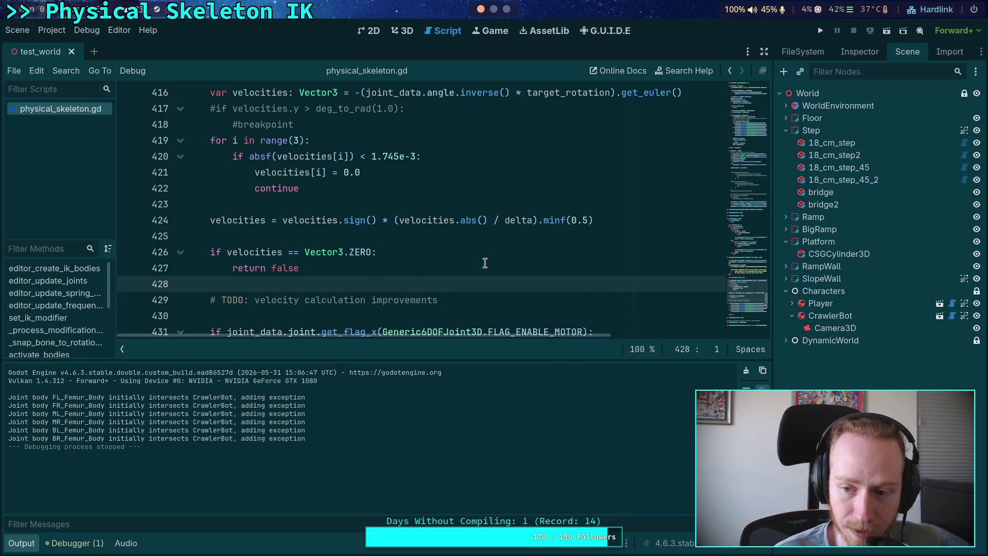
Open the CrawlerBot scene and view its FR_Tibia_Joint in the 3D viewport
click(859, 318)
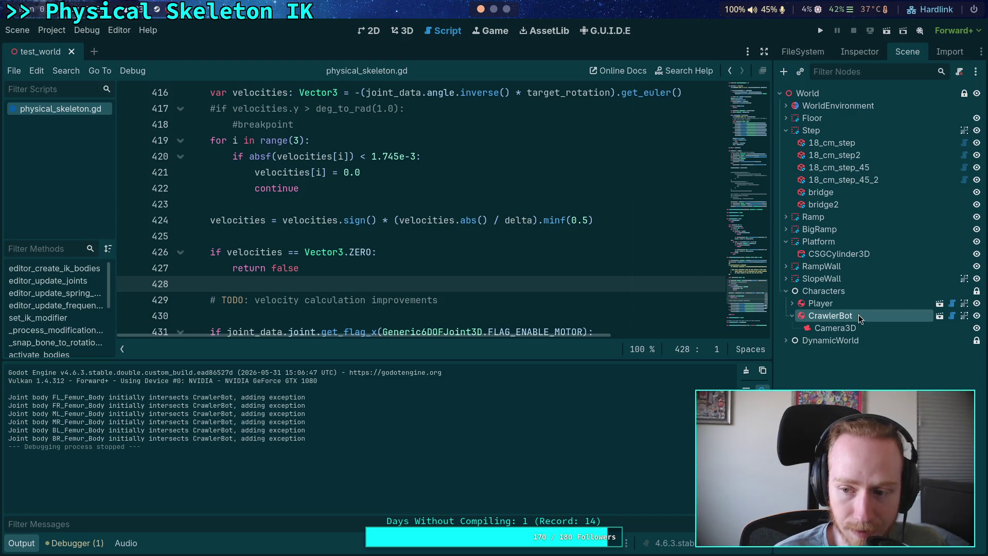
click(939, 316)
click(869, 328)
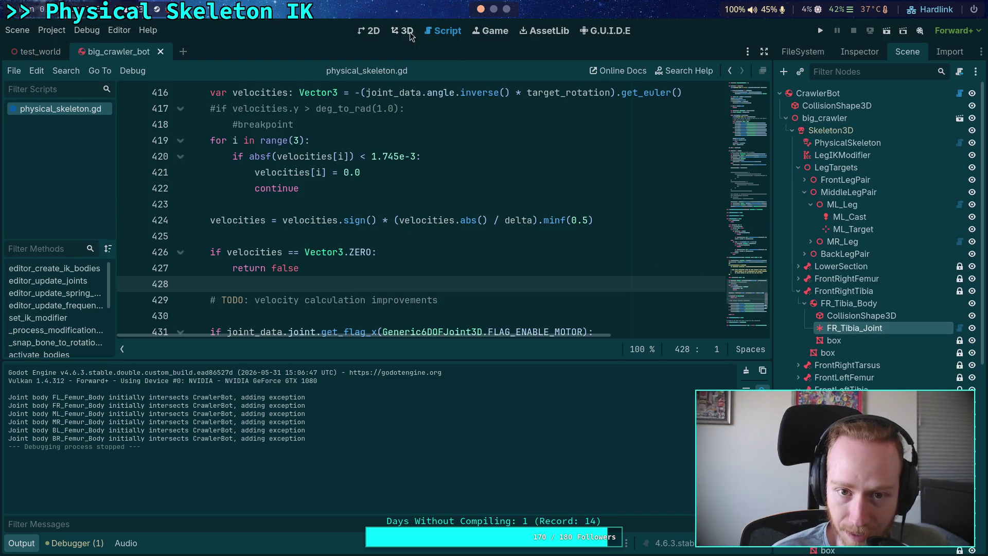
click(404, 31)
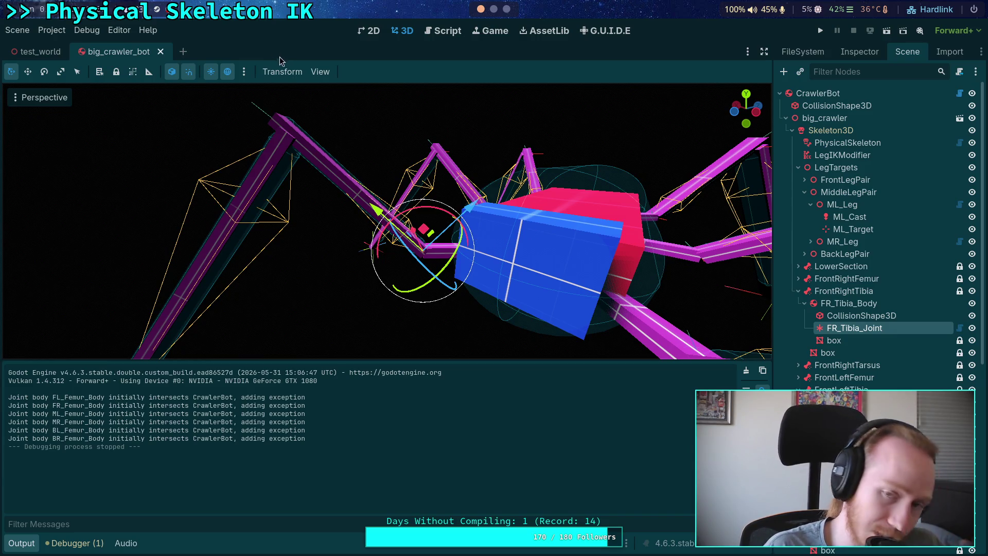
Return to the script at line 425, check the terminal, then come back to Godot
click(448, 31)
click(392, 233)
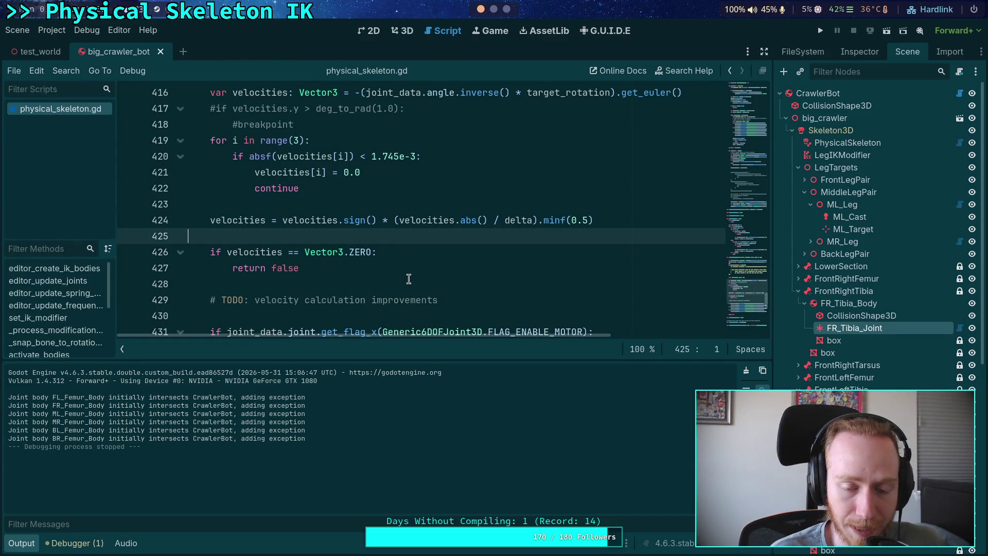
click(494, 10)
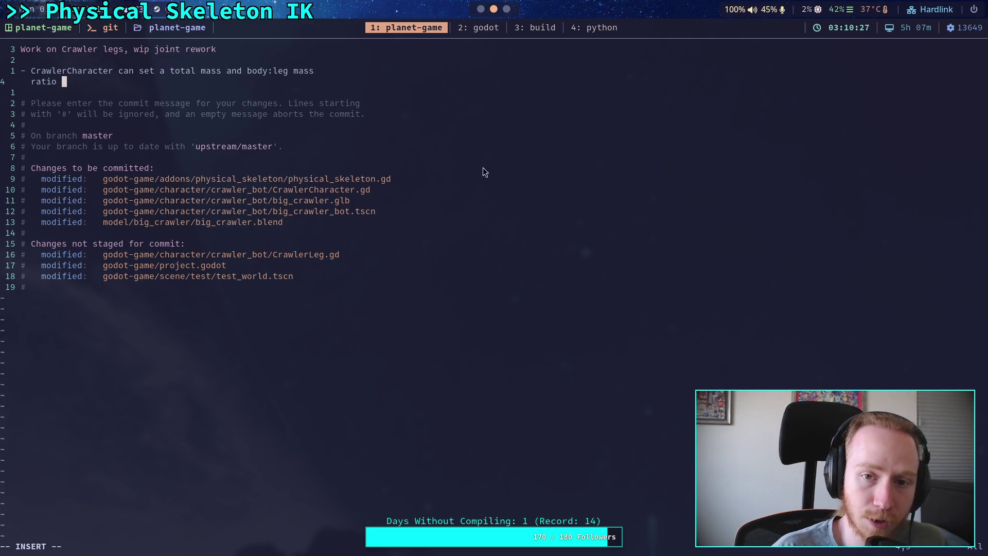
key(super+2)
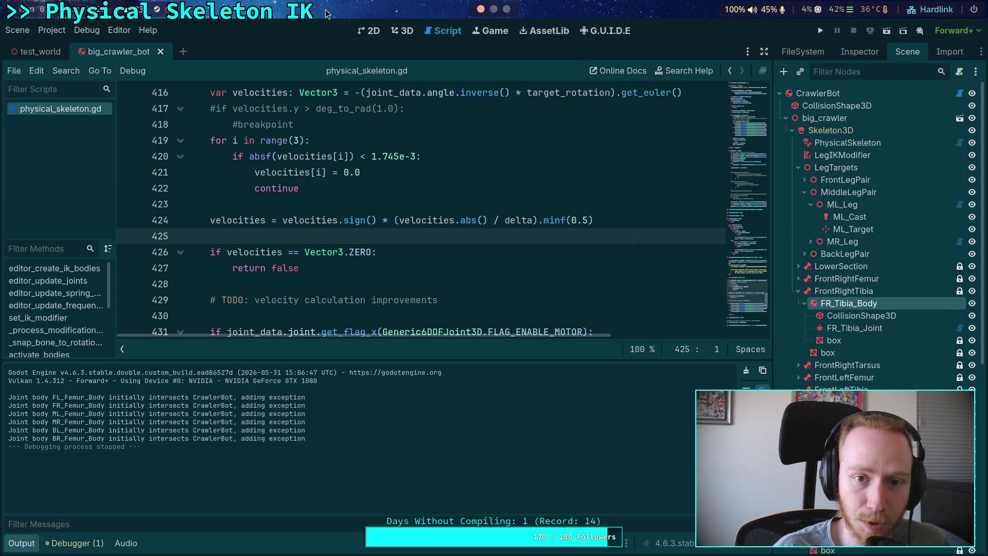
Extend the first bullet: body and legs share the whole mass, adding mass to the main body
click(495, 10)
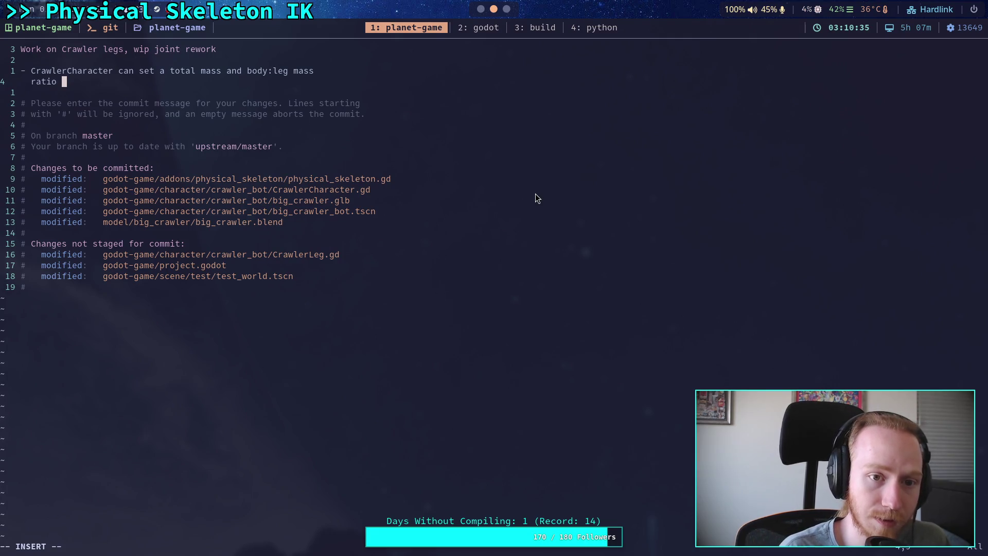
text(so that )
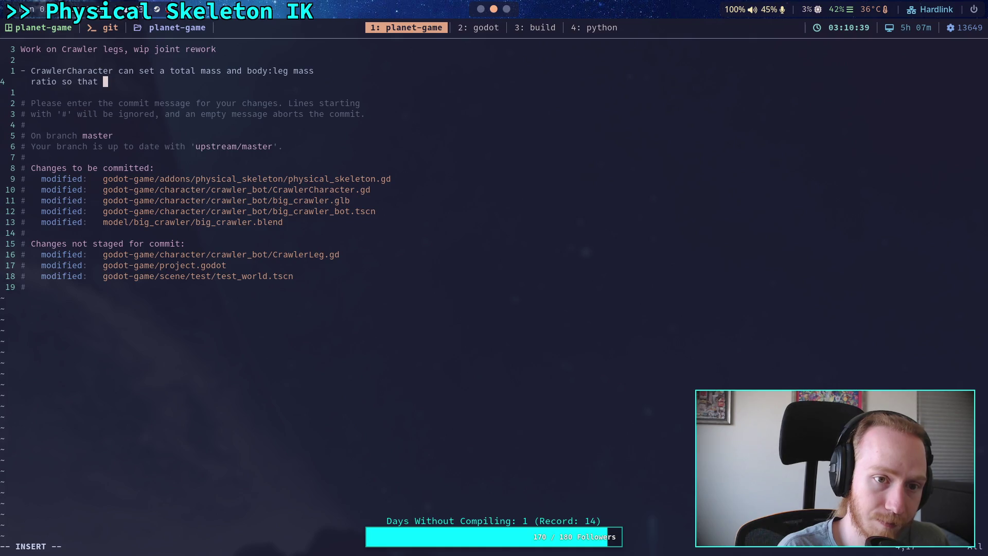
text(the bod)
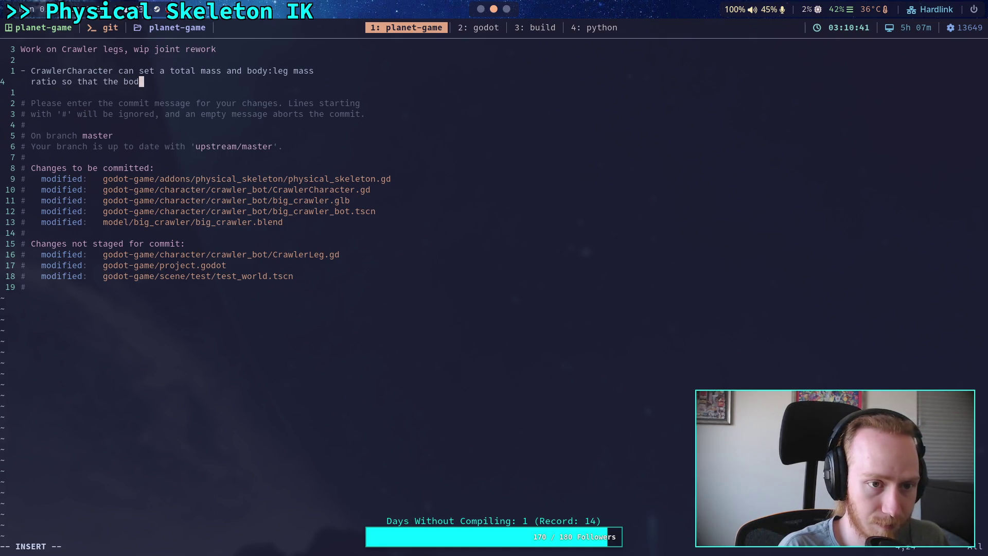
text(y and legs shar)
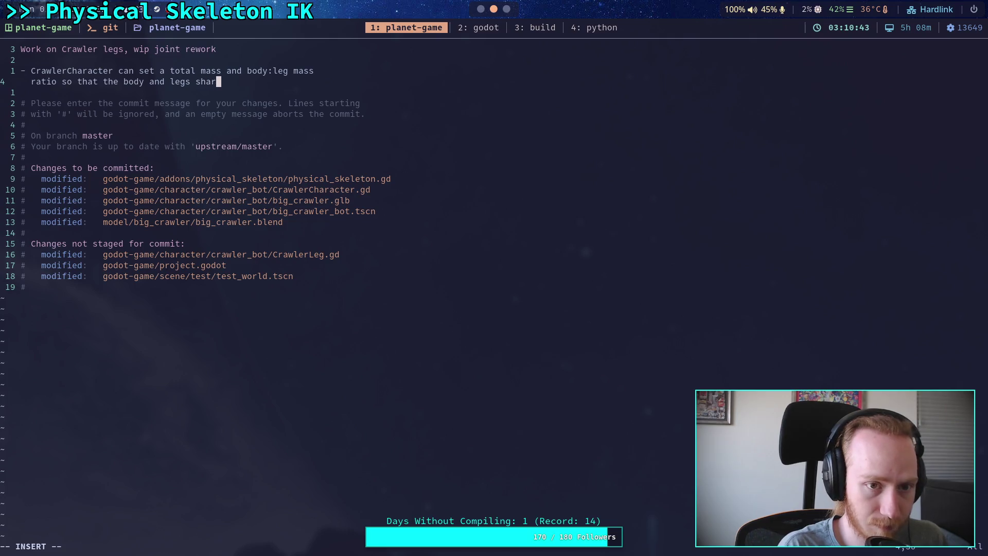
text(e the )
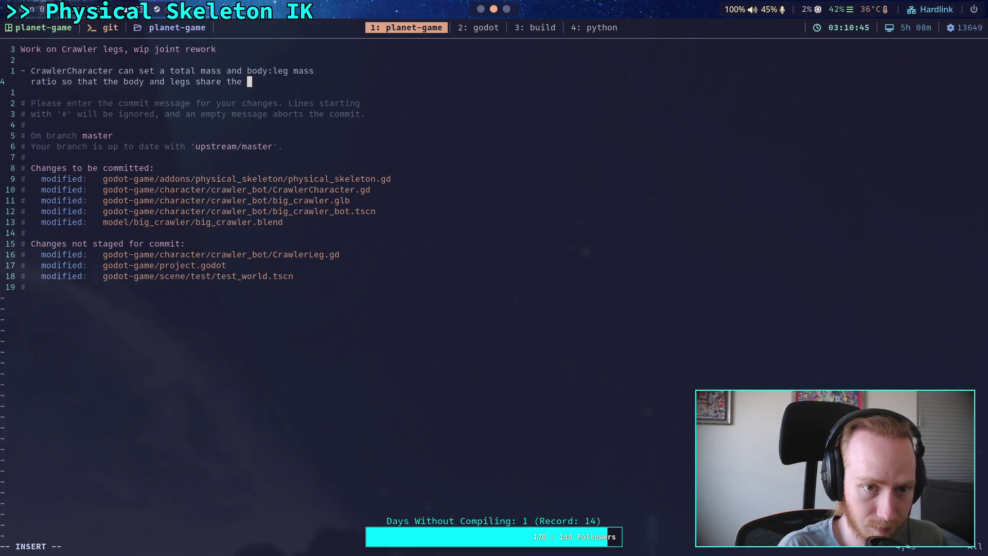
text(whole mass)
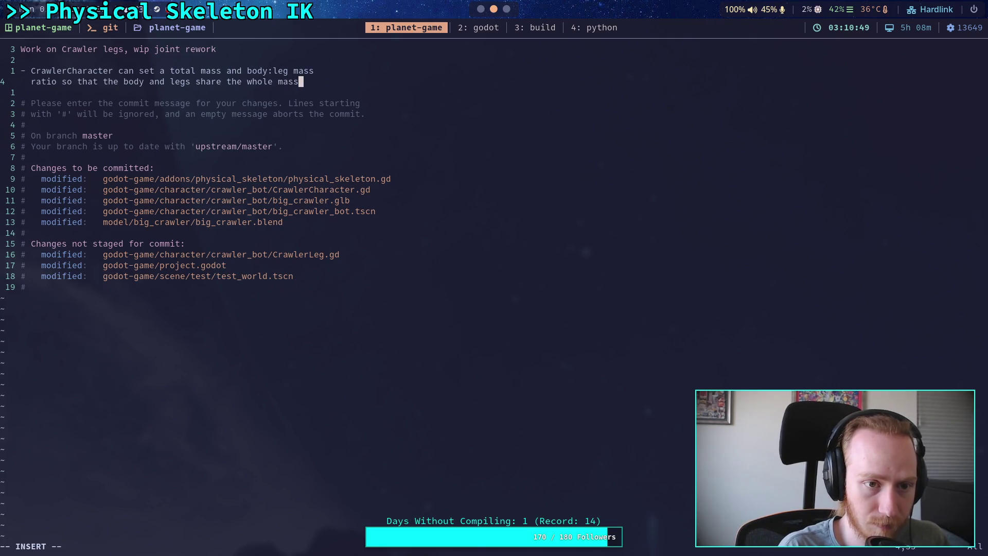
text(,)
key(Return)
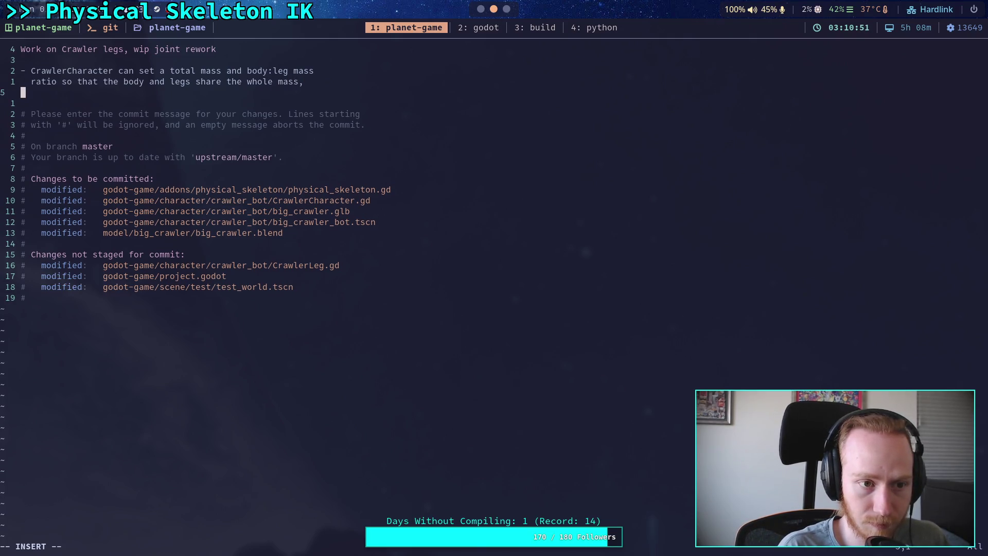
text(making )
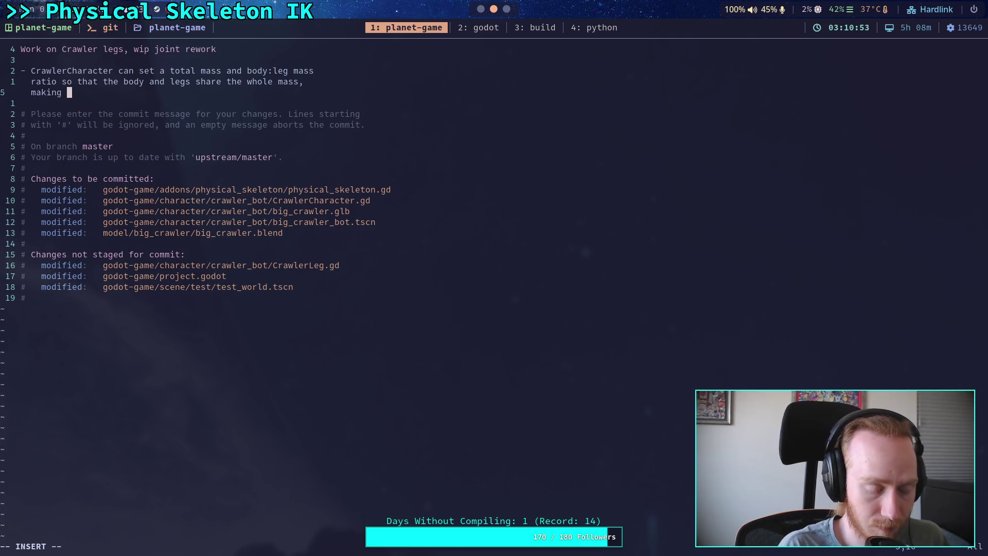
text(gravity )
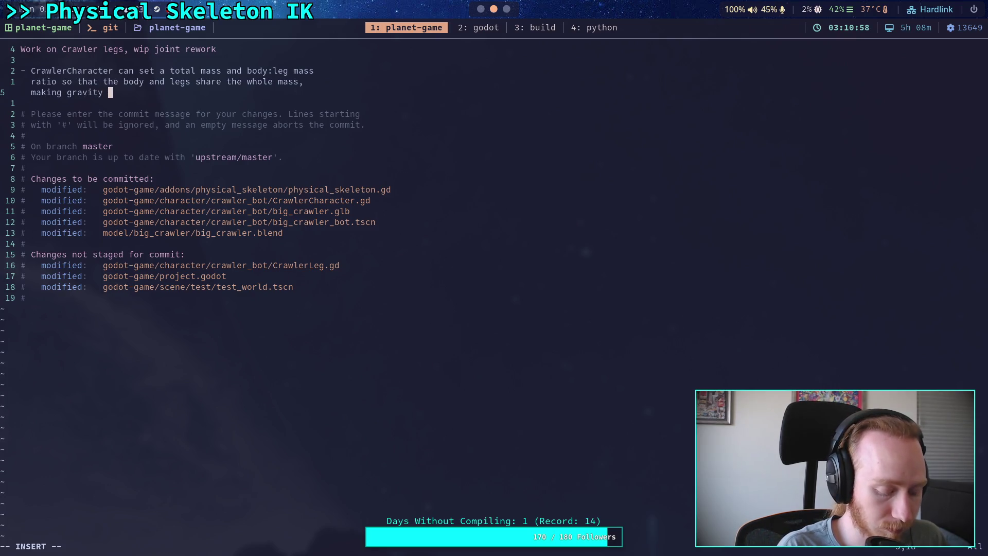
text(and offset spr)
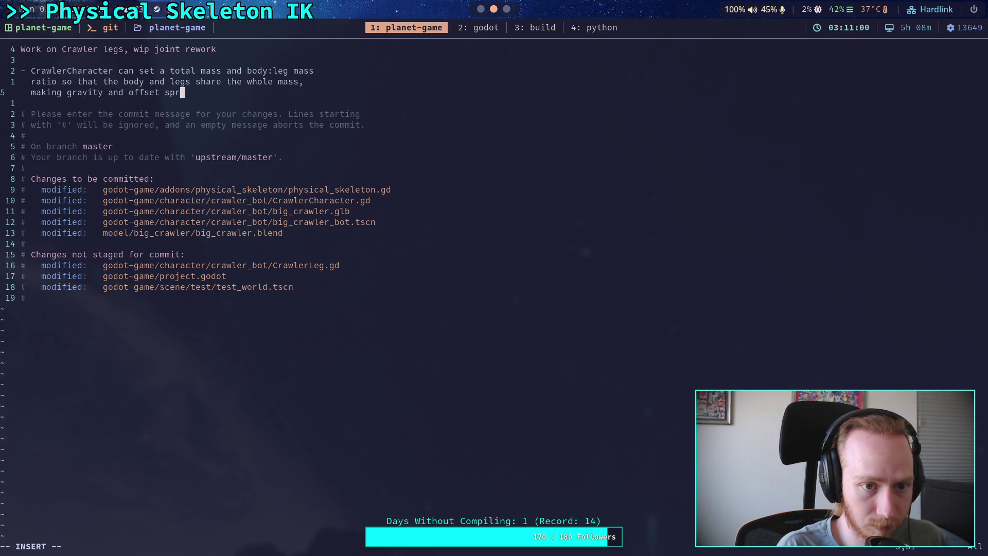
text(ings )
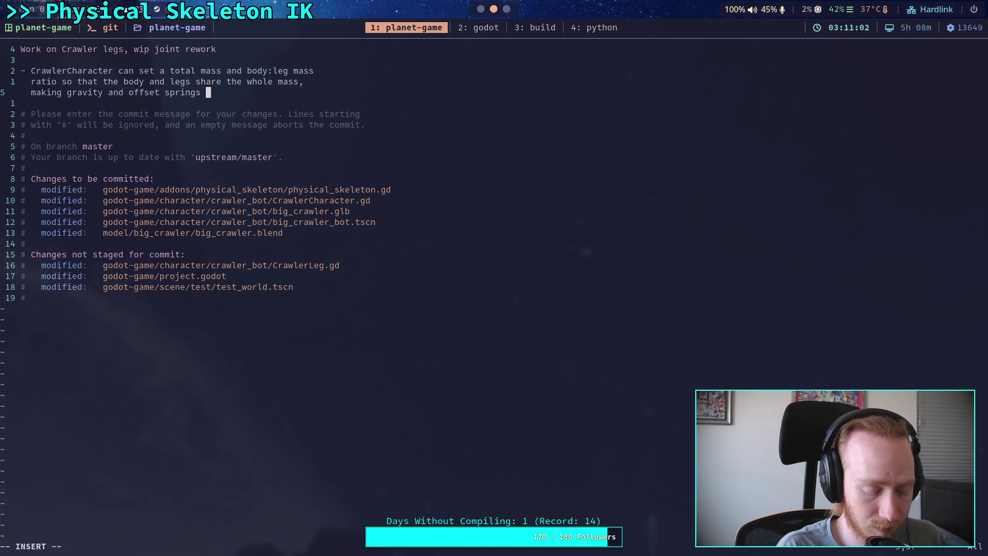
text(work when )
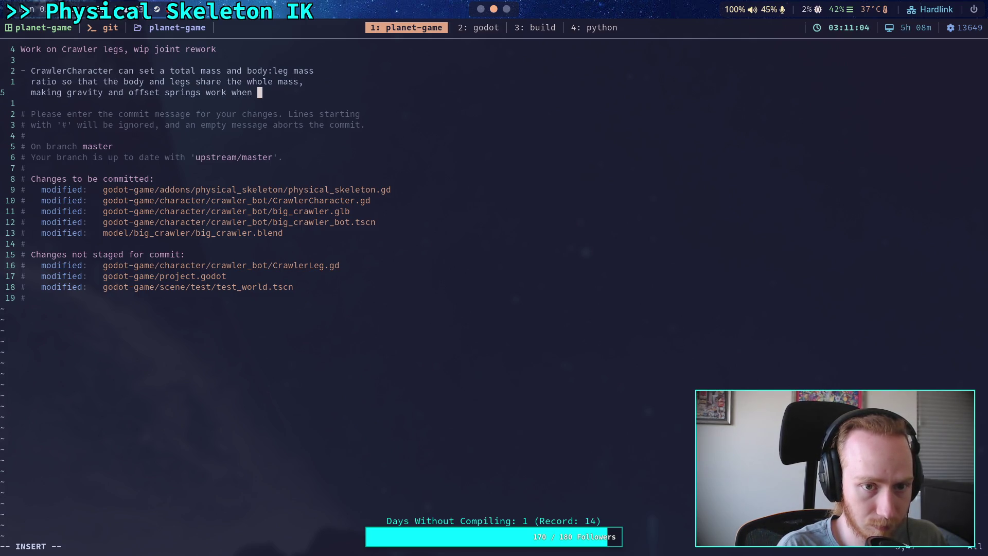
text(legs have)
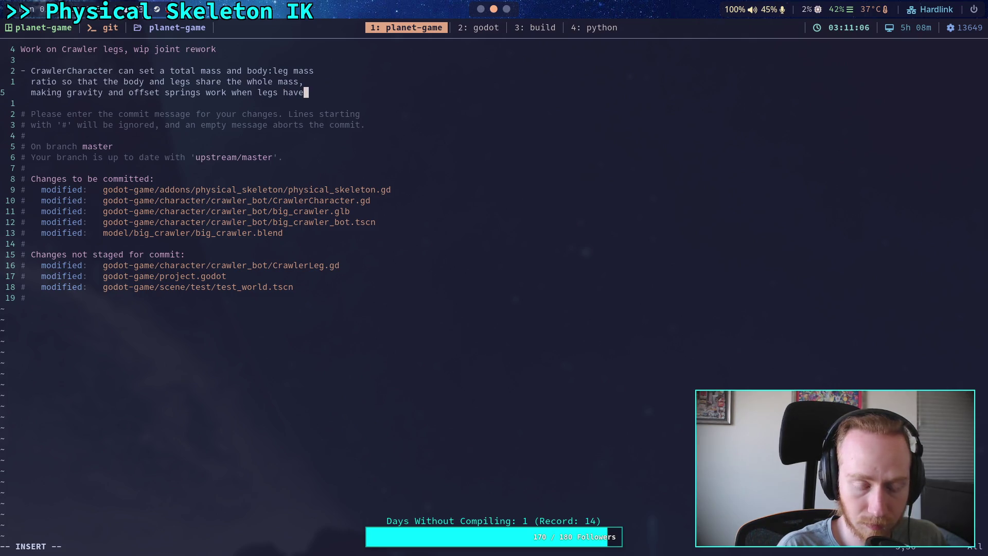
key(Return)
text(mass)
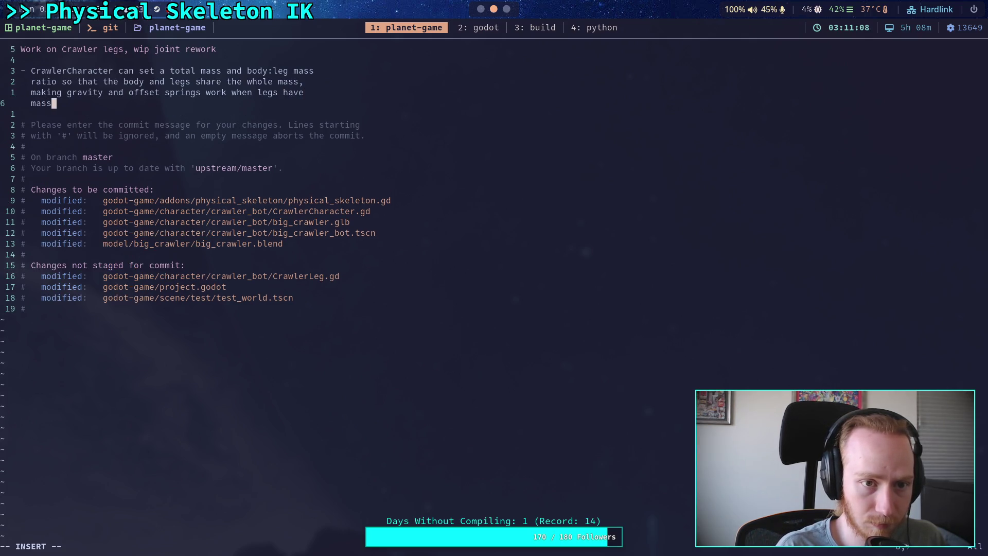
key(BackSpace)
key(BackSpace)
key(BackSpace)
text(add)
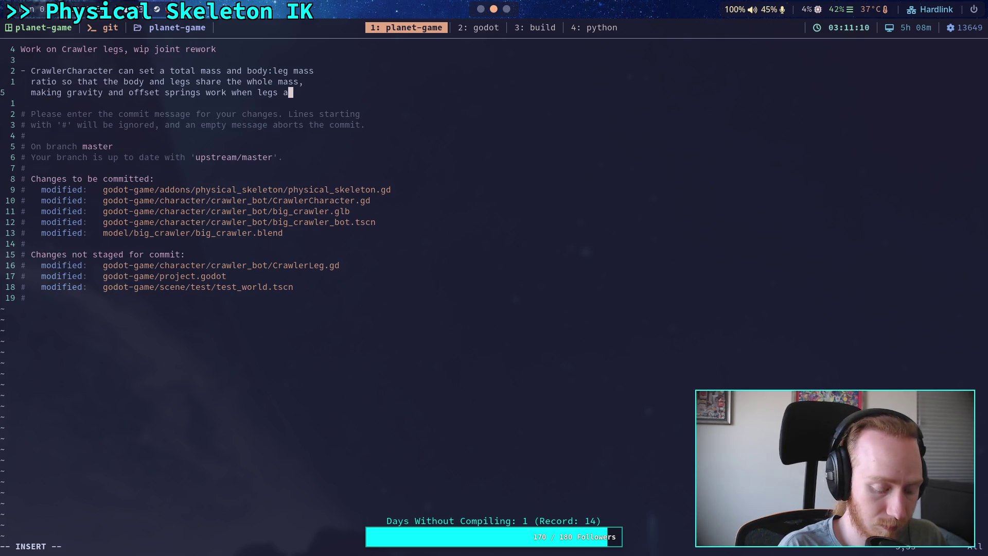
key(Return)
text(m)
text(mas)
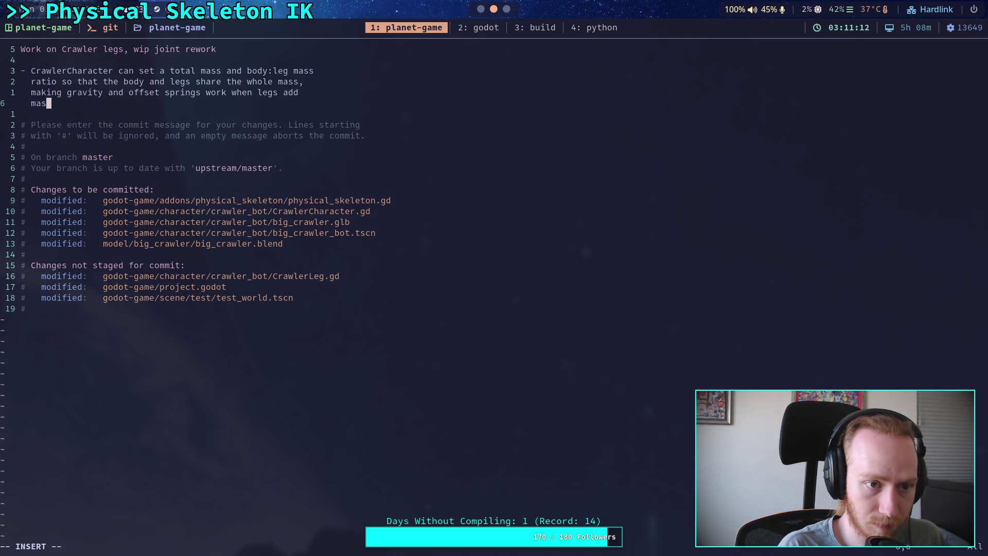
text(s to the main body)
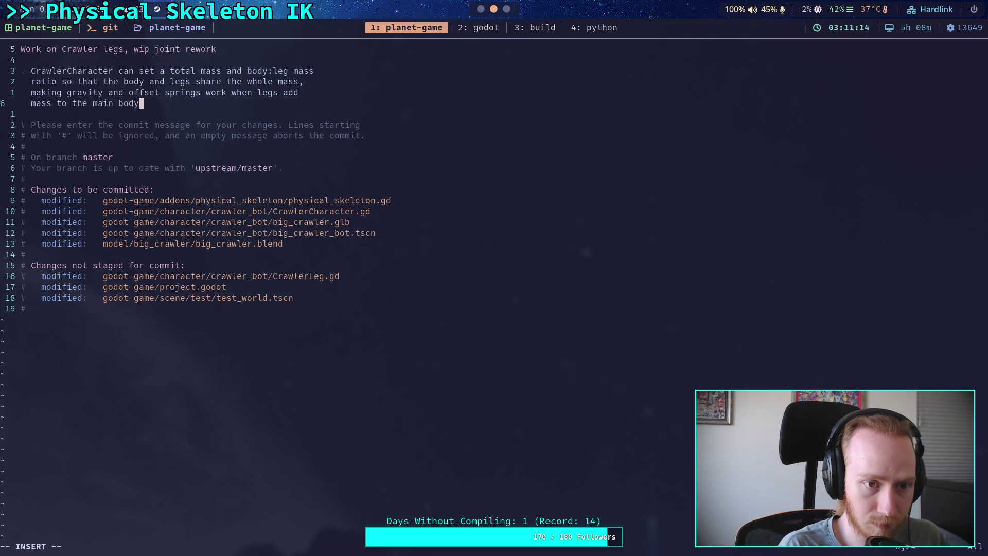
Add a bullet about the physical skeleton attempt using direct per-segment body connections and IK offsets
key(Return)
text(-)
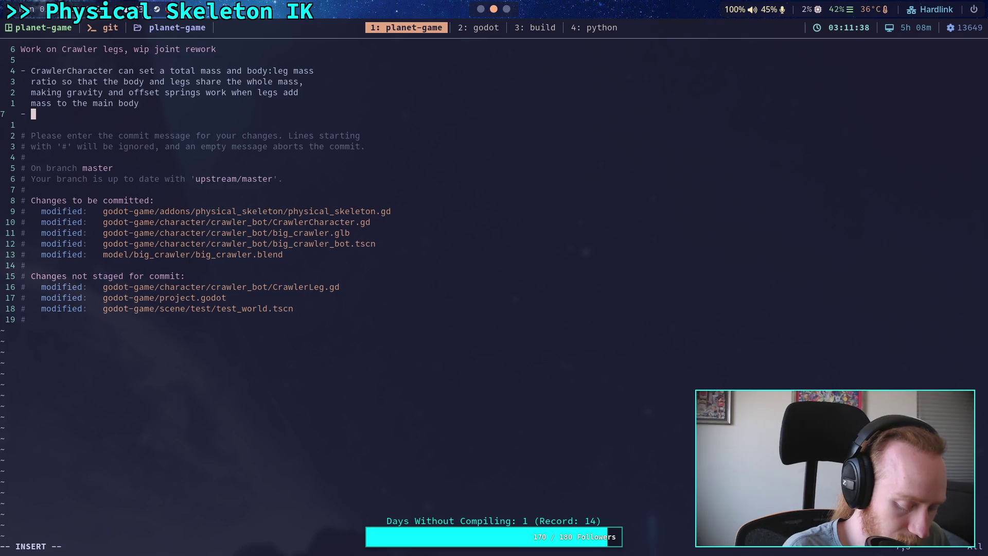
text(Start )
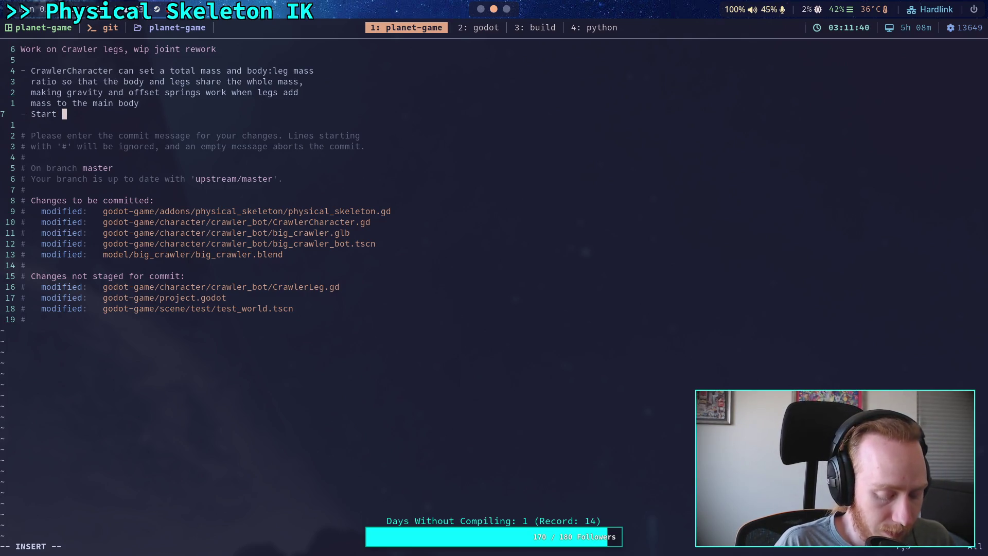
text(lat)
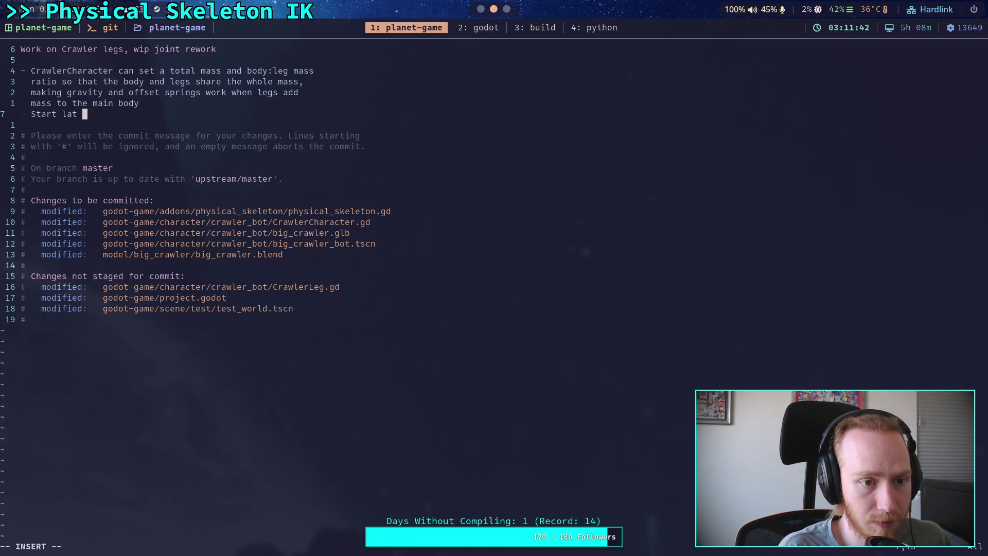
key(BackSpace)
text(st attemp)
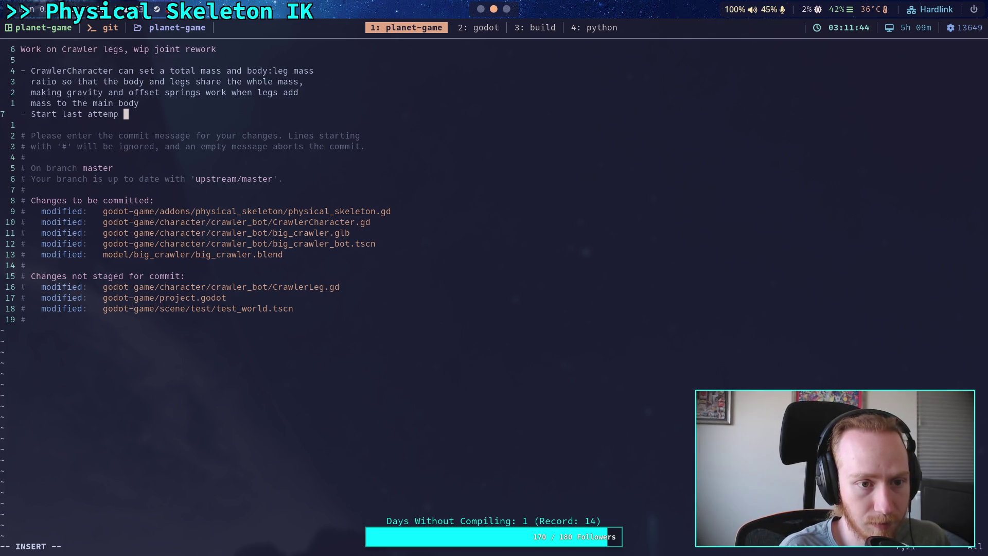
key(BackSpace)
text(t at physicsa)
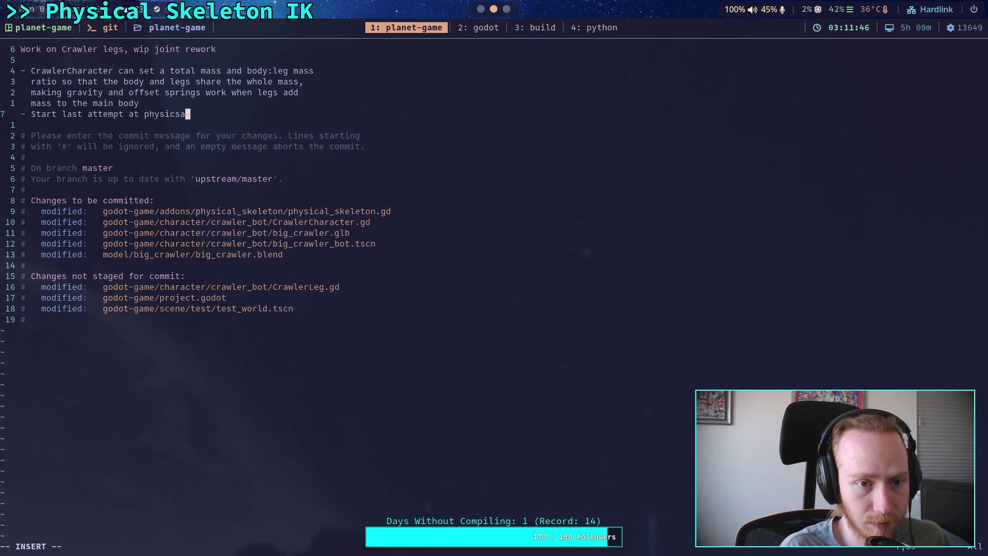
key(BackSpace)
key(BackSpace)
text(al skeleton, )
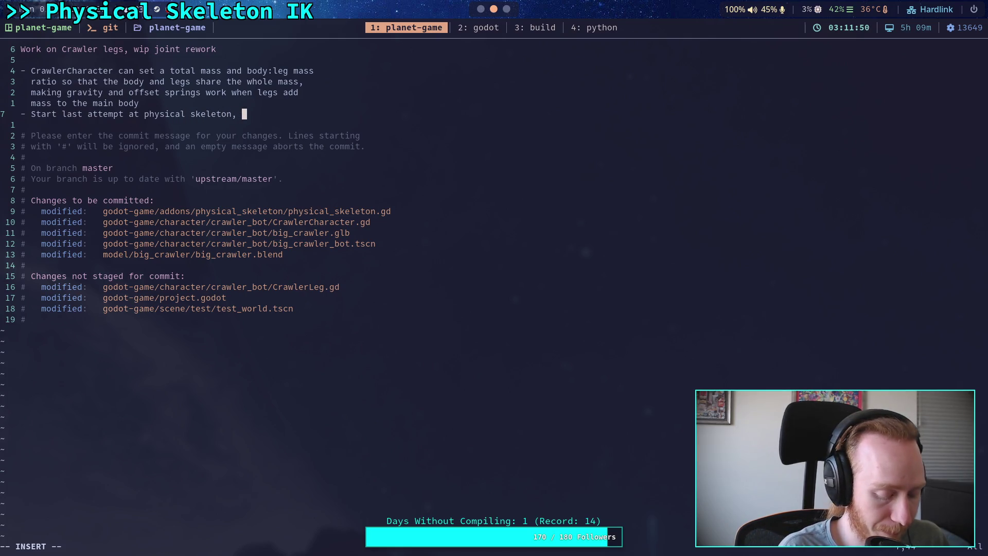
text(will be )
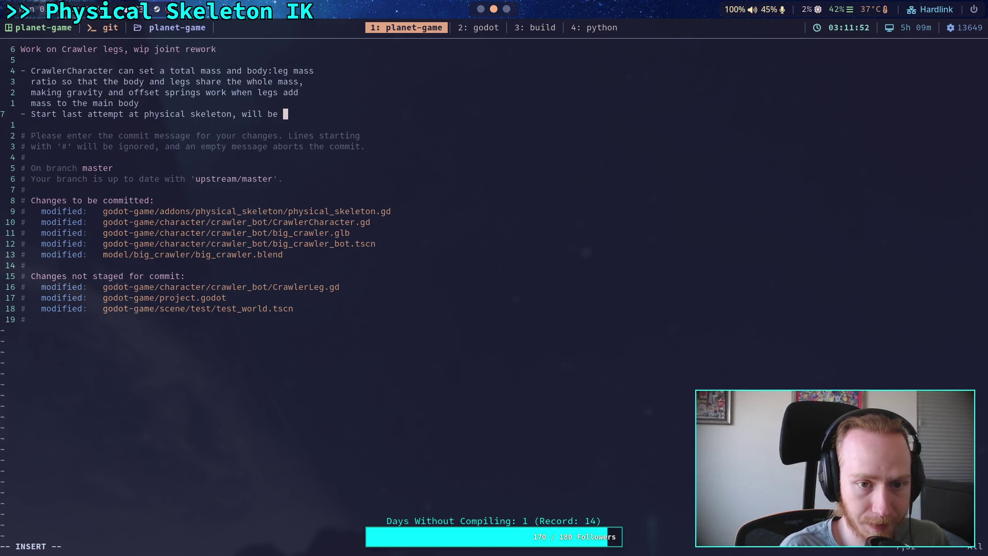
text(using)
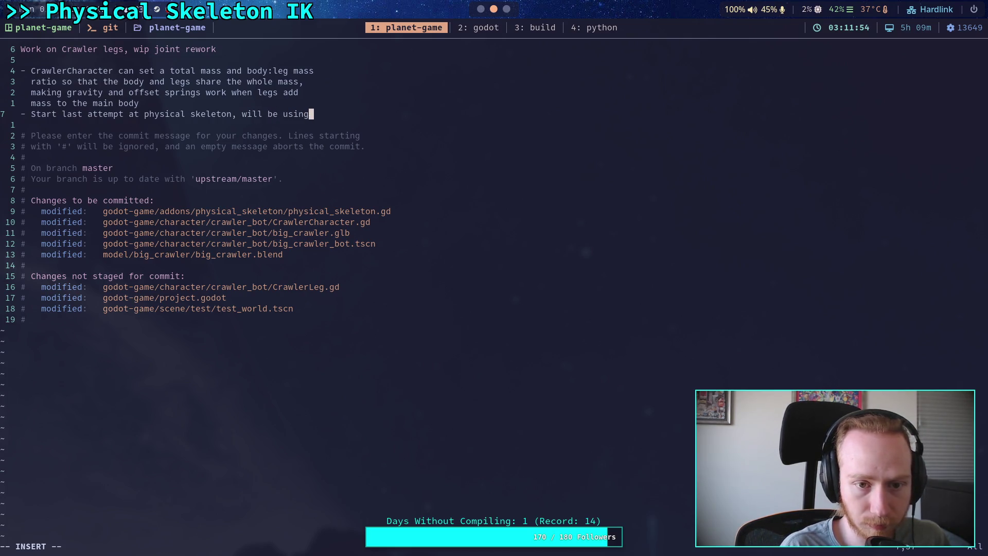
text(   direct)
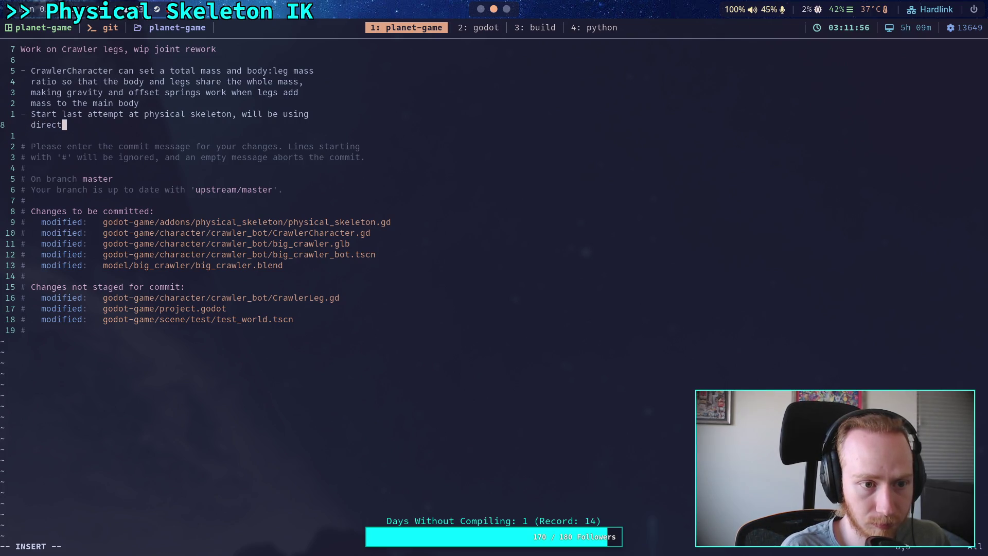
text( body connections f)
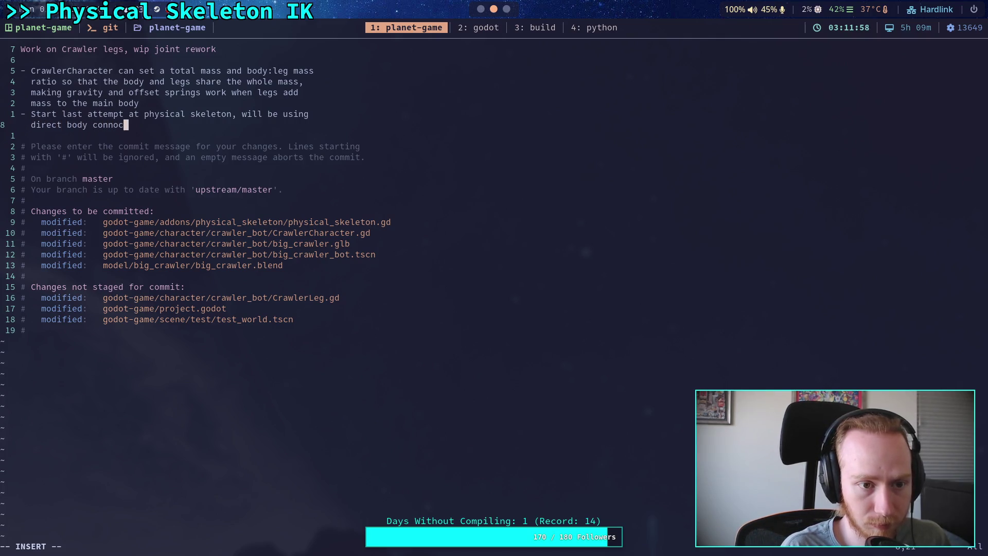
text(or each leg l)
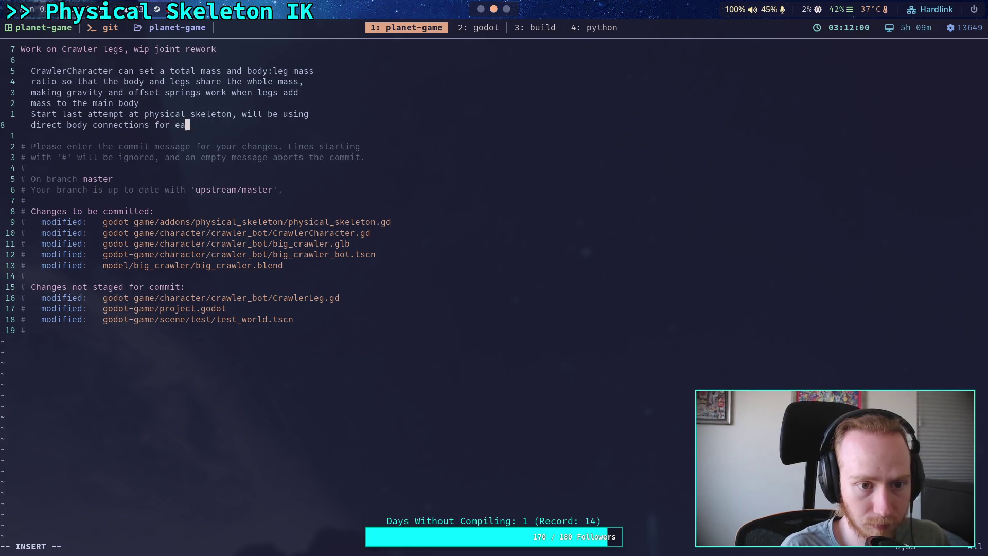
key(BackSpace)
text(s)
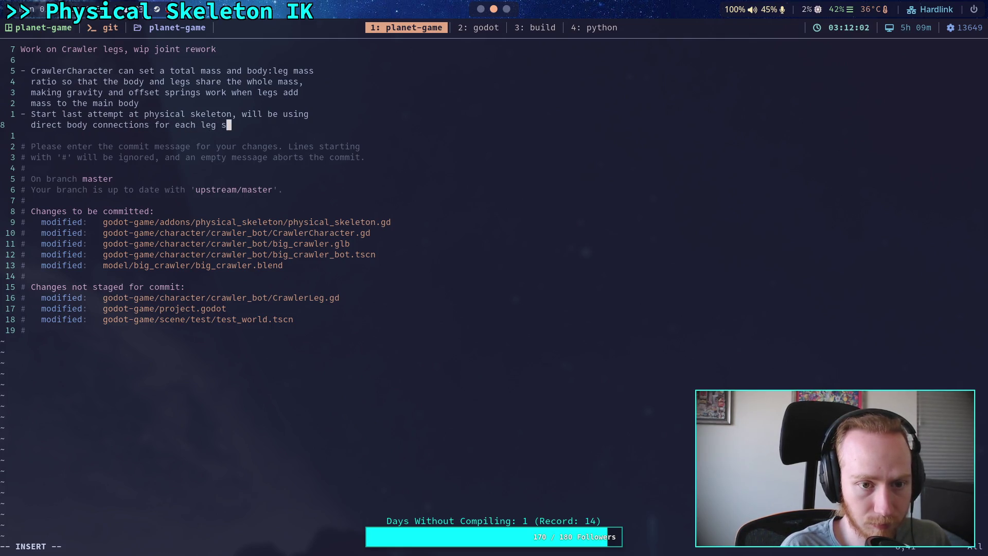
text(egment and )
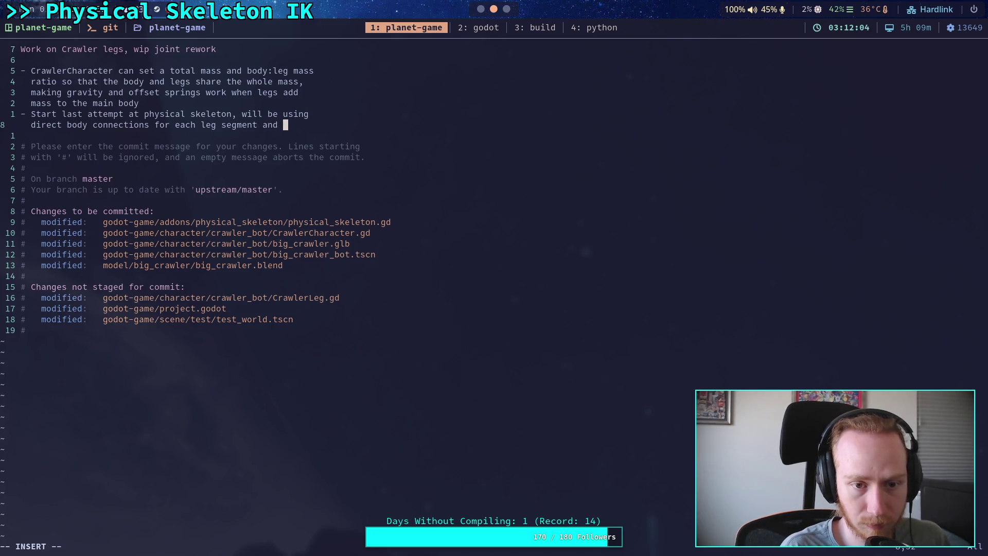
text(plan)
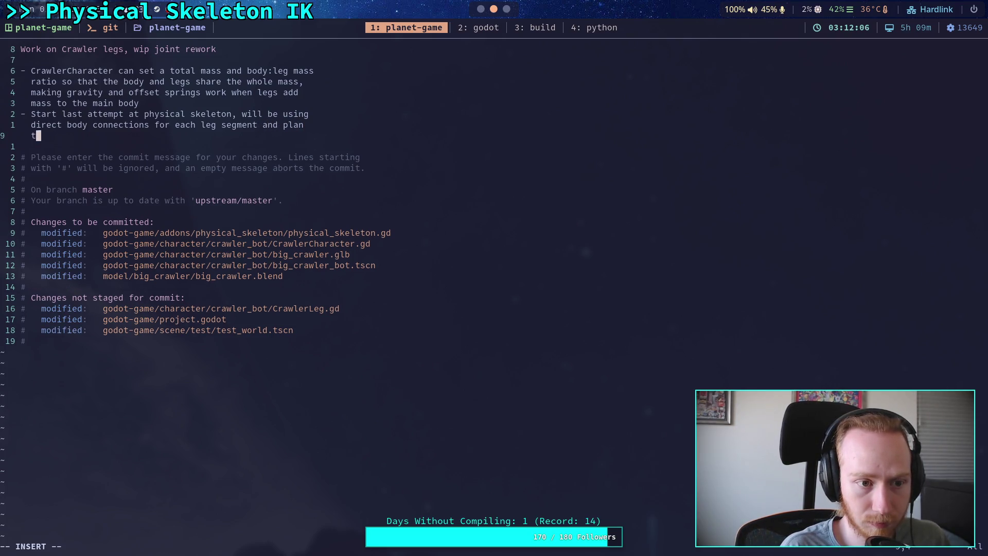
text(   to updat)
text(e relative )
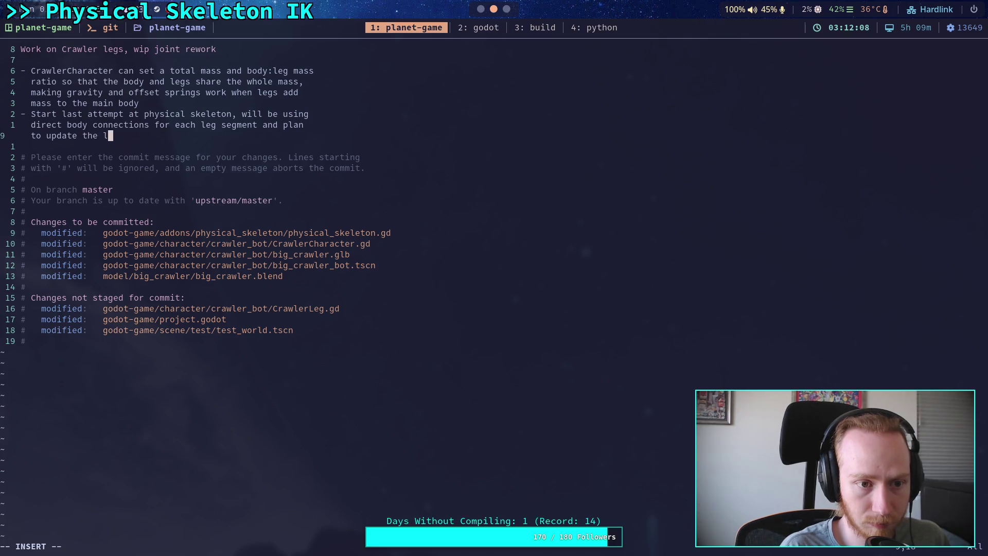
text(offsets)
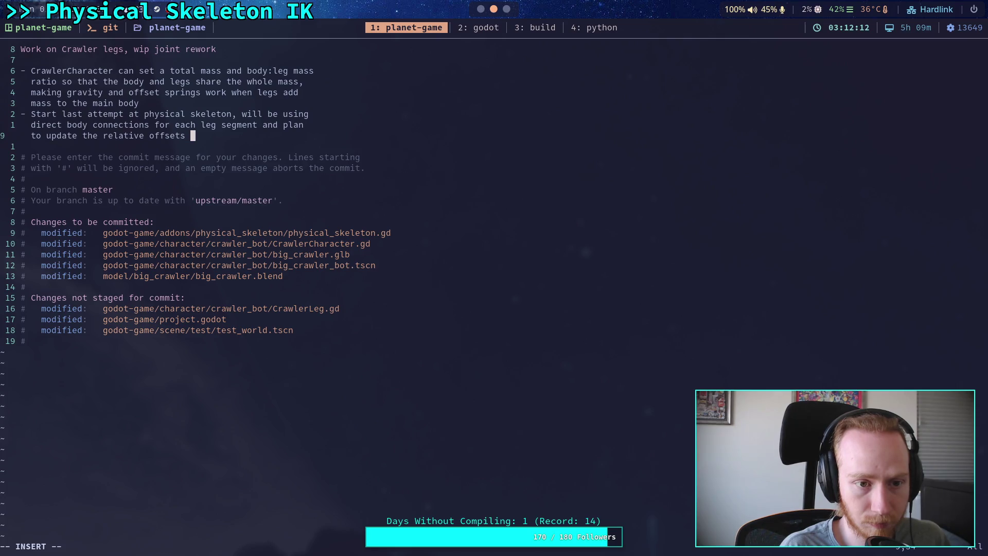
text( according )
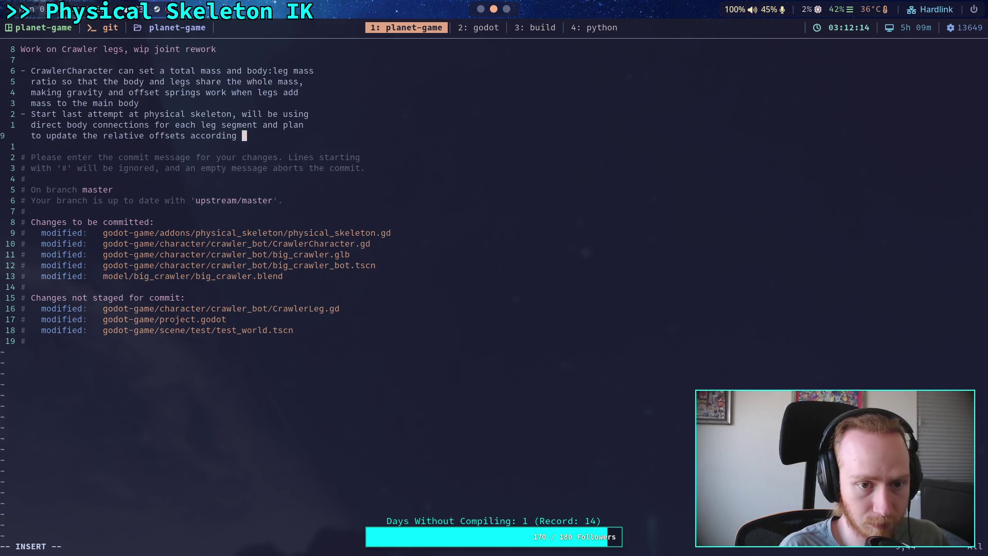
text(to IK results)
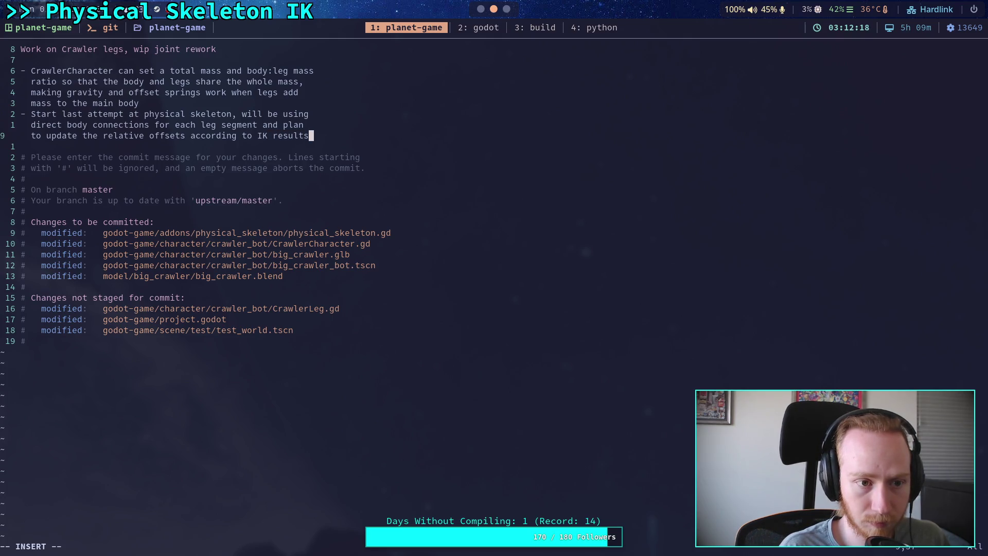
Save the commit message and quit Vim with :wq
key(Escape)
text(:wq)
key(Return)
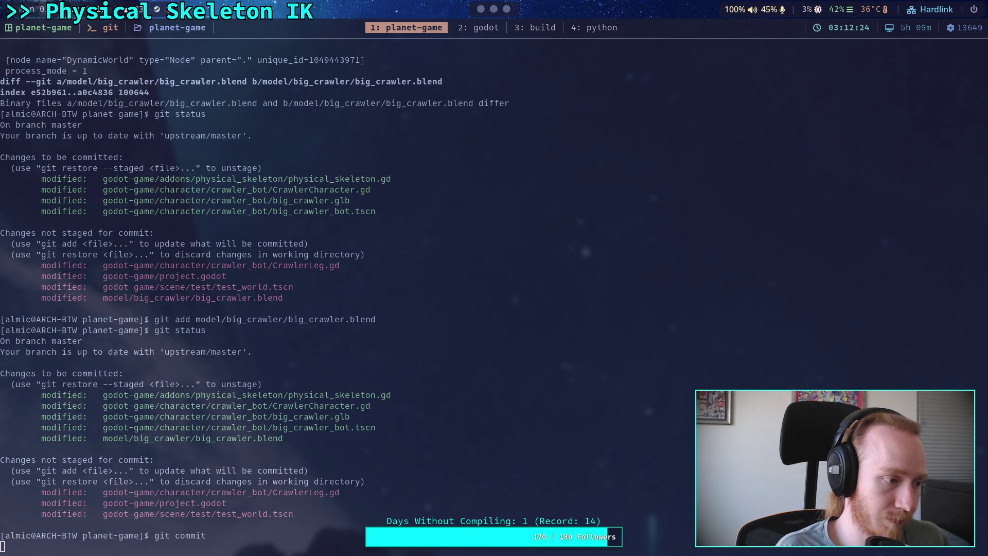
Run git push to send the commit to remote master, then switch to Godot
text(git push)
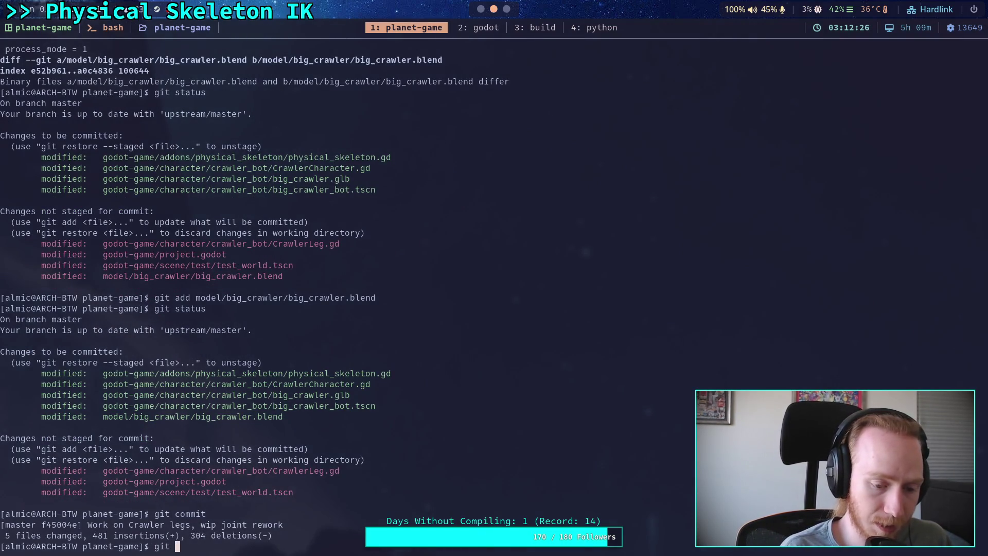
key(Return)
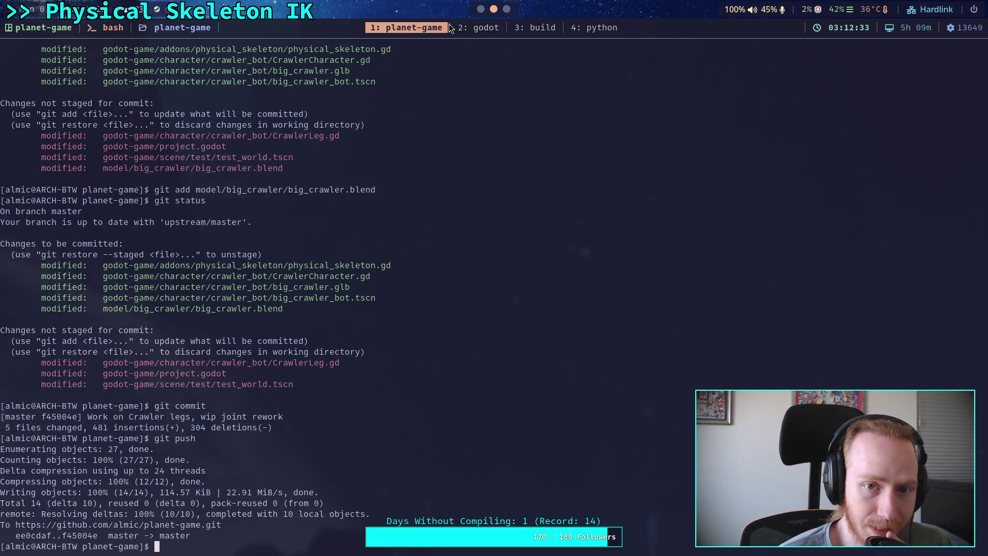
key(super+1)
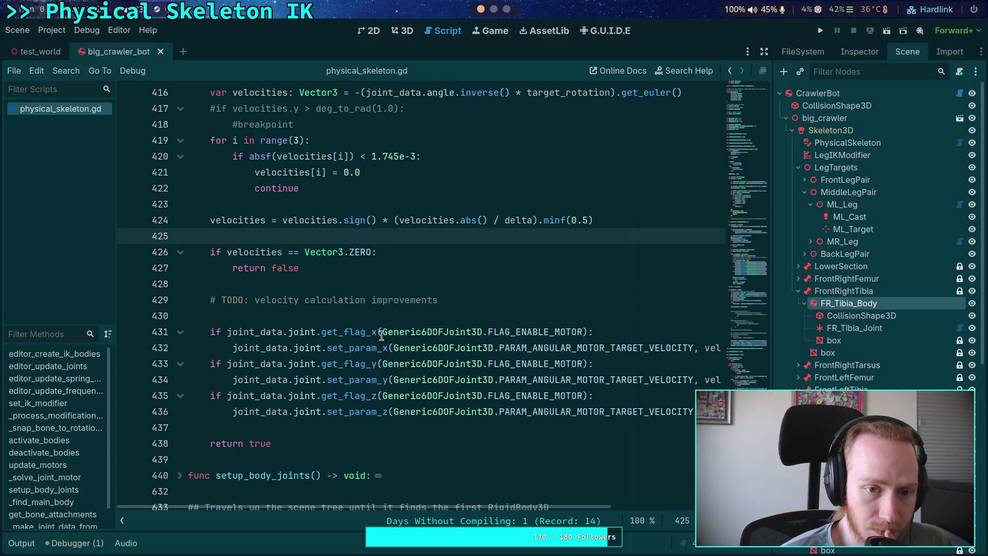
scroll(447, 397, up, 9)
scroll(447, 397, up, 15)
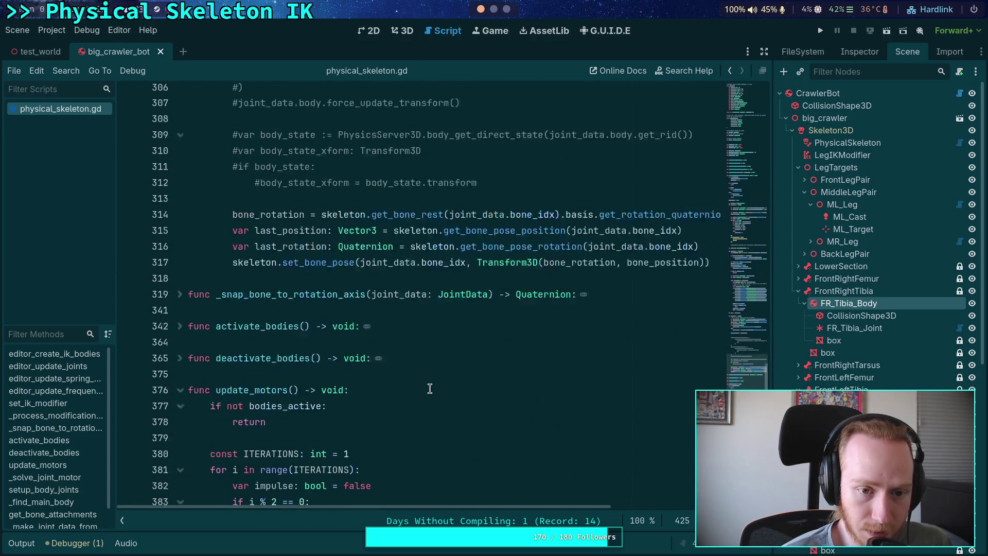
scroll(430, 389, up, 16)
scroll(418, 381, down, 1)
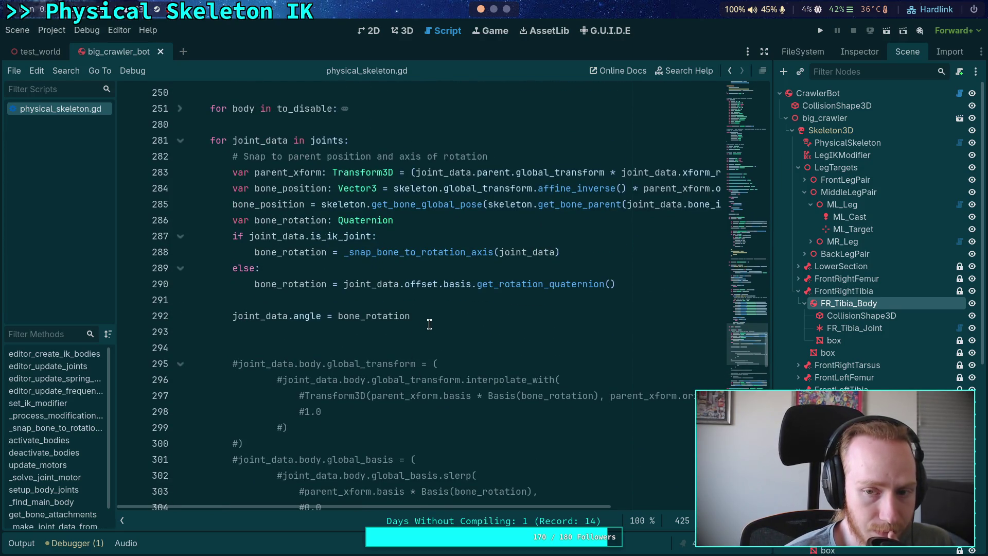
drag(233, 172, 618, 178)
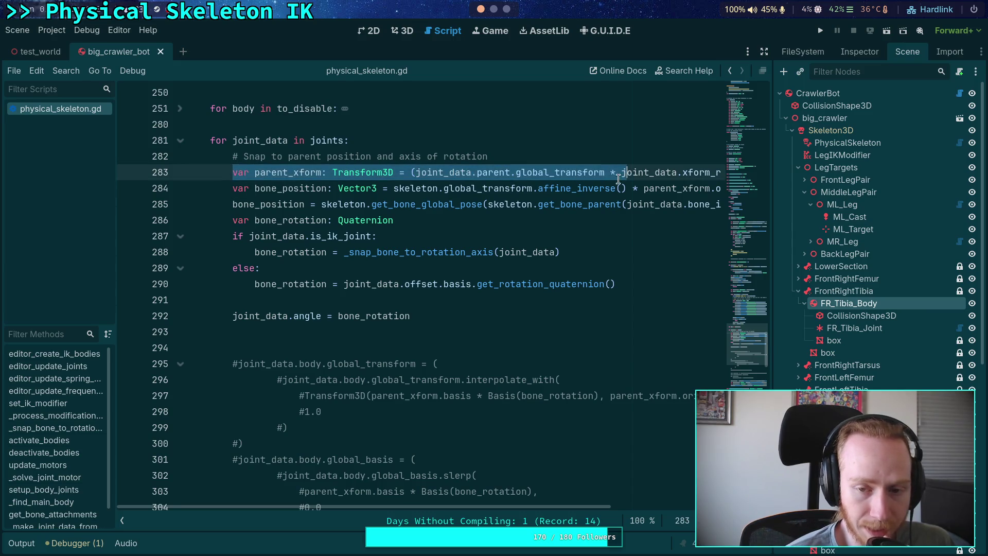
mouse_move(590, 201)
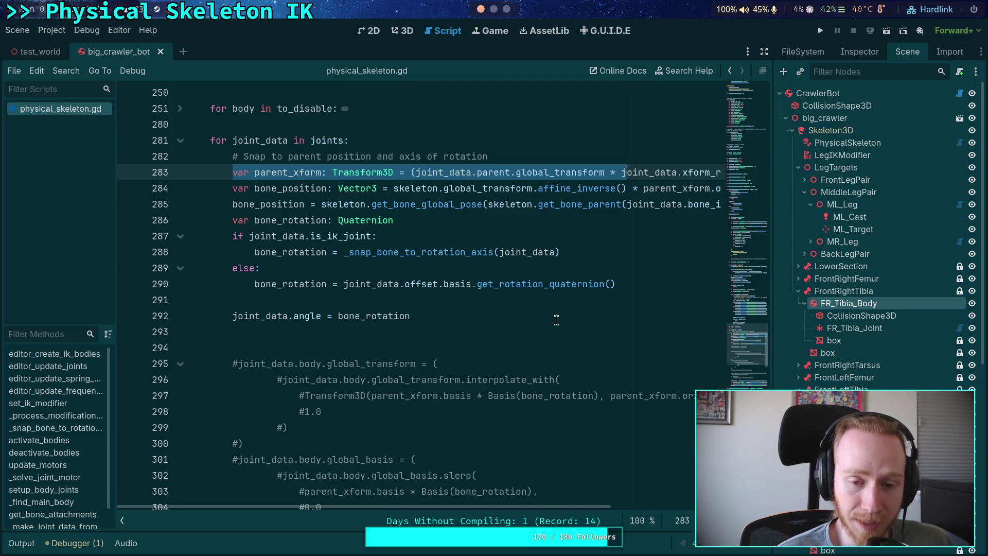
click(422, 300)
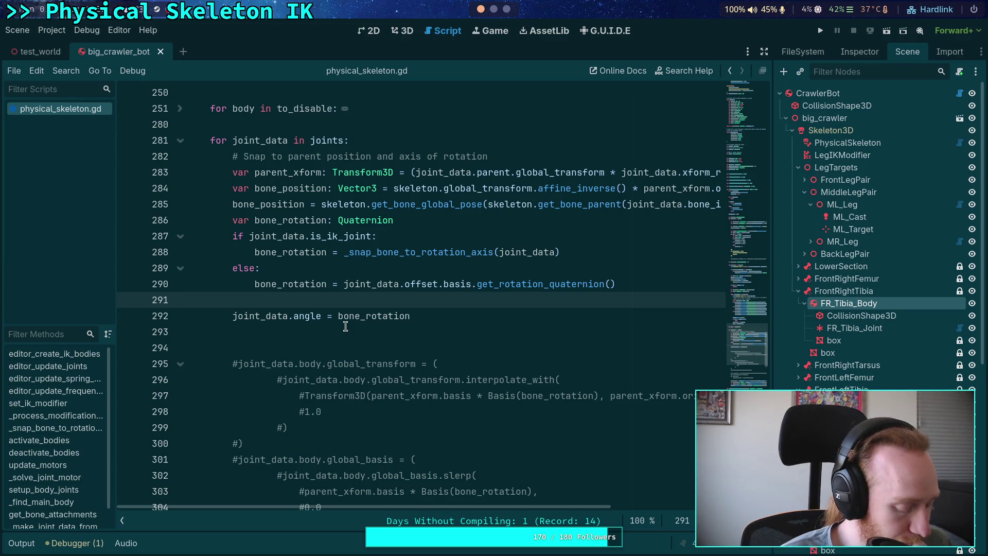
scroll(345, 326, down, 8)
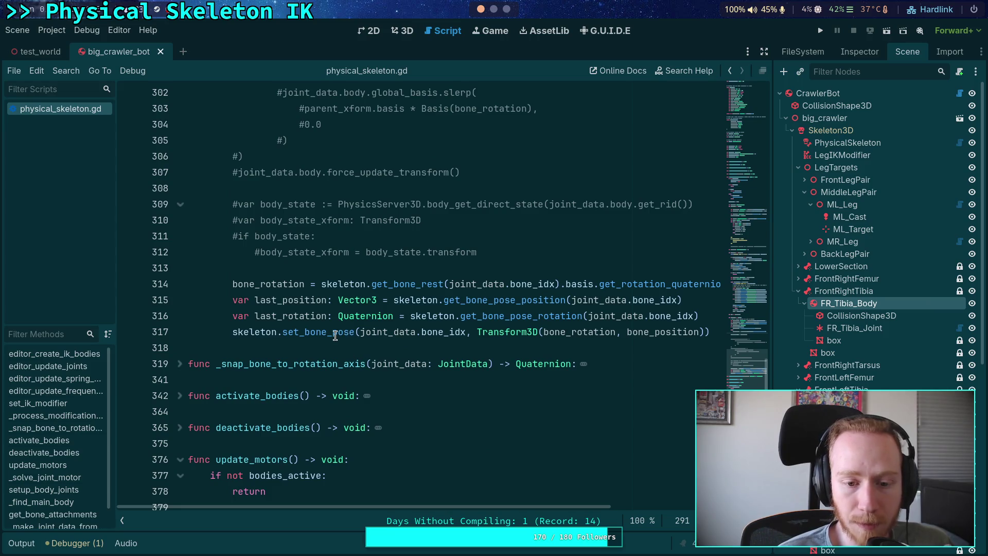
click(338, 332)
double_click(338, 331)
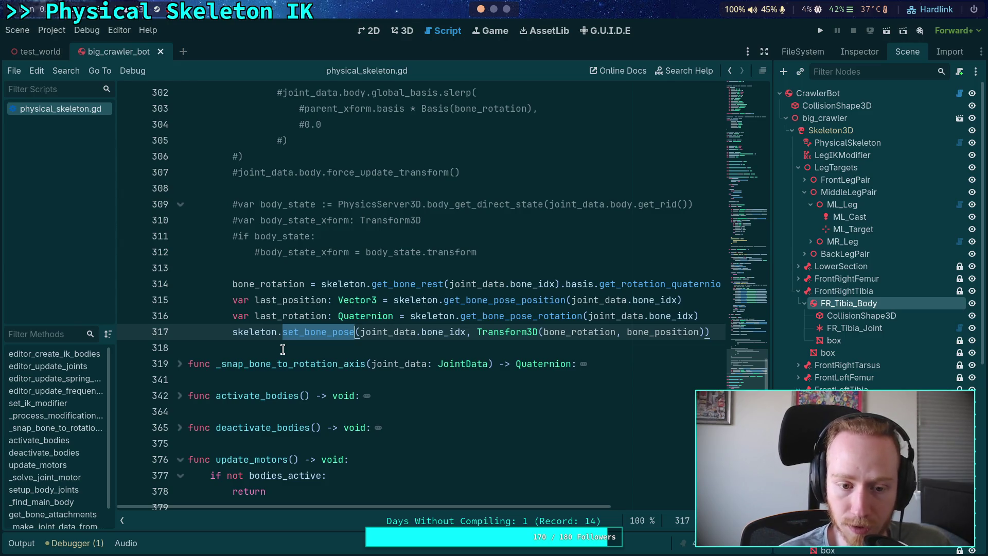
click(257, 300)
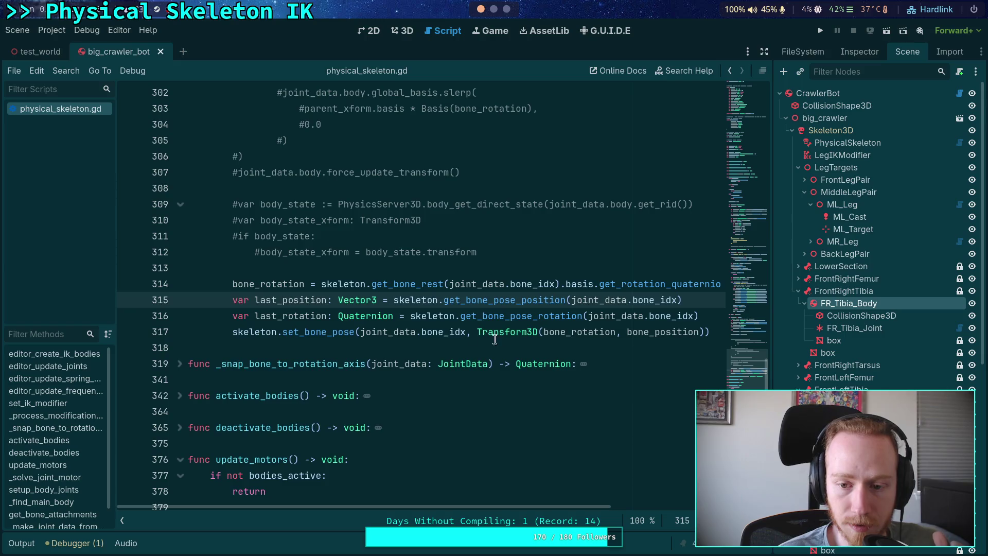
Comment out line 317 and start a skeleton.set_bone_pose_rotation call beneath it
click(232, 333)
text(#)
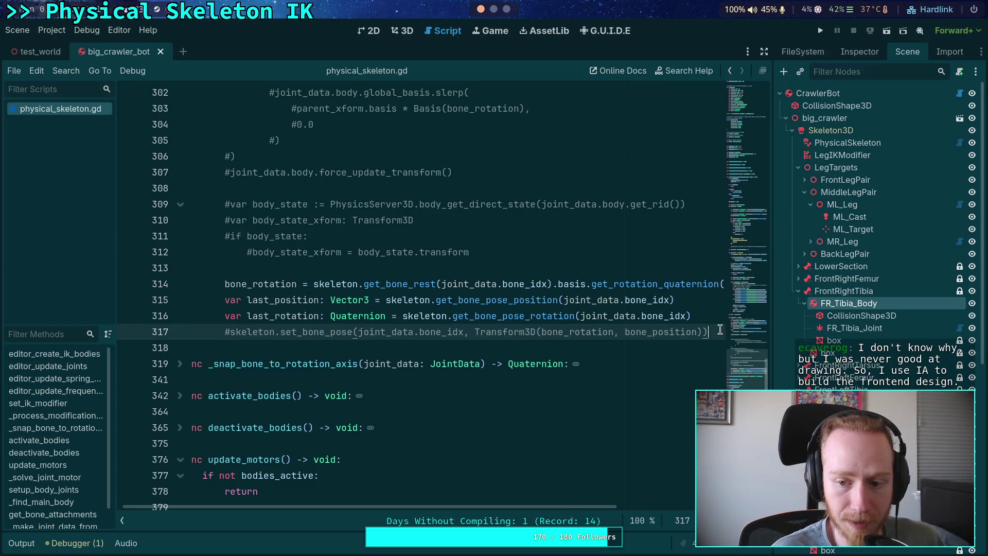
click(720, 331)
key(Return)
text(skea)
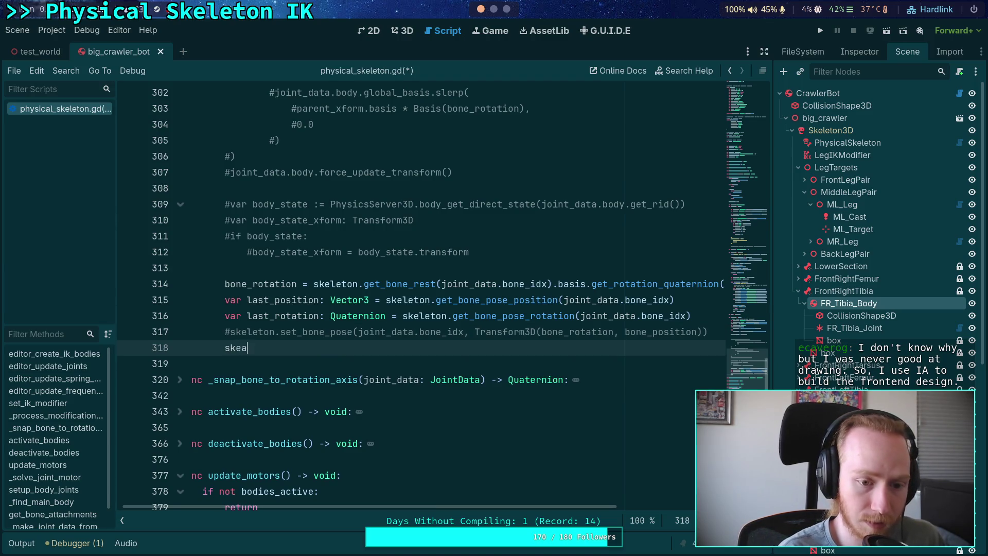
key(BackSpace)
text(leton.)
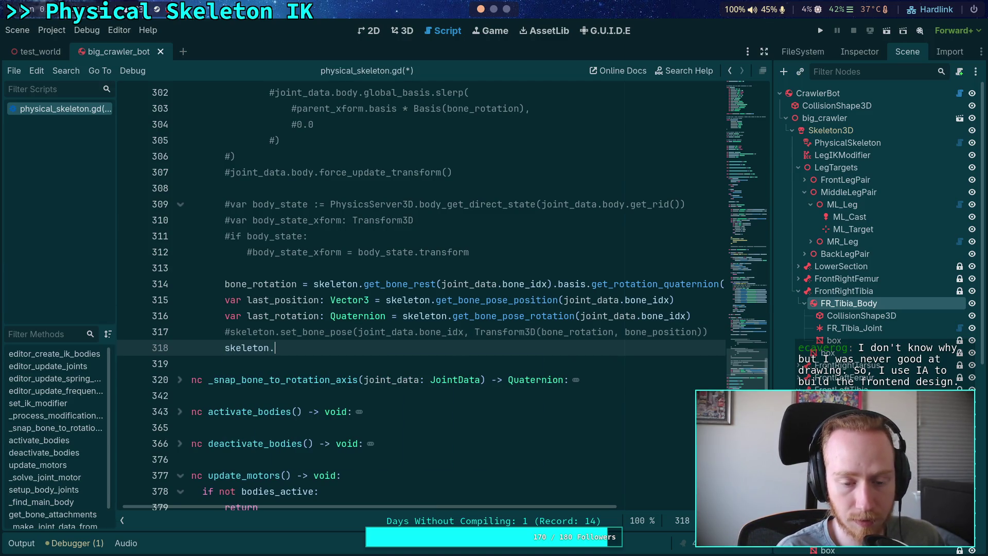
text(set_bone_ro)
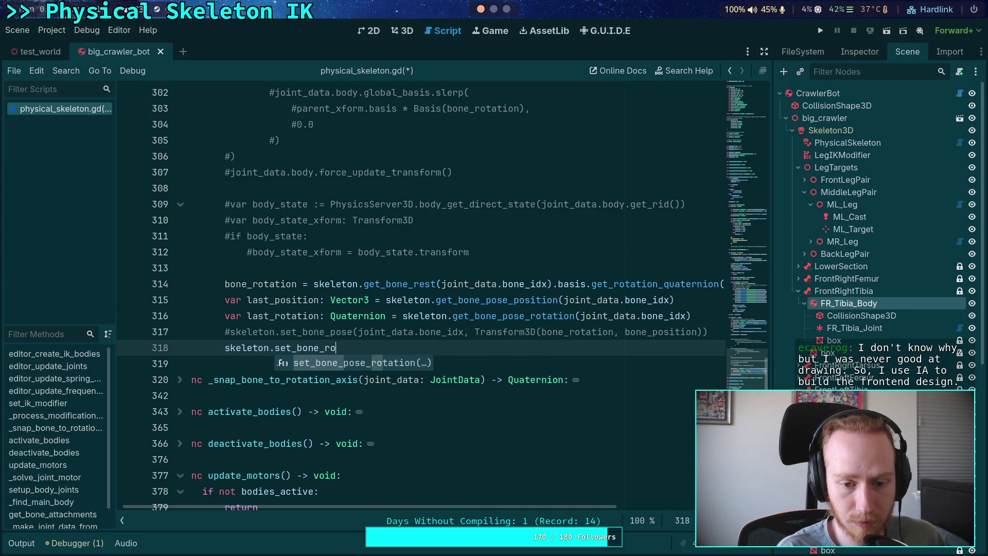
key(Return)
Pass joint_data.bone_idx and bone_rotation as the set_bone_pose_rotation arguments
text(bone_rotati)
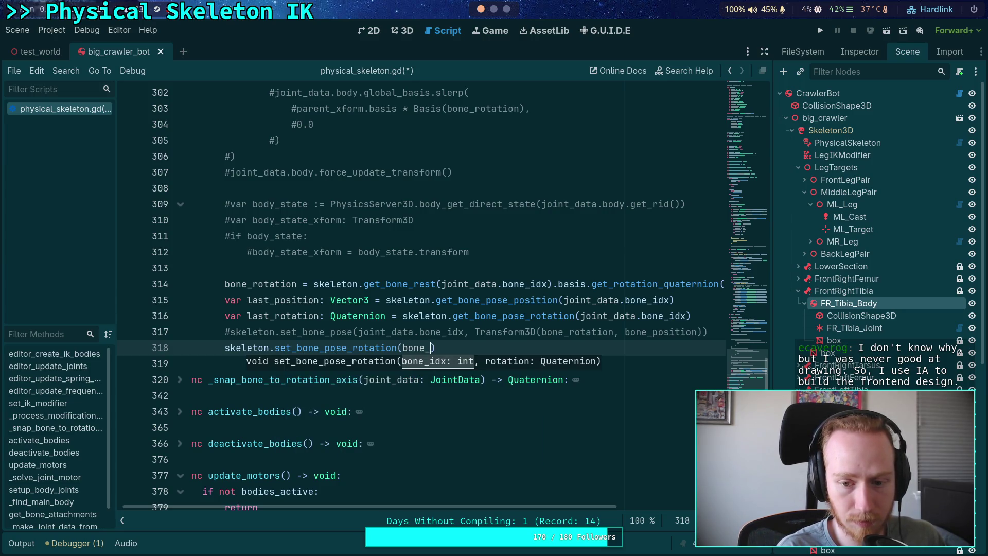
text(on)
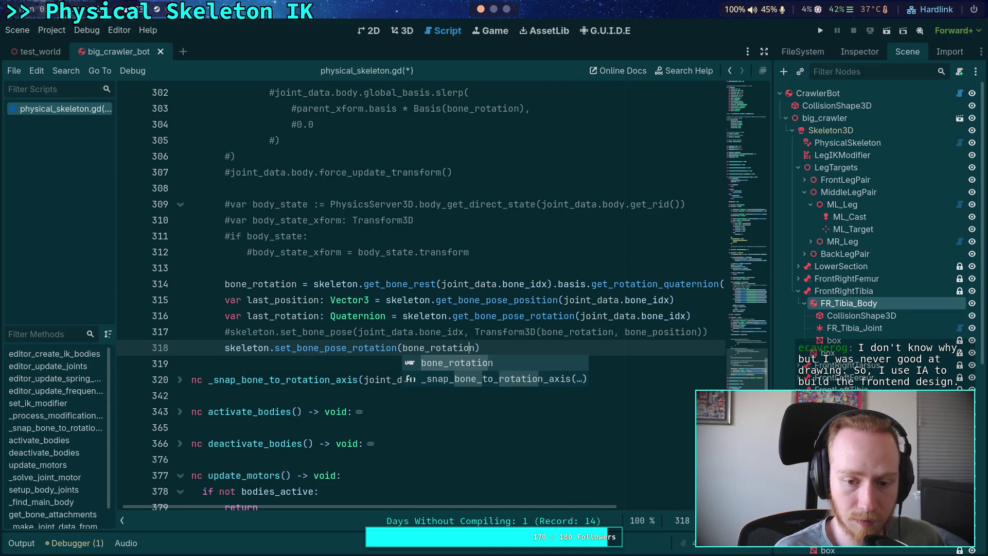
key(ctrl+Left)
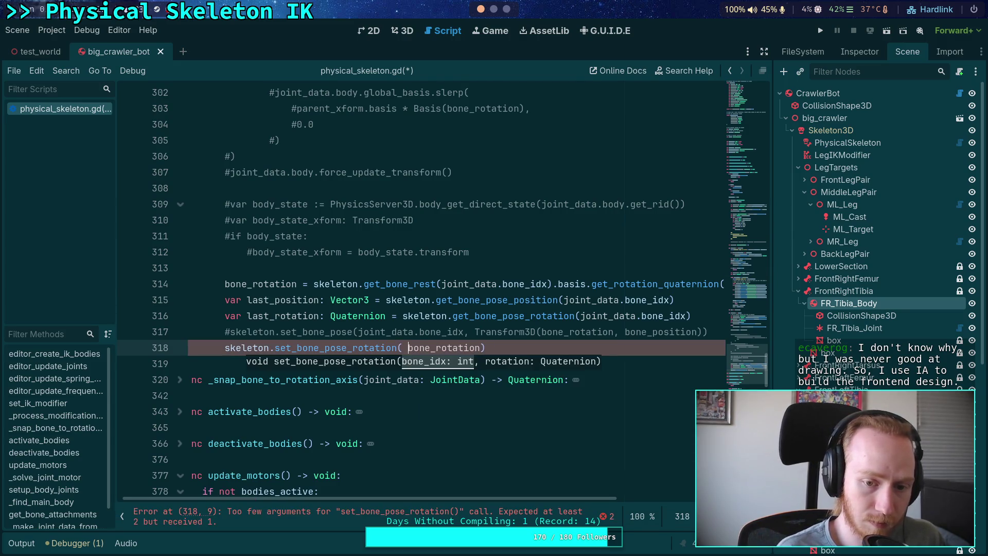
key(Left)
text(,)
key(Left)
text(jois)
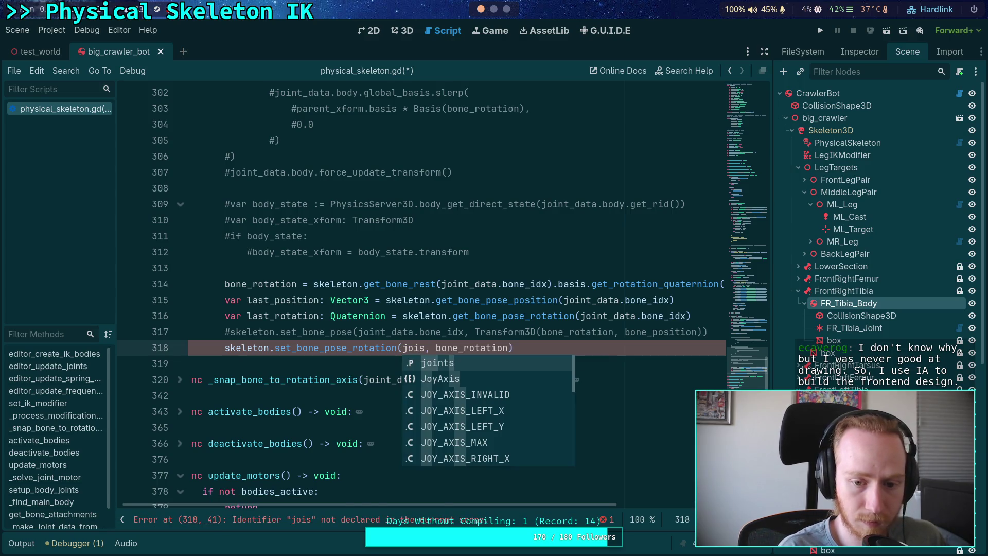
key(BackSpace)
text(nt_data.bon)
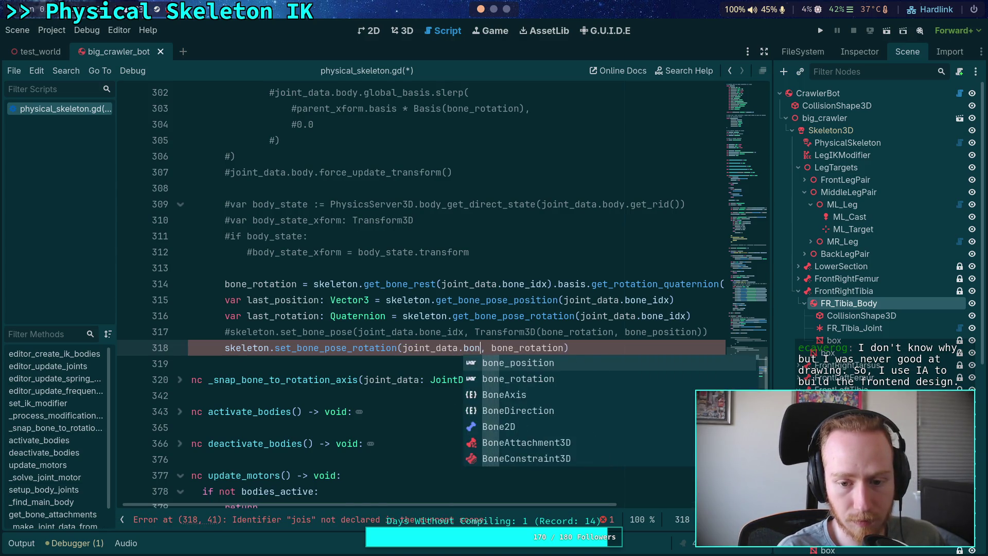
text(e_)
key(Return)
Save the script, run the project to test the crawler, then stop it
key(ctrl+s)
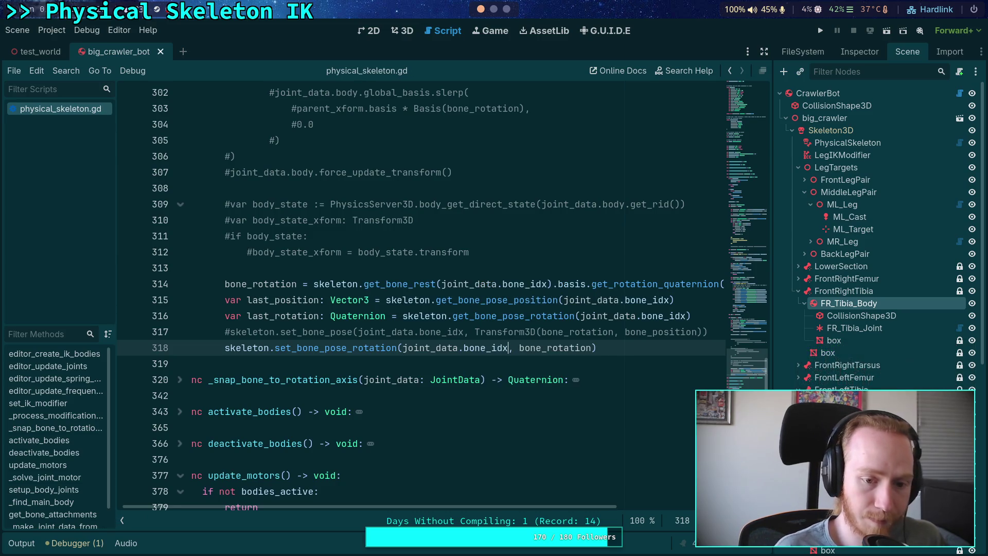
click(820, 30)
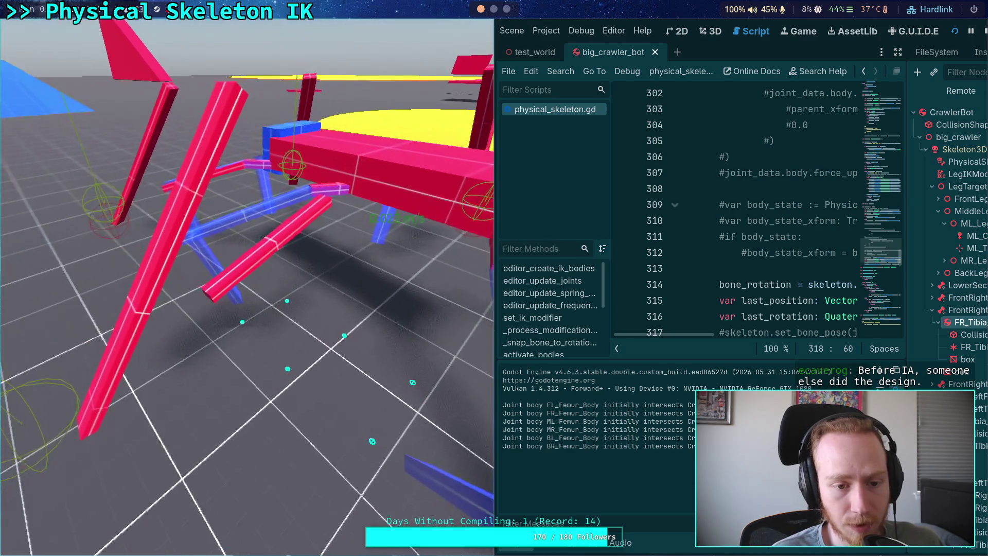
click(983, 33)
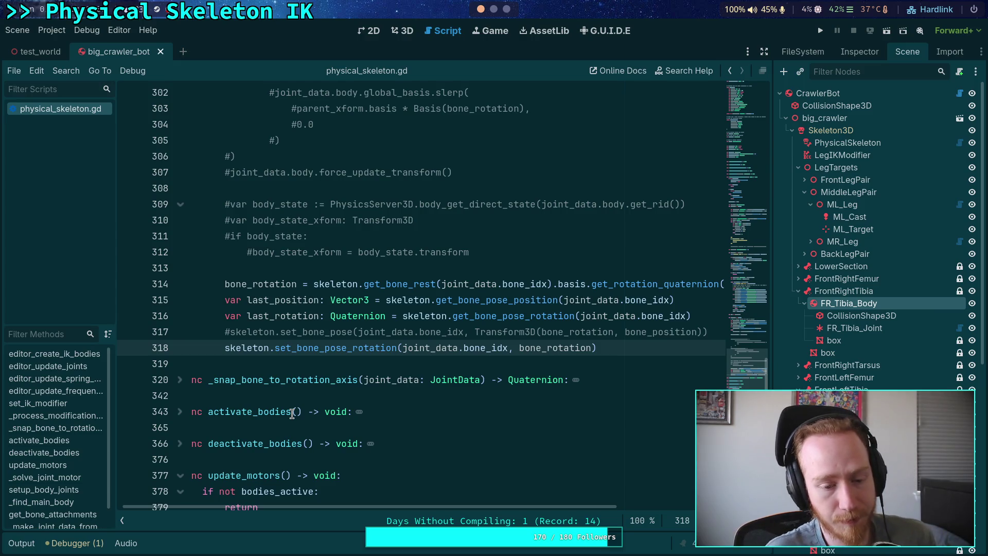
Review lines 313–319 of physical_skeleton.gd around the new call
click(282, 363)
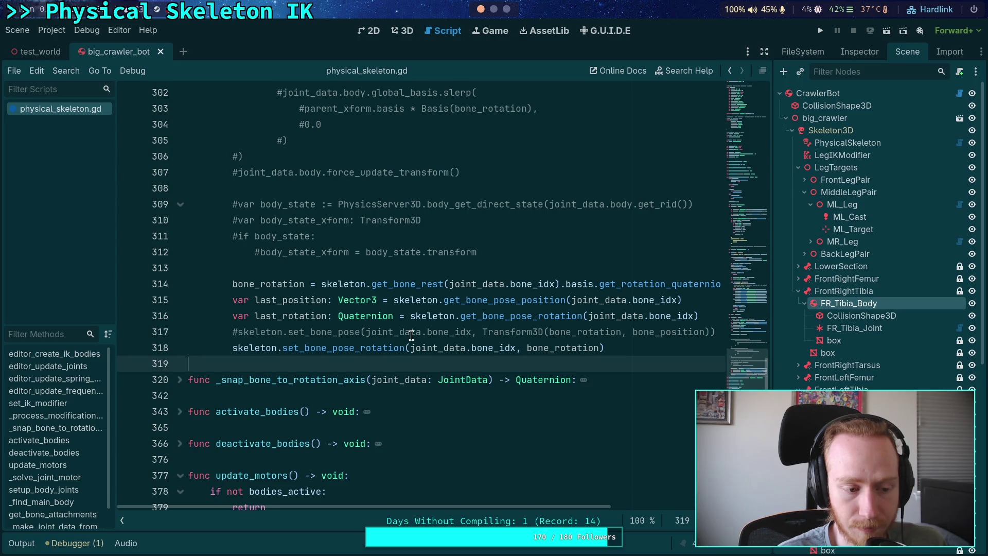
click(344, 282)
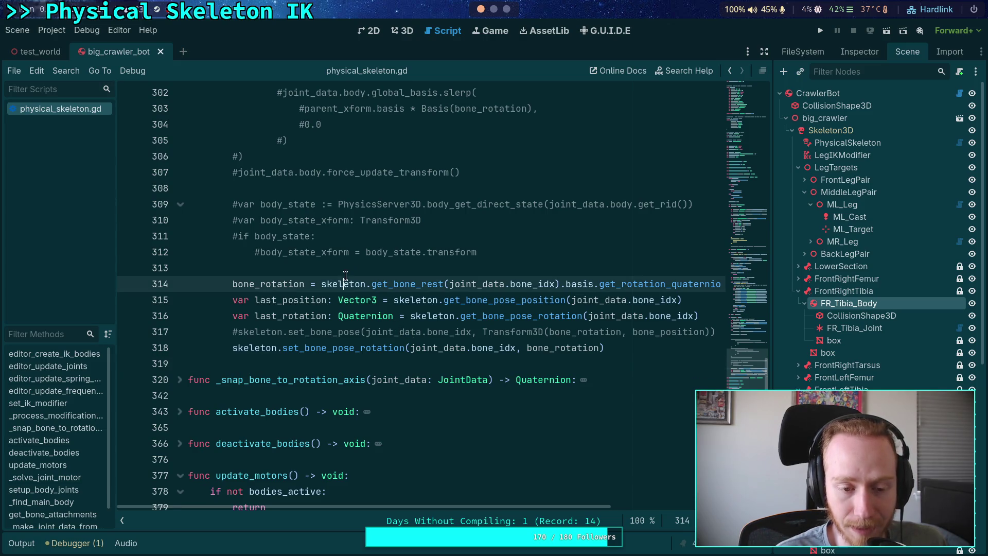
click(352, 268)
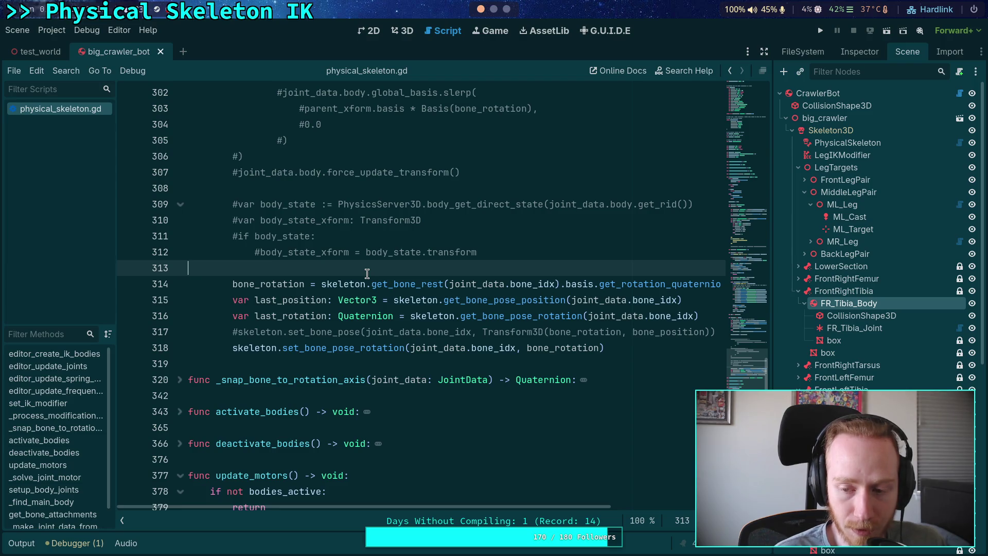
click(329, 367)
scroll(334, 360, down, 15)
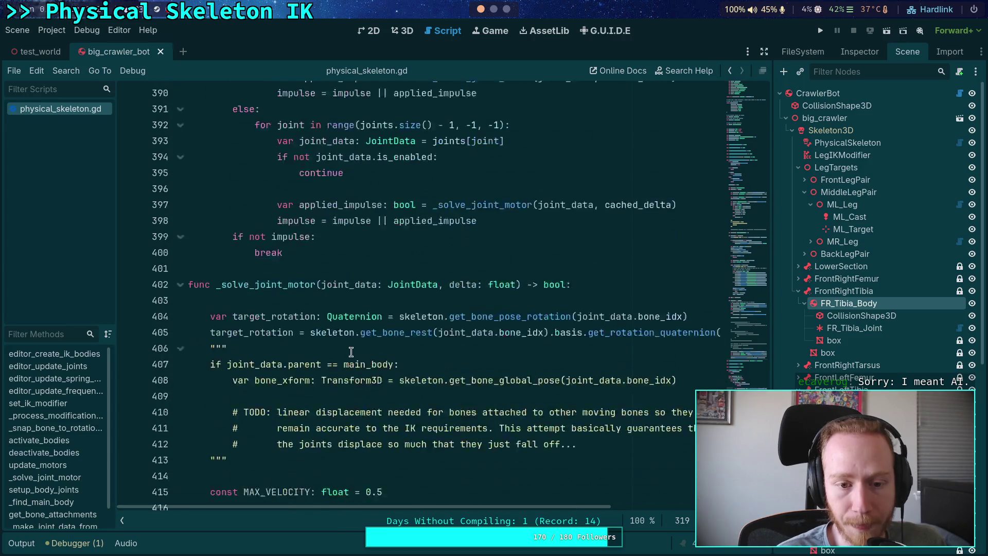
scroll(352, 350, down, 2)
click(339, 329)
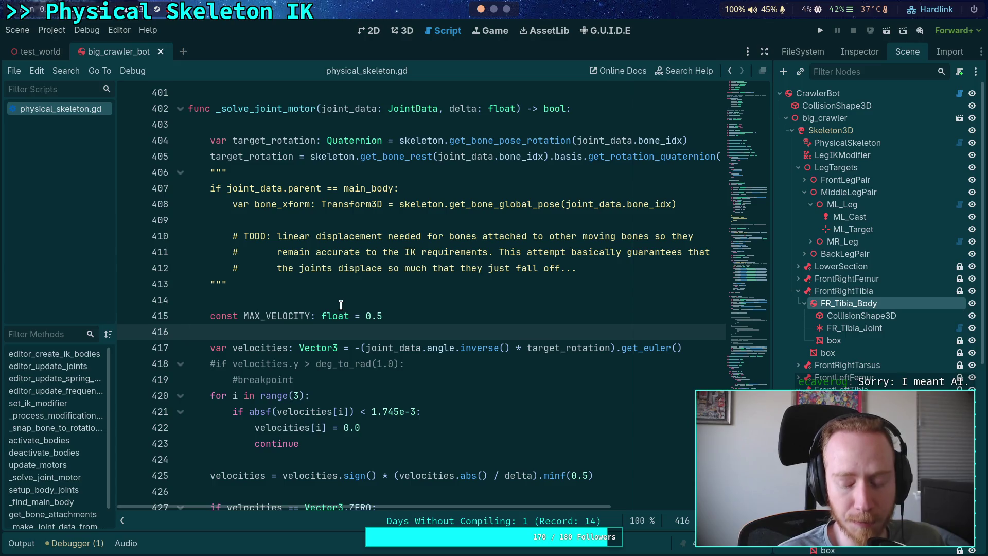
scroll(341, 403, down, 4)
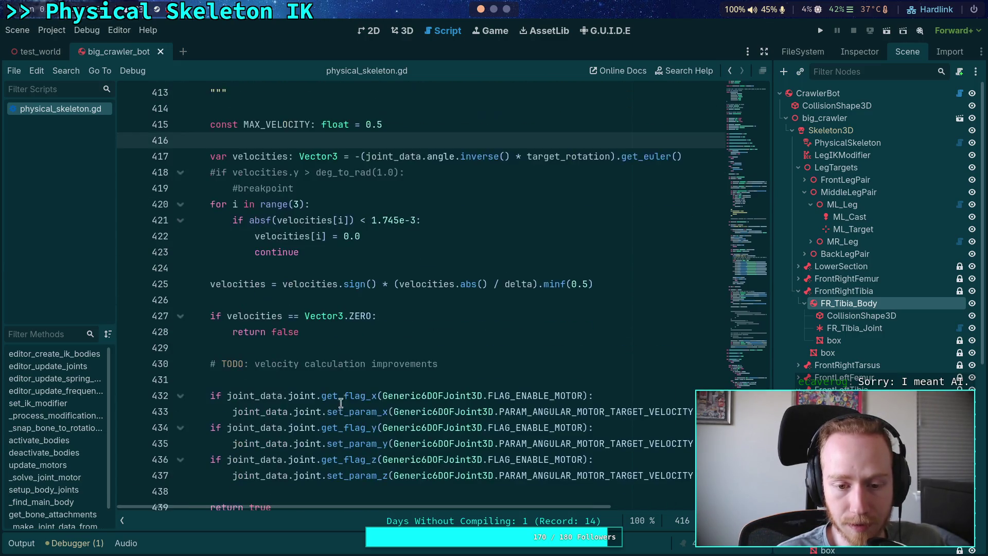
scroll(341, 402, down, 3)
scroll(358, 409, up, 2)
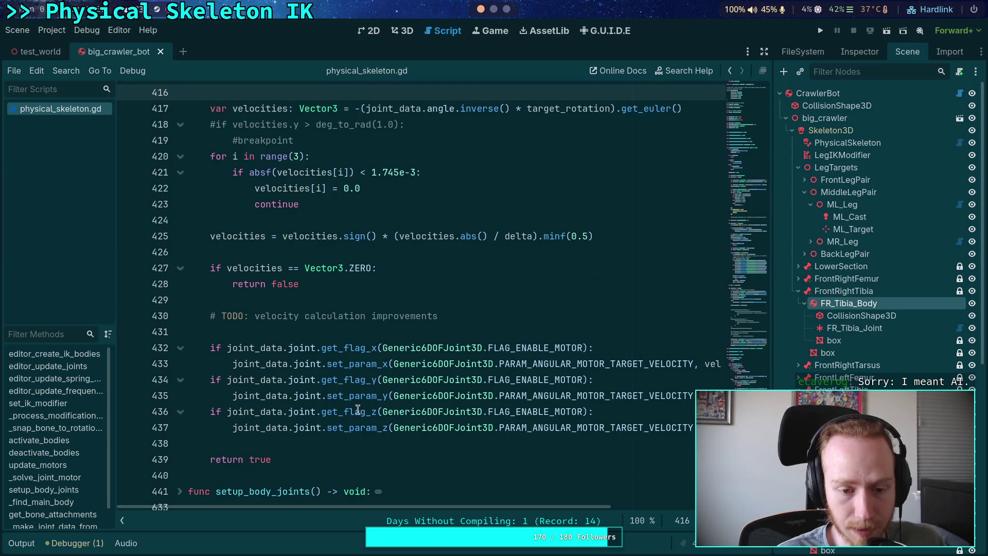
mouse_move(422, 429)
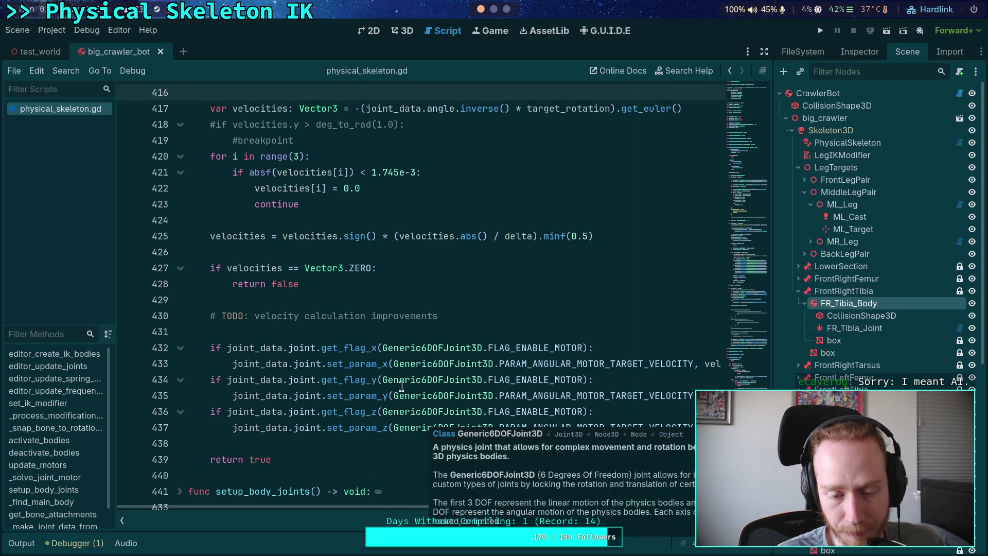
scroll(617, 273, up, 2)
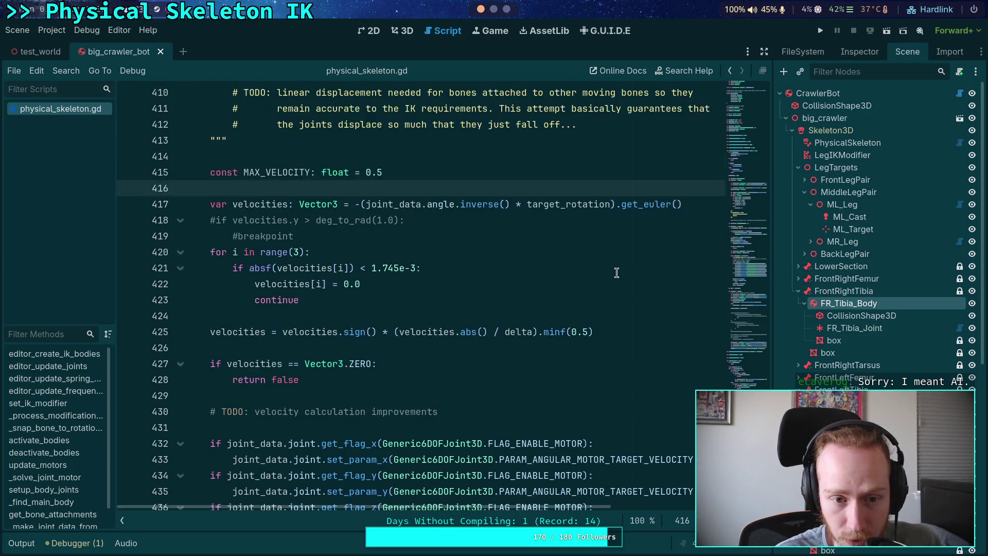
scroll(619, 271, up, 2)
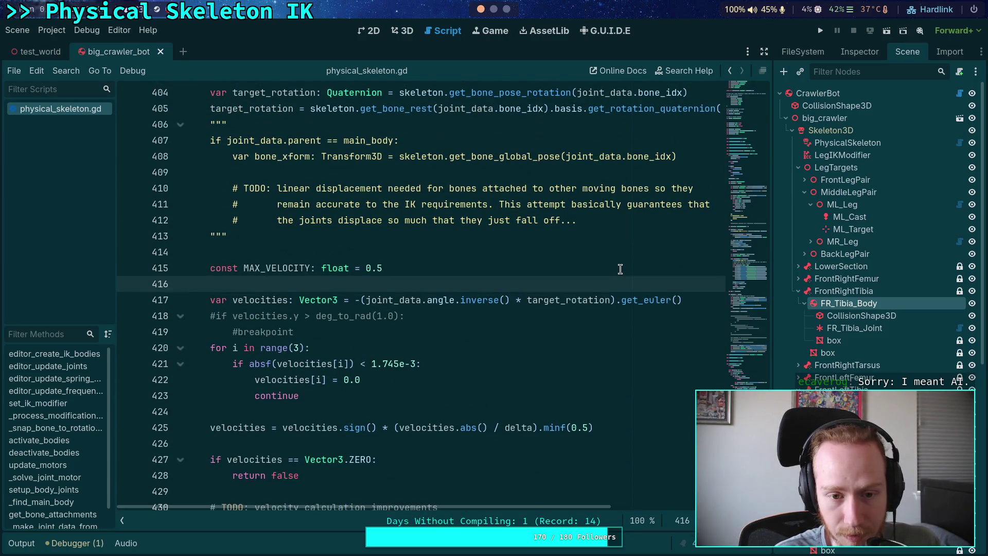
scroll(620, 269, up, 2)
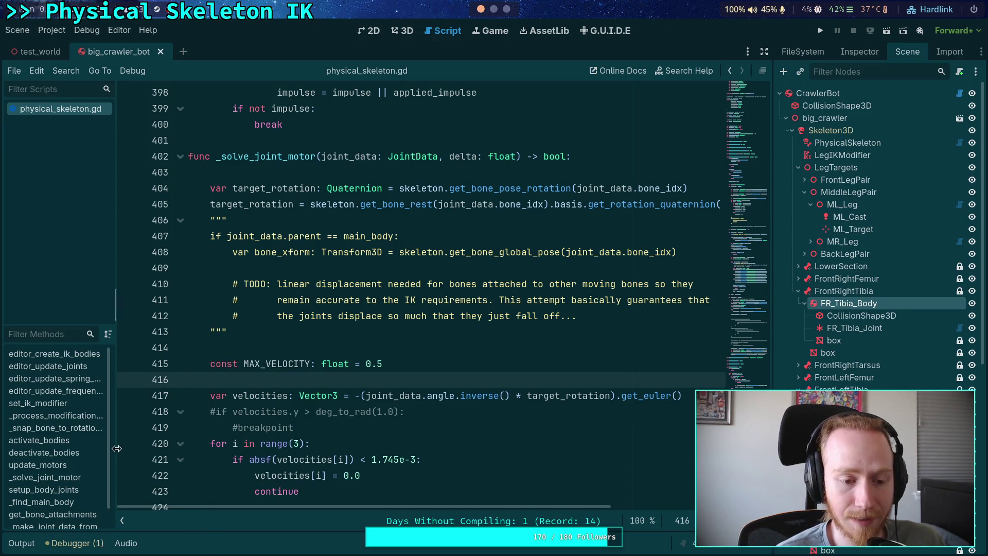
drag(114, 450, 122, 459)
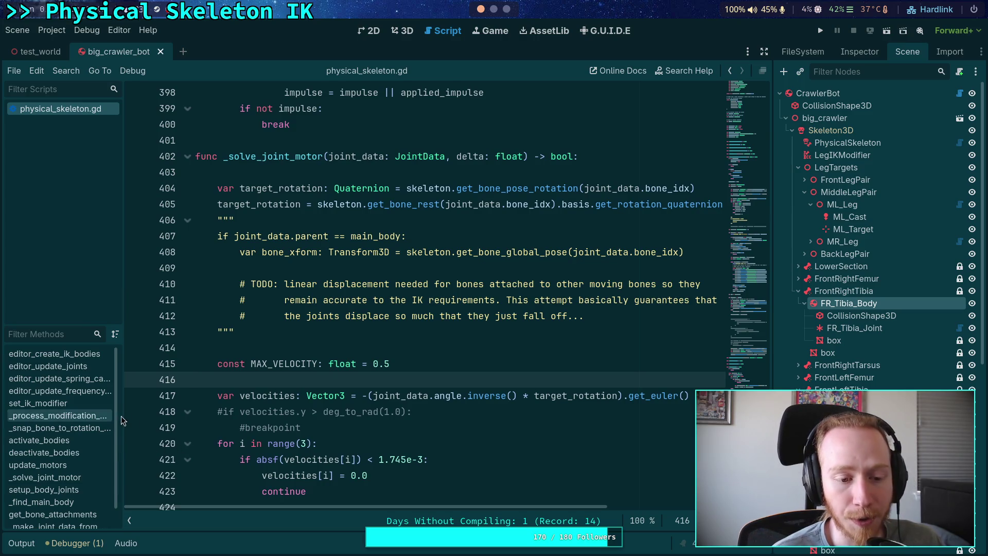
Widen the Filter Methods list slightly beside the code and put the caret on blank line 401
drag(122, 417, 129, 417)
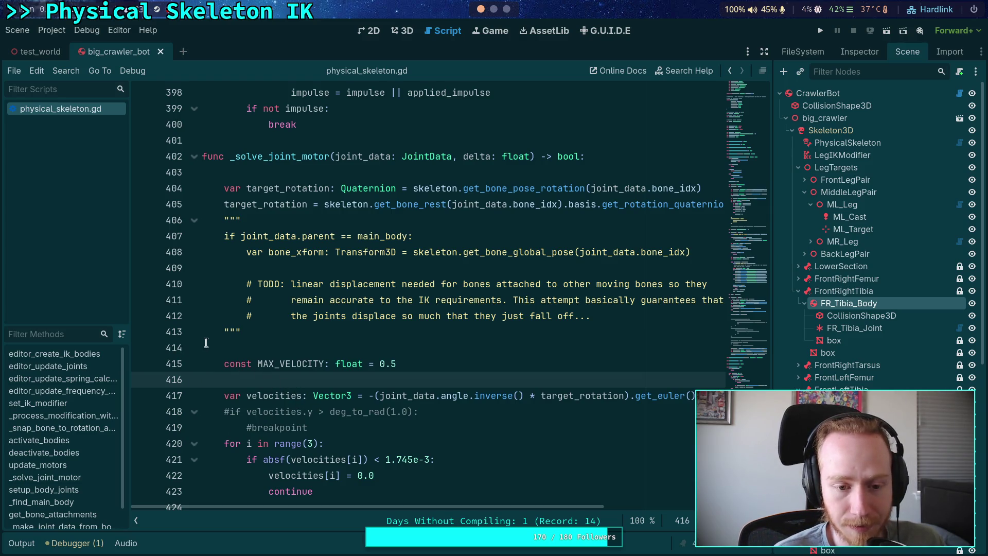
click(206, 345)
click(282, 379)
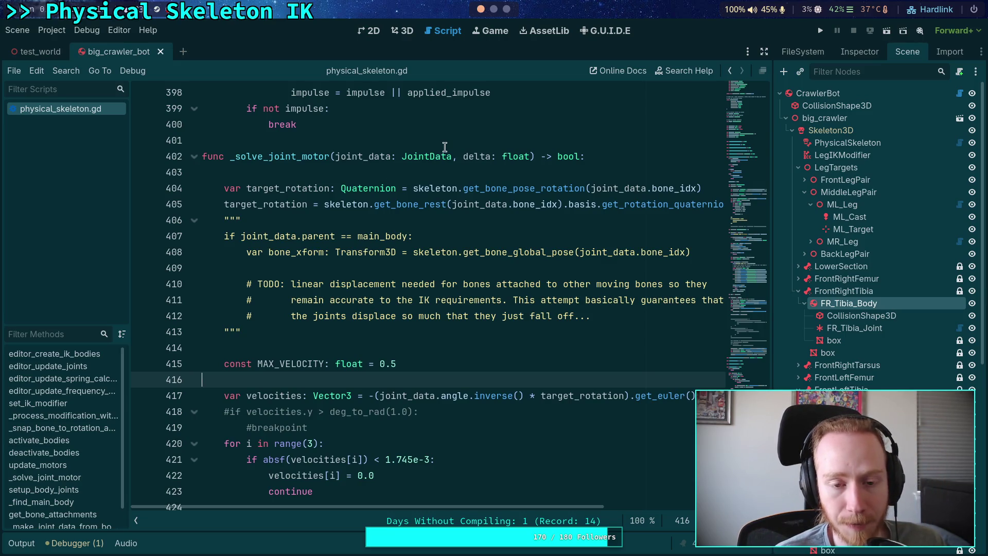
click(442, 140)
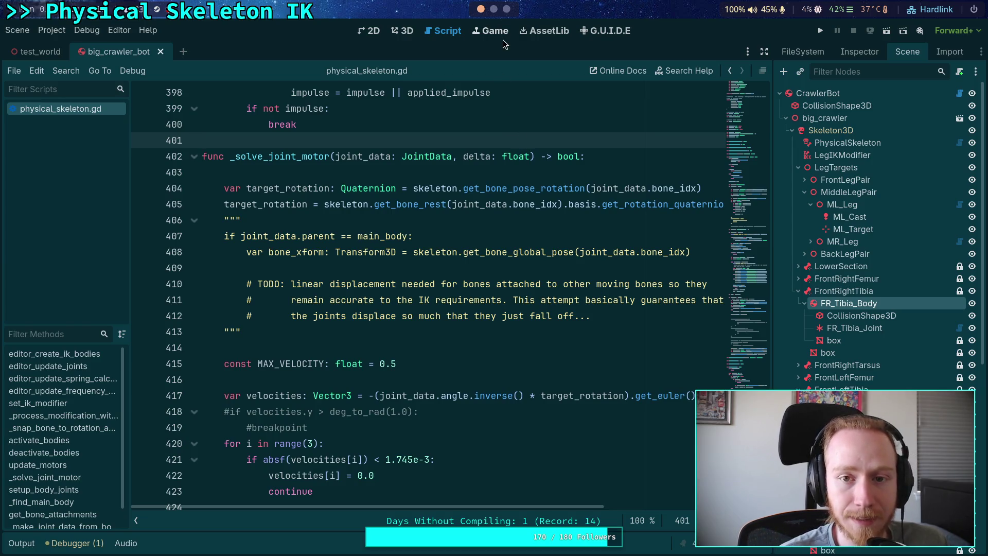
Switch to the G.U.I.D.E input mapping editor with the FileSystem dock showing
click(611, 31)
click(858, 51)
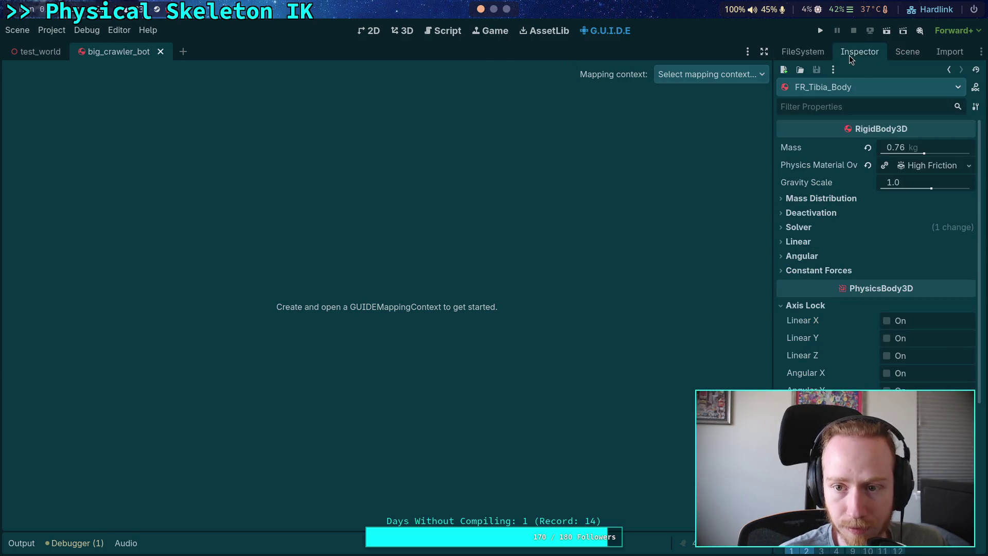
click(812, 51)
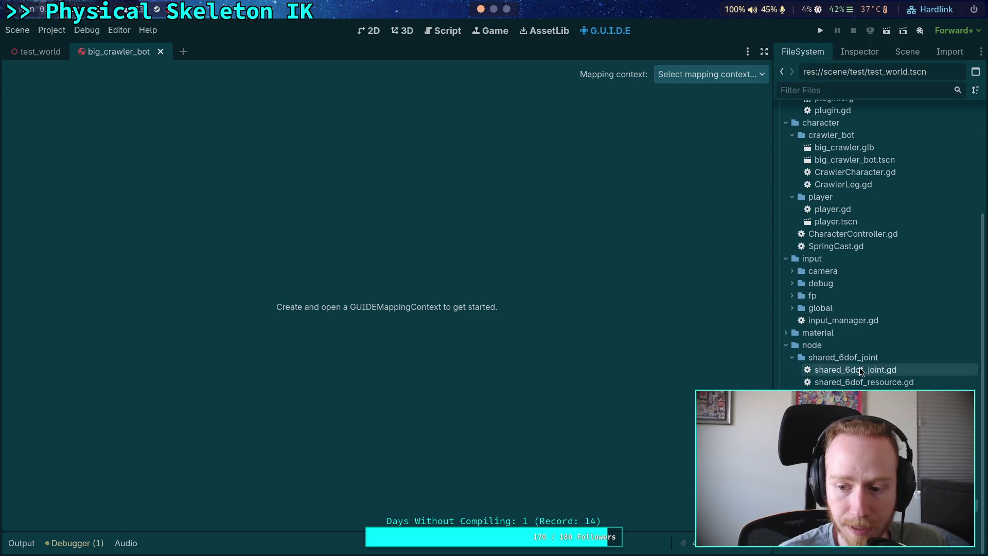
Expand the input/fp folder and open its mapping context .tres file
scroll(834, 370, up, 5)
click(785, 137)
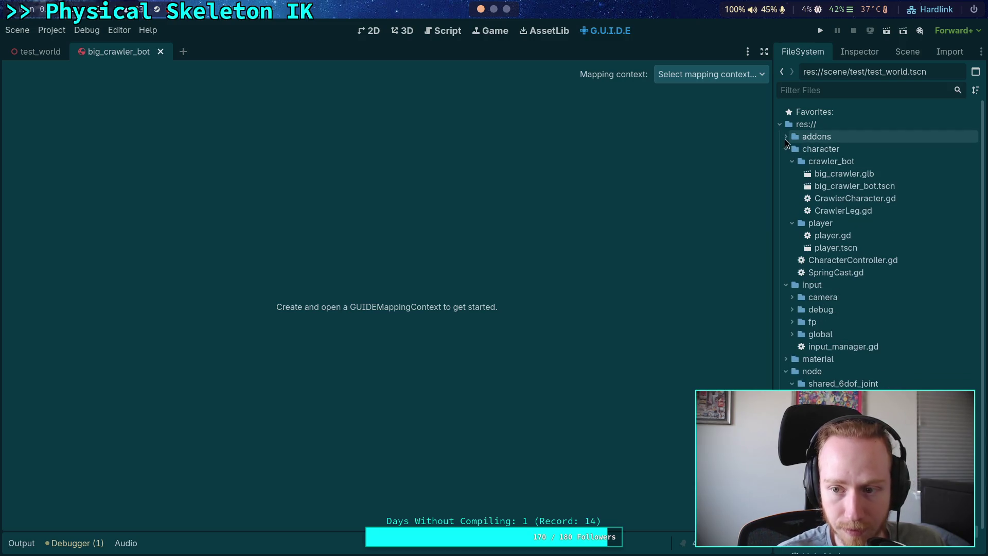
click(786, 137)
scroll(854, 185, down, 5)
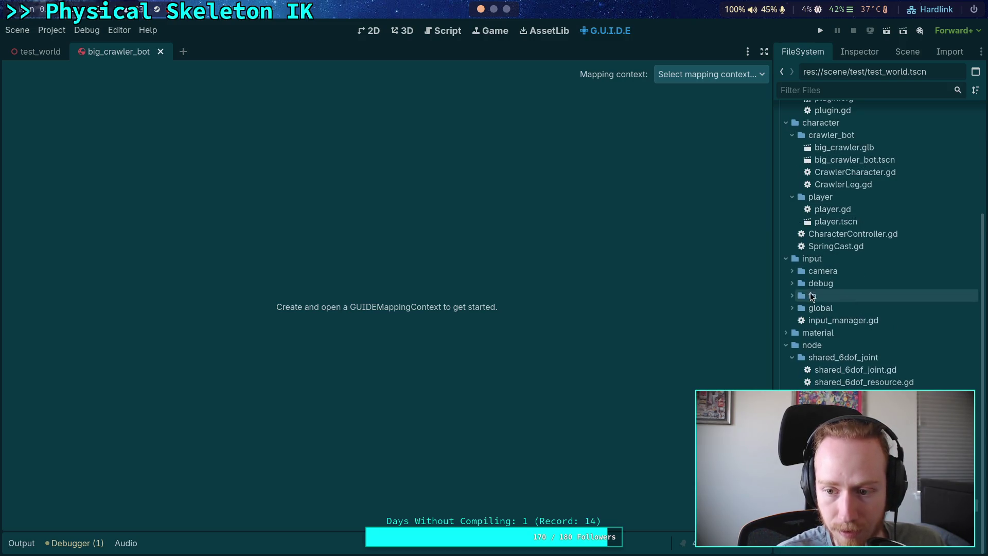
click(792, 297)
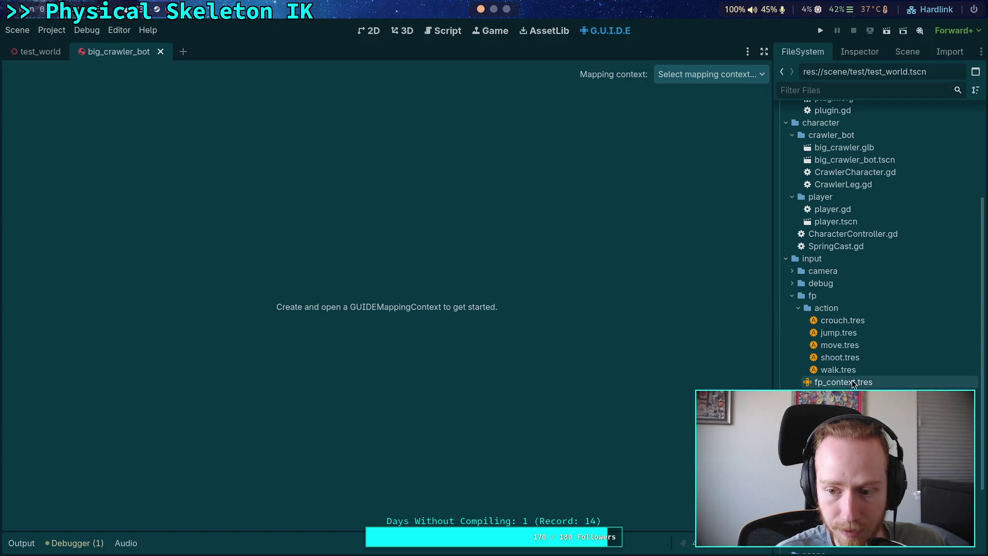
double_click(823, 382)
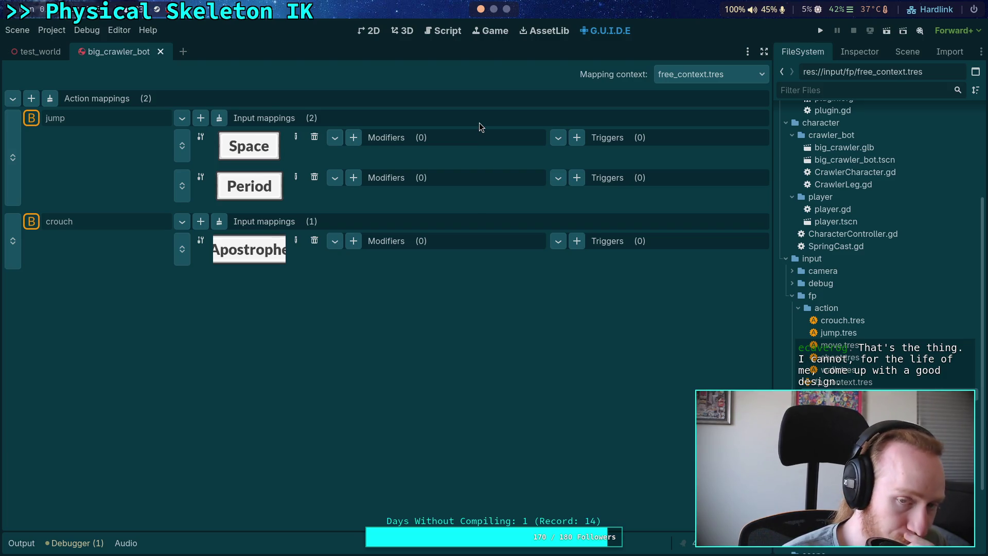
Return to physical_skeleton.gd and collapse the fp, debug_draw and physical_skeleton folders
click(441, 29)
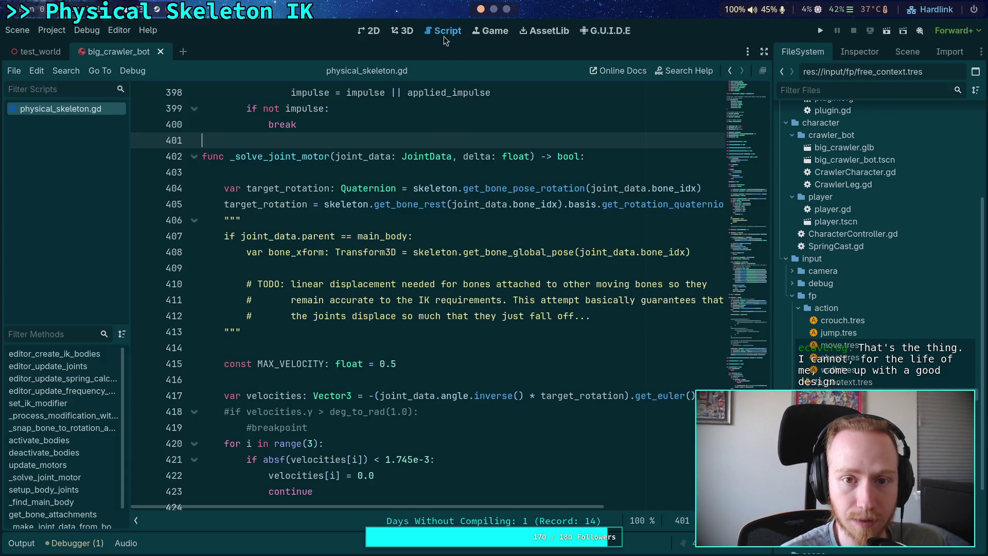
click(721, 304)
click(792, 295)
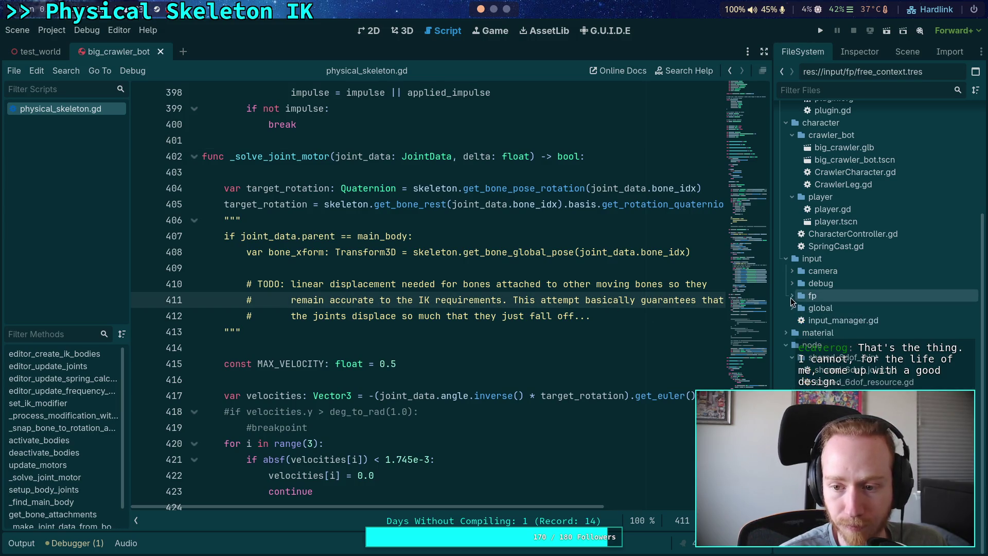
scroll(863, 304, up, 2)
scroll(862, 304, up, 5)
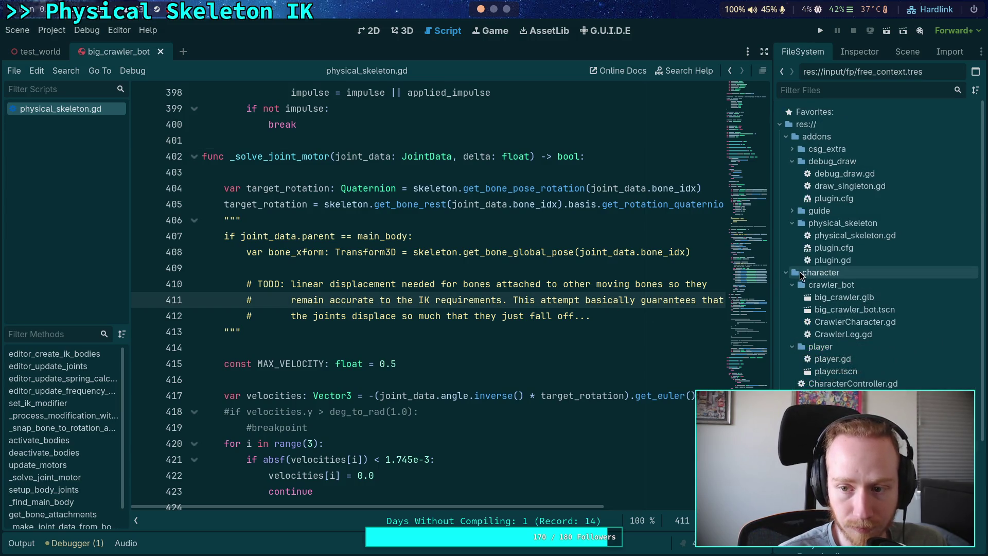
click(793, 161)
click(791, 186)
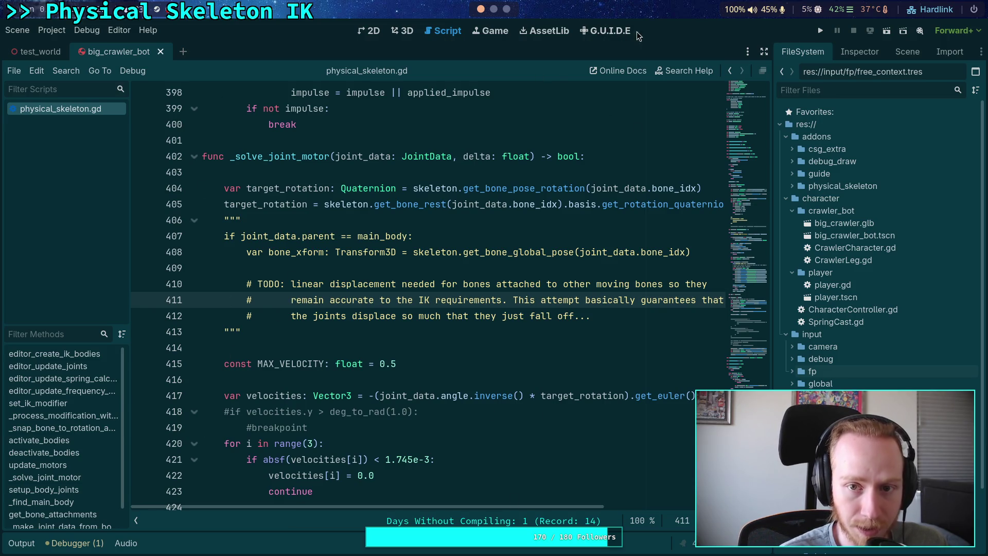
Check the 3D and Game workspaces, then return to the code around lines 405-414
click(528, 347)
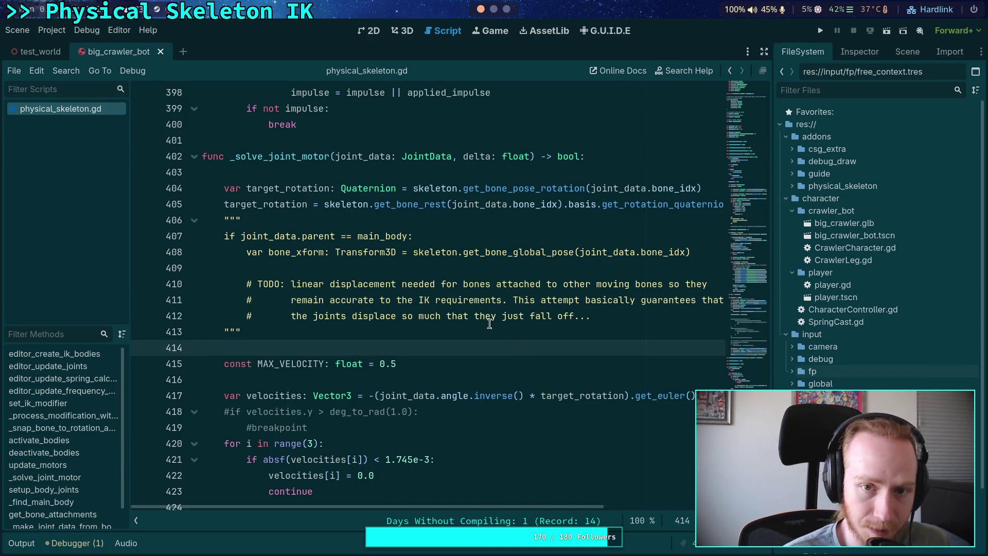
click(407, 31)
click(476, 31)
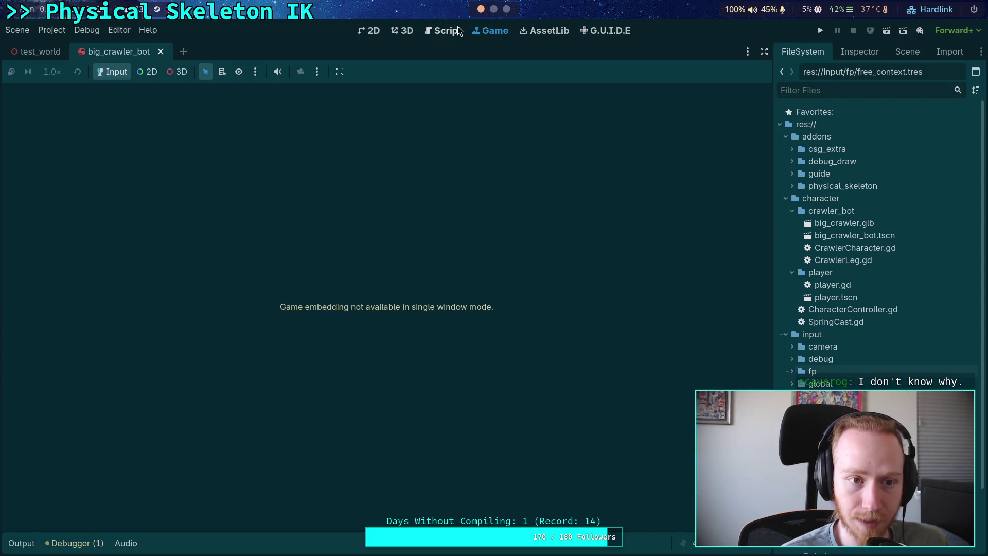
key(ctrl+F3)
click(499, 332)
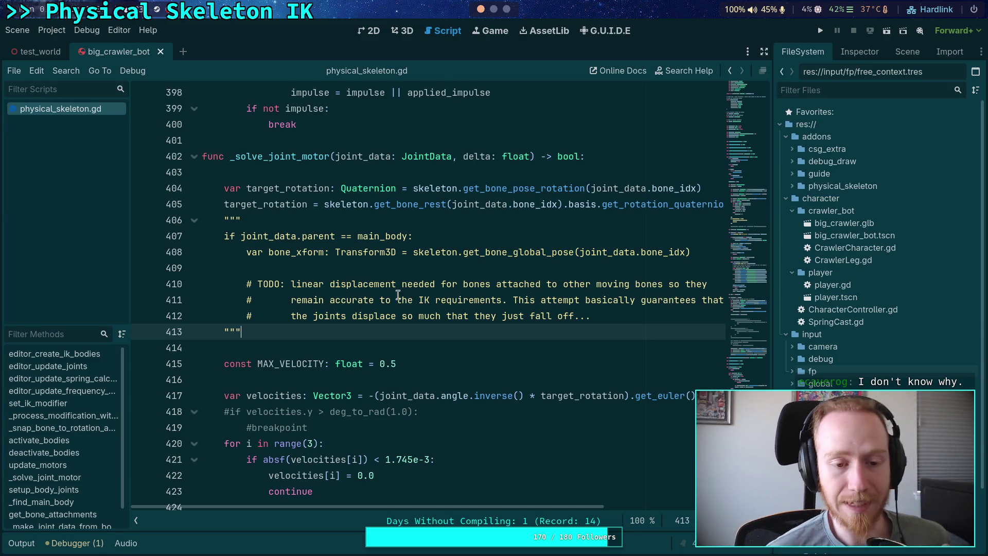
click(213, 220)
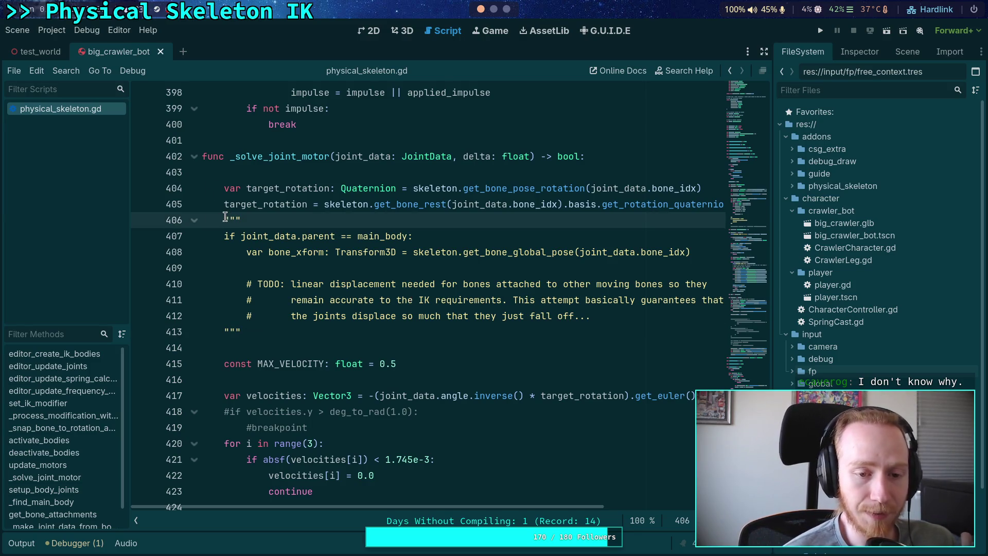
click(322, 206)
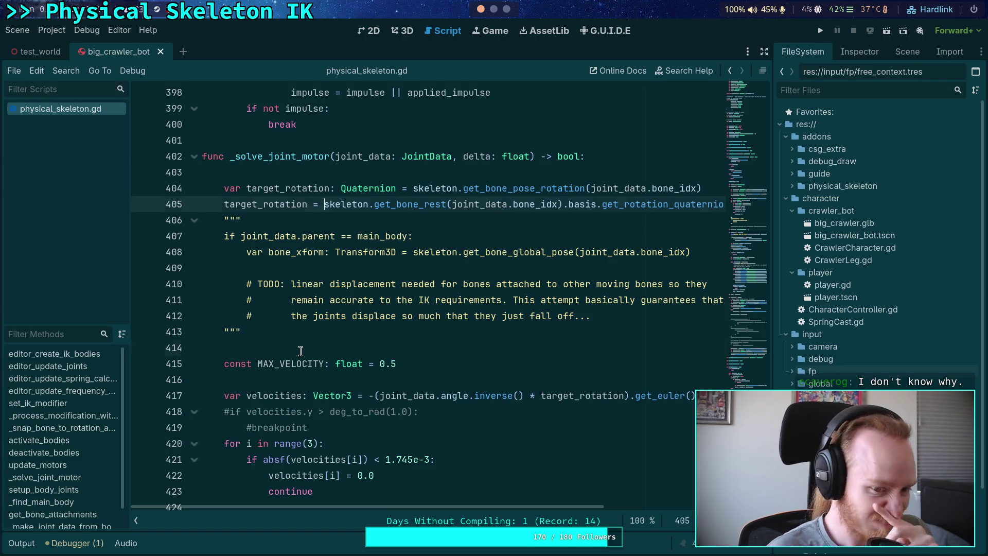
click(301, 350)
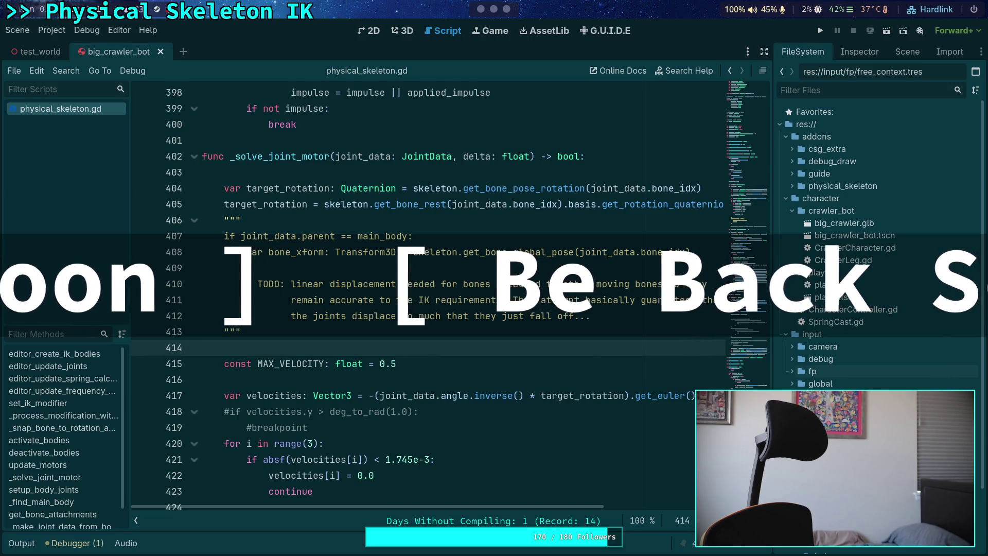
key(ctrl+k)
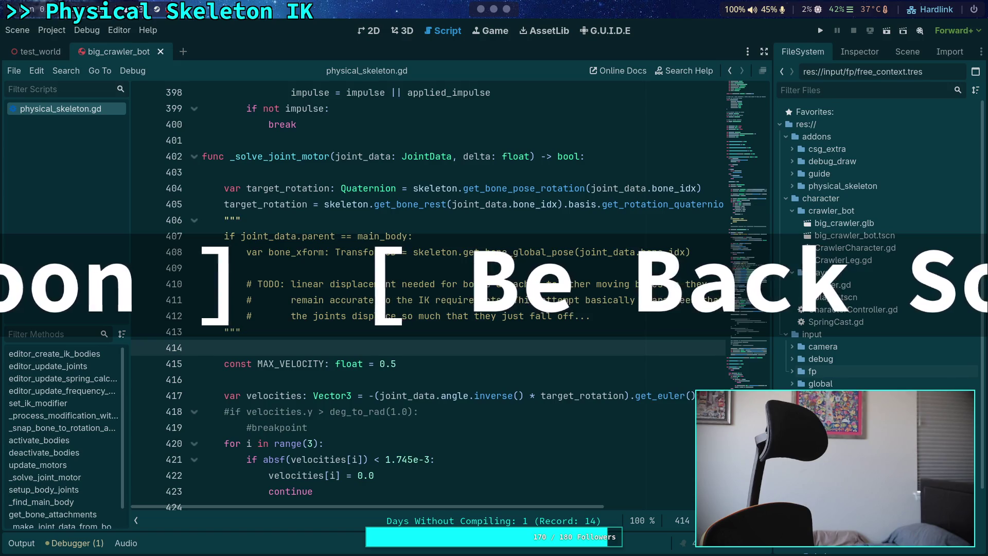